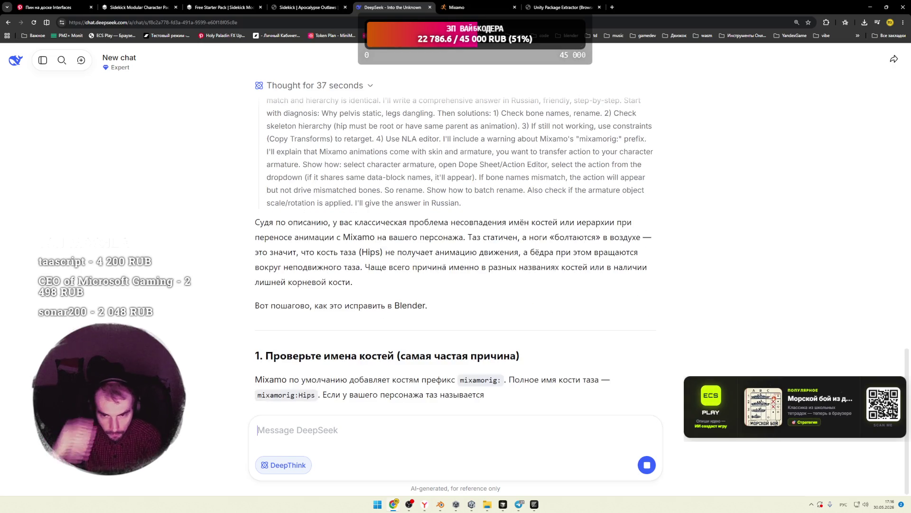
Highlight DeepSeek's points on mismatched bone names, the static pelvis and the Hips bone
left_click_drag(560, 179, 510, 181)
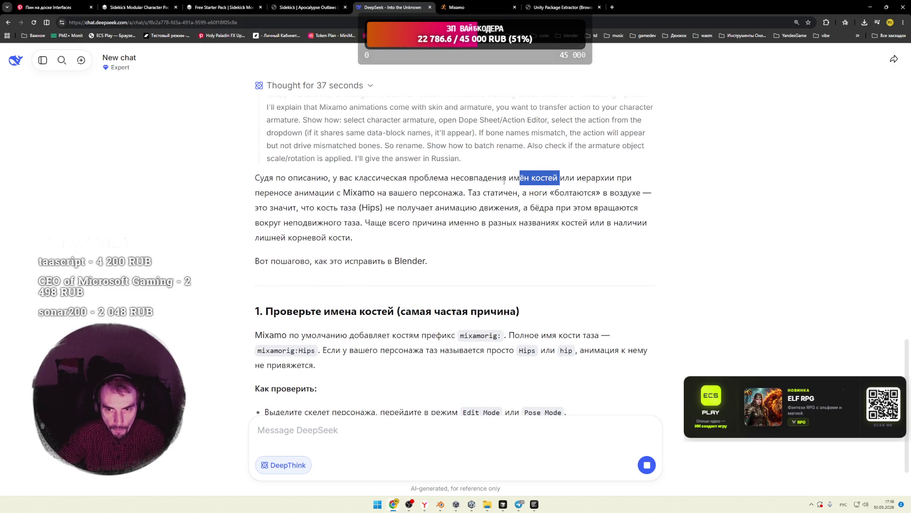
left_click(492, 192)
left_click_drag(382, 193, 602, 193)
left_click(425, 193)
left_click_drag(255, 207, 603, 208)
left_click(359, 207)
left_click(529, 208)
left_click(604, 209)
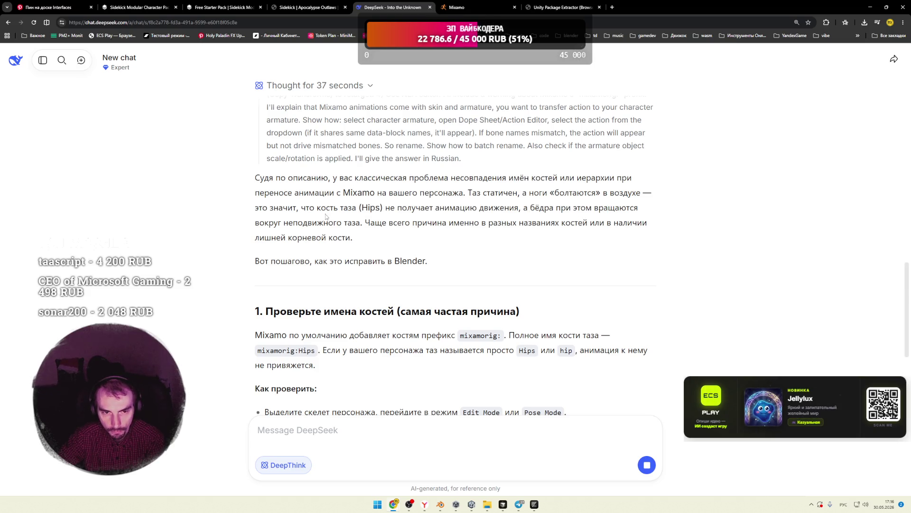
Scroll through the rest of the answer and return to Blender
scroll(285, 214, "down", 2)
scroll(224, 214, "down", 1)
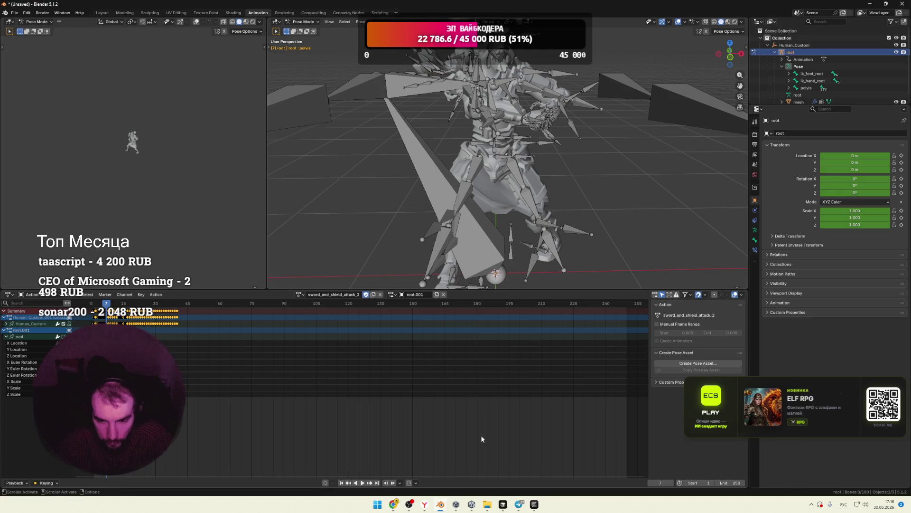
left_click(441, 504)
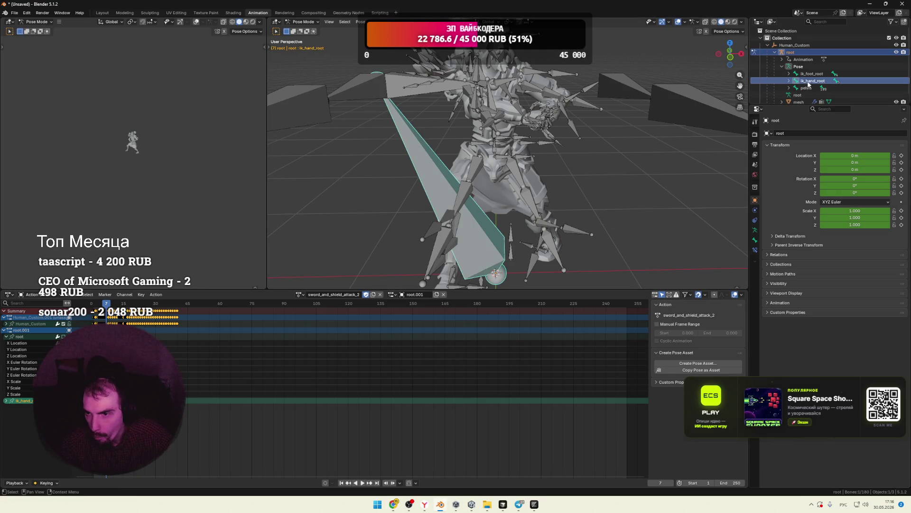
Zoom out, view the ik_hand_root bone's settings, then deselect it
scroll(797, 85, "down", 1)
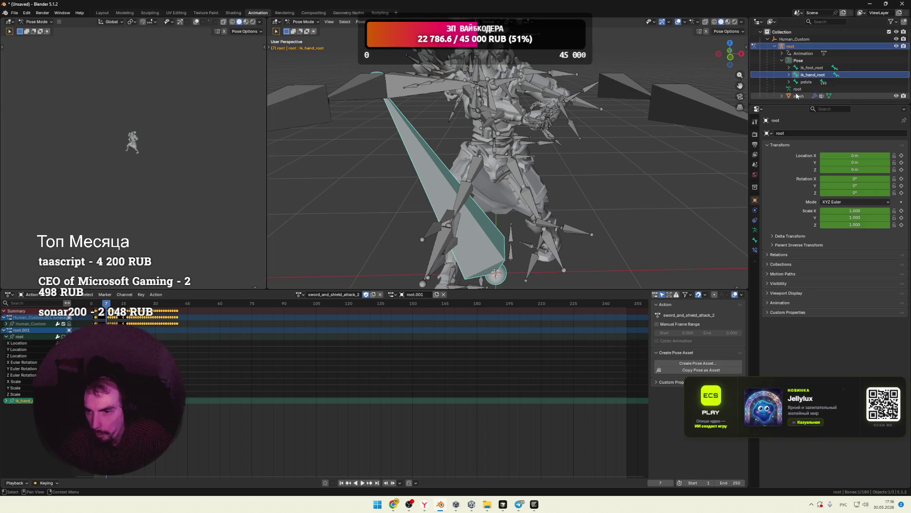
scroll(574, 141, "down", 5)
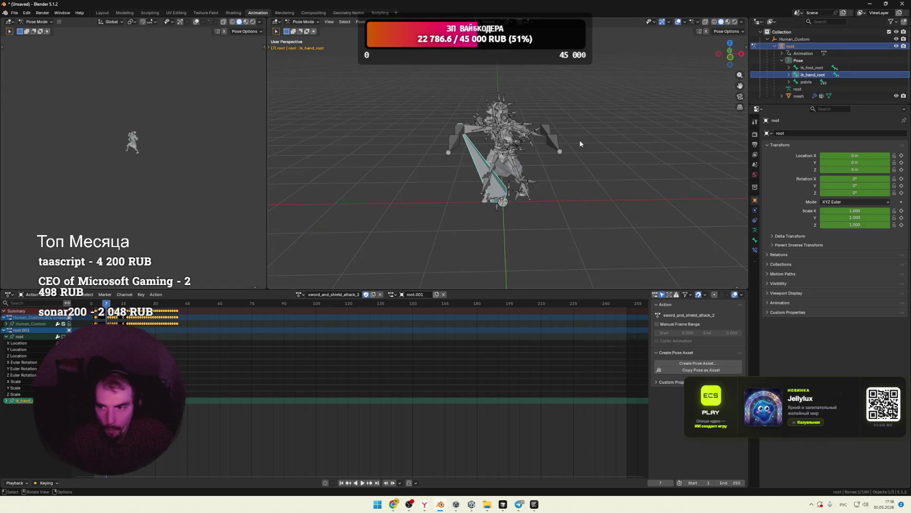
left_click(755, 240)
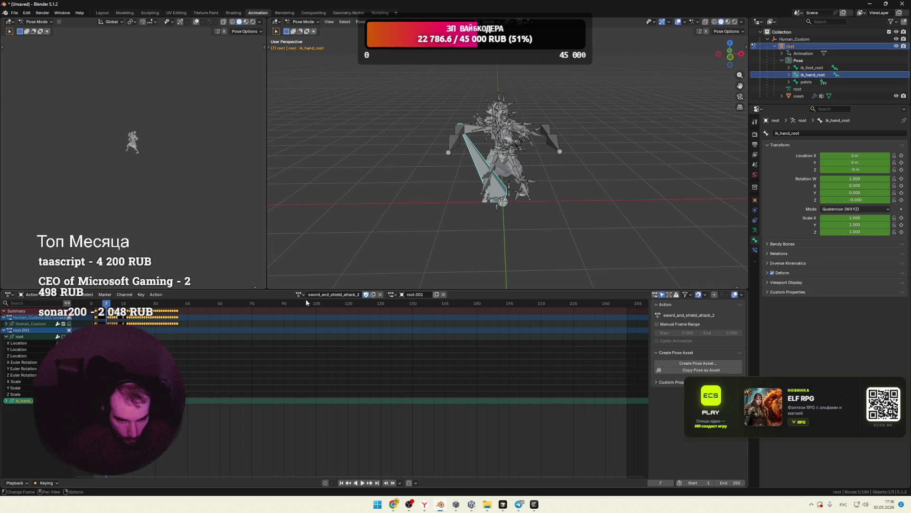
left_click(427, 194)
Start a new Blender file from the File > New templates
left_click(14, 13)
mouse_move(26, 22)
left_click(102, 22)
Discard the old scene unsaved and delete the default camera, light and cube
left_click(450, 262)
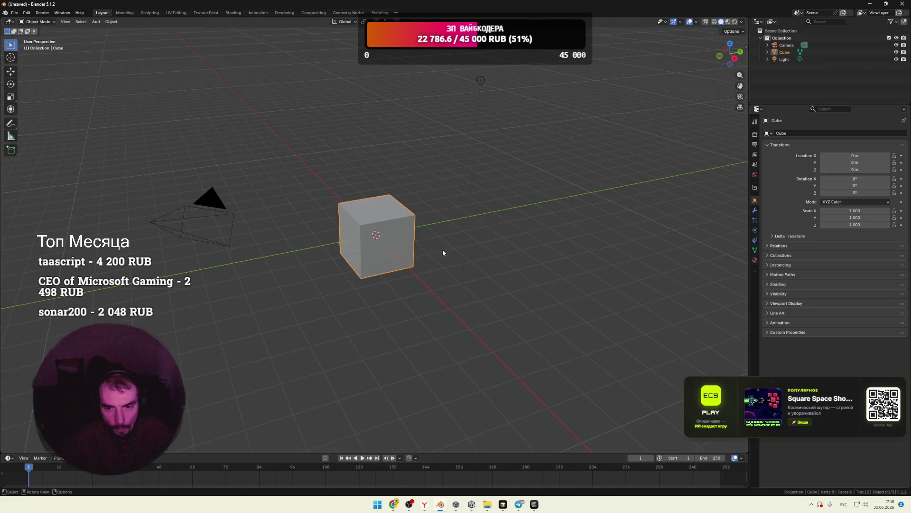
left_click_drag(554, 67, 145, 301)
key("Delete")
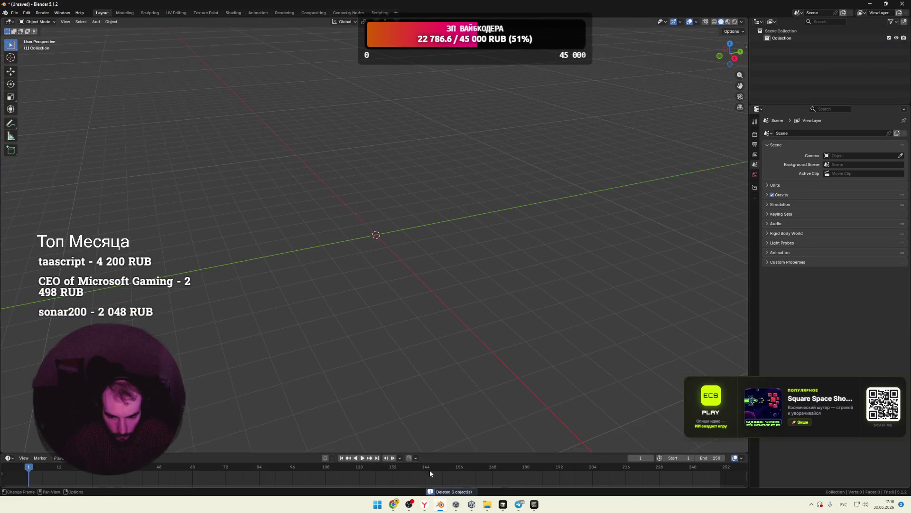
Import man.fbx from the char_1 folder and orbit the view to face the armature
left_click(487, 506)
left_click(418, 462)
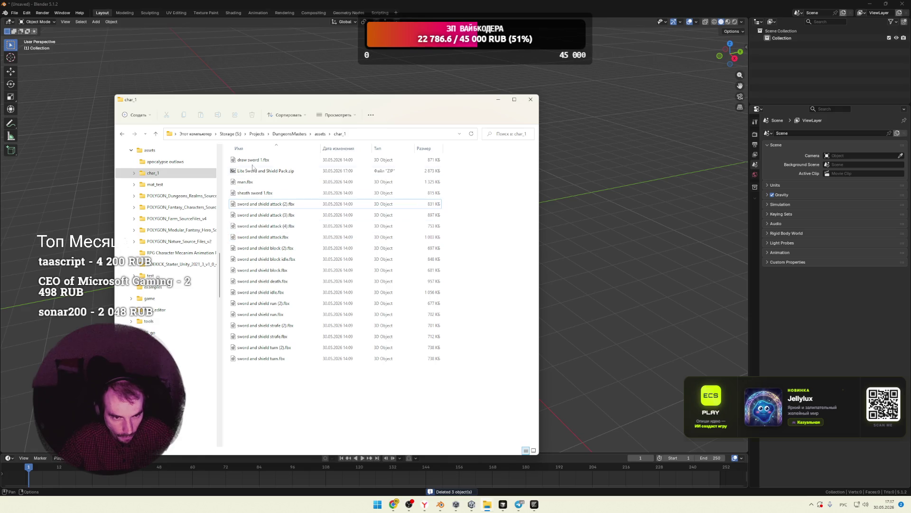
double_click(245, 183)
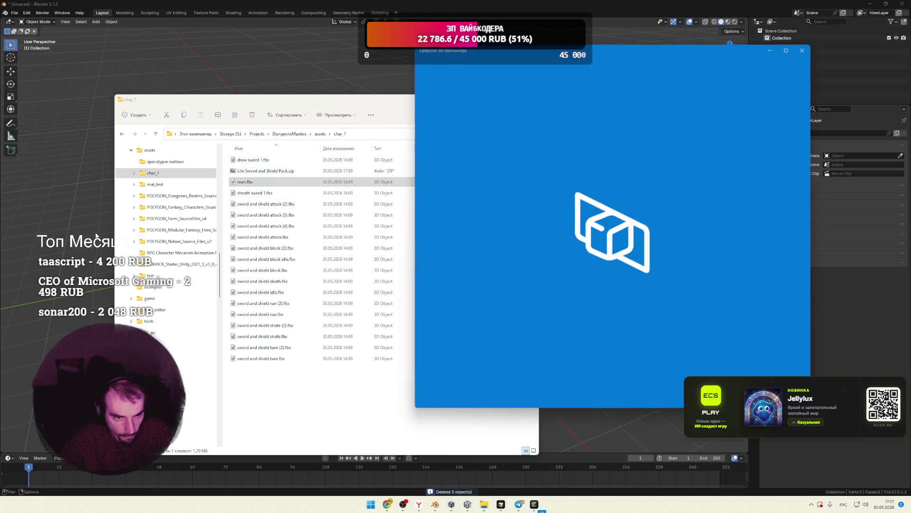
left_click(804, 48)
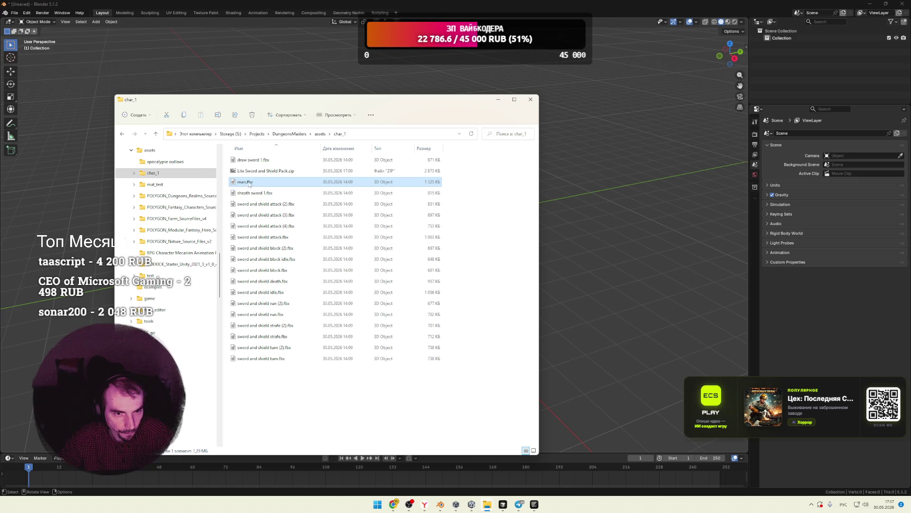
left_click_drag(245, 182, 53, 226)
left_click(28, 386)
mouse_move(358, 272)
middle_mouse_down()
mouse_move(429, 249)
mouse_move(488, 246)
middle_mouse_up()
left_click(494, 260)
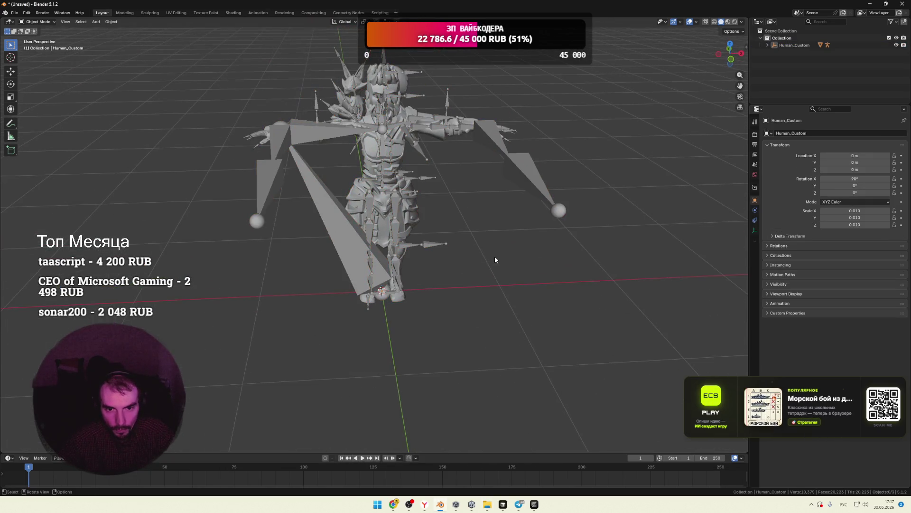
Select the root armature, view its data properties, and switch to the Animation workspace
left_click(327, 136)
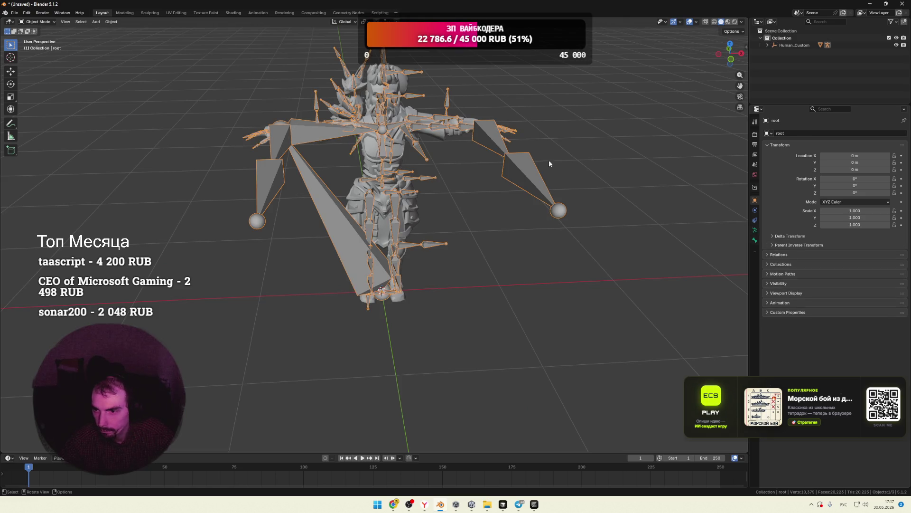
left_click(755, 230)
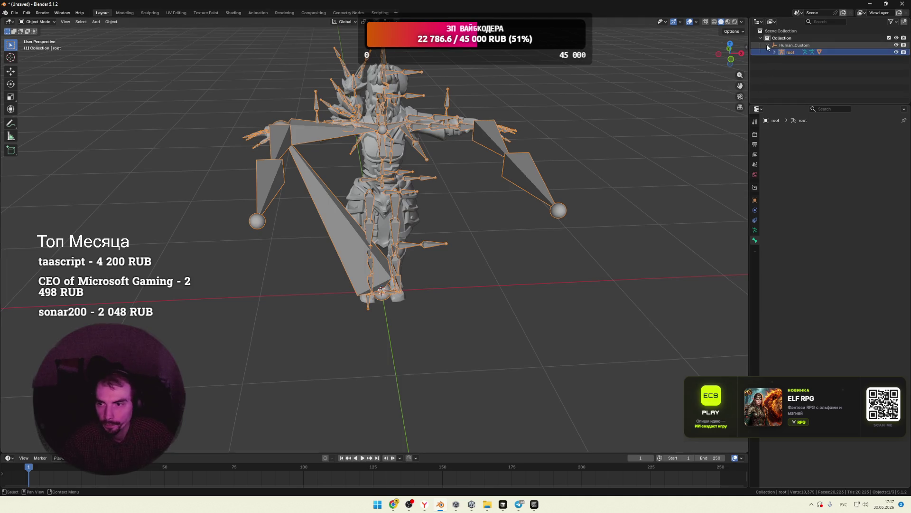
left_click(258, 13)
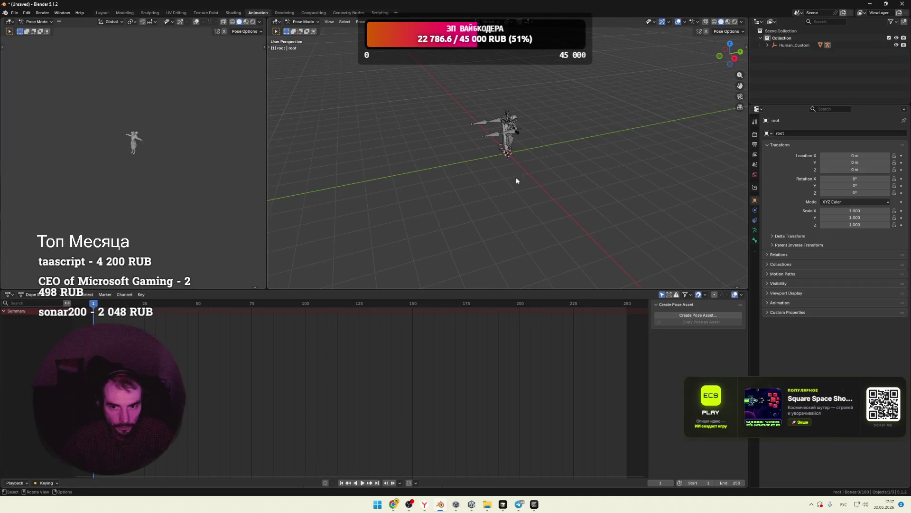
scroll(500, 186, "up", 6)
mouse_move(546, 155)
middle_mouse_down()
mouse_move(546, 208)
mouse_move(531, 175)
middle_mouse_up()
scroll(530, 175, "down", 6)
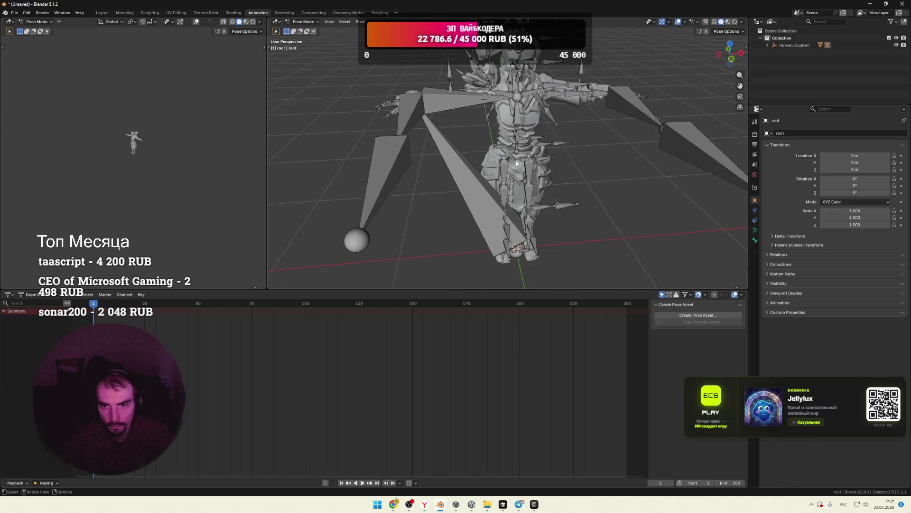
Check bone names ik_hand_root, thigh_twist_01_l and spine_03 in the Bone tab
left_click(520, 176)
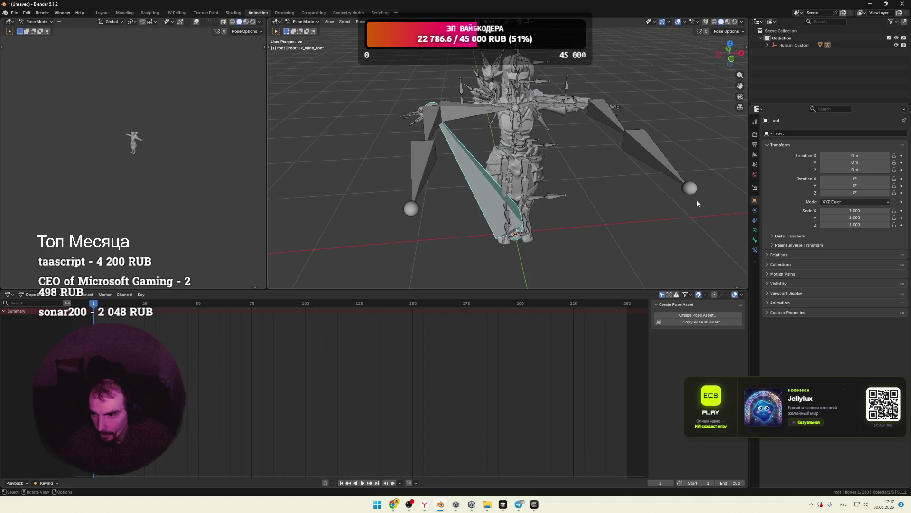
left_click(505, 186)
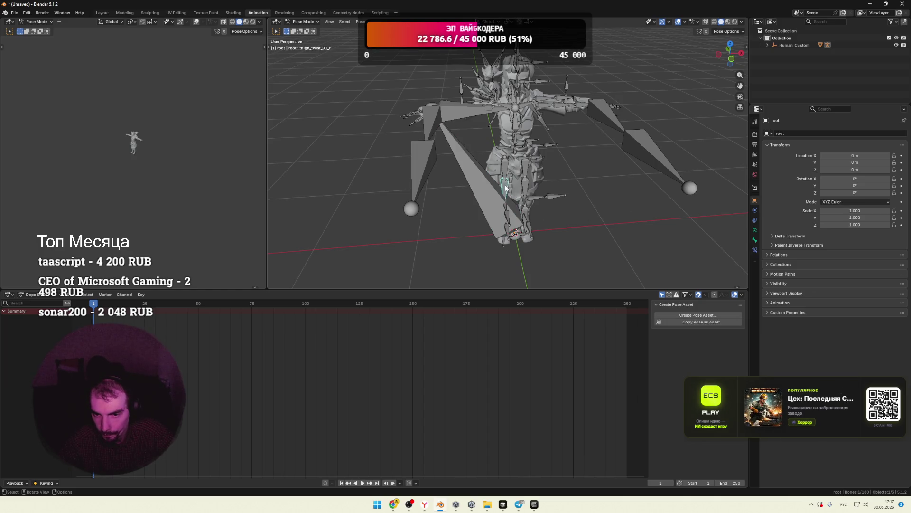
left_click(754, 241)
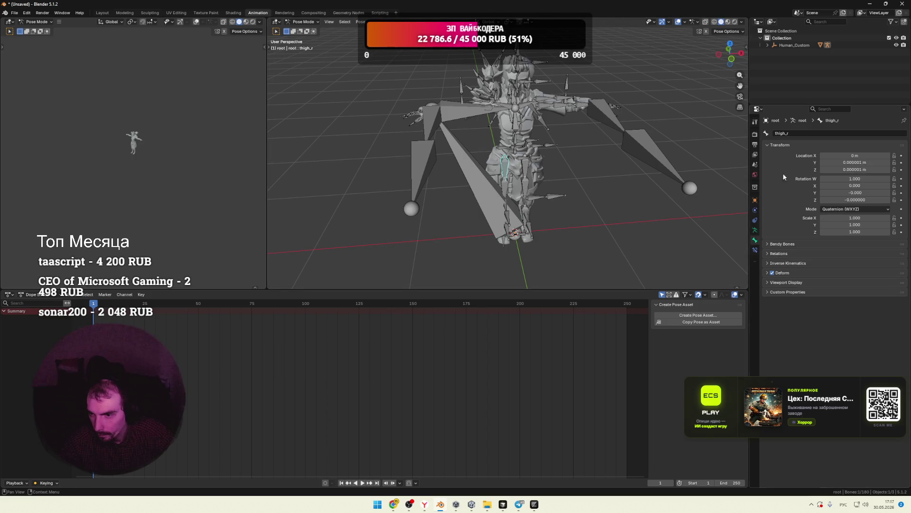
left_click(525, 175)
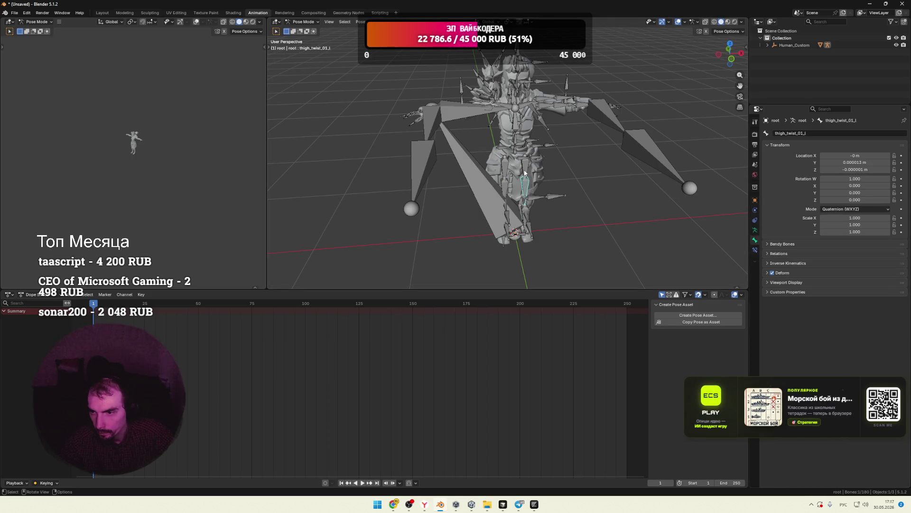
left_click(514, 138)
Bring the char_1 animation folder window back up
scroll(540, 166, "down", 5)
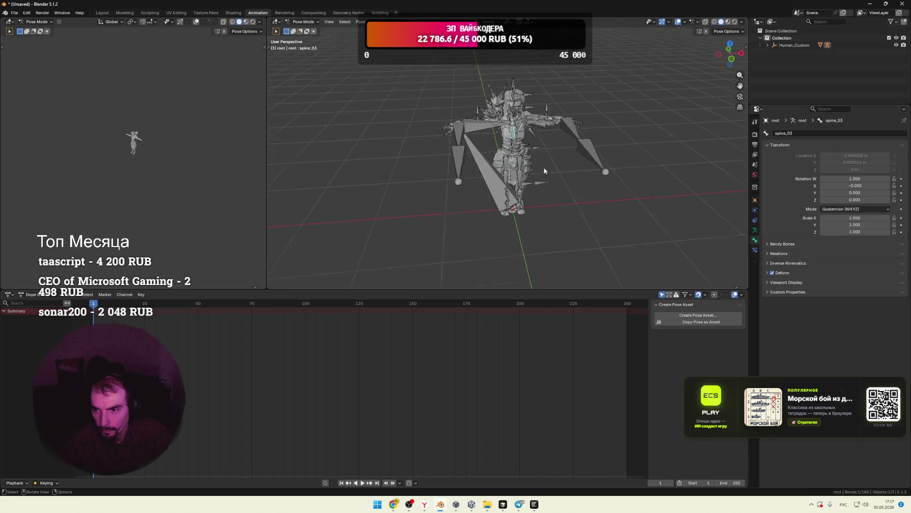
mouse_move(492, 509)
left_click(503, 470)
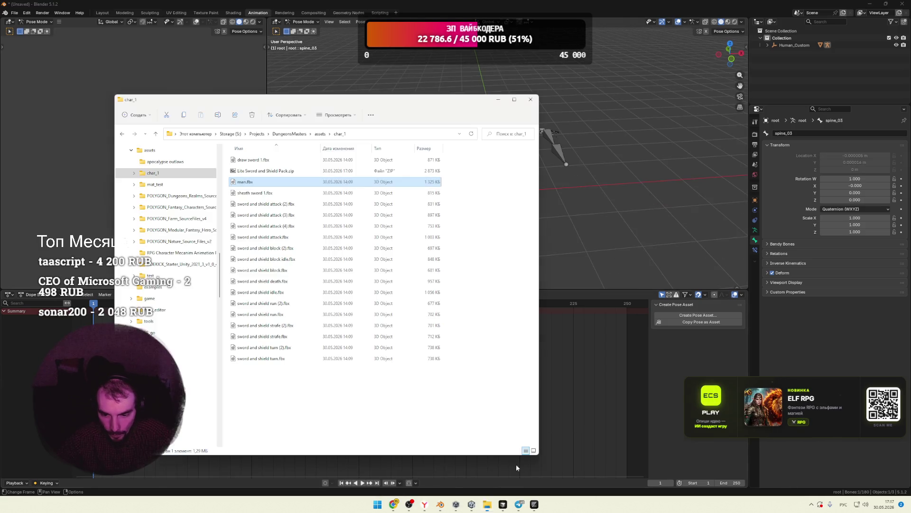
Import sword and shield attack (2).fbx and compare the root and root.001 armatures
mouse_move(280, 204)
left_mouse_down()
mouse_move(325, 221)
mouse_move(599, 236)
left_mouse_up()
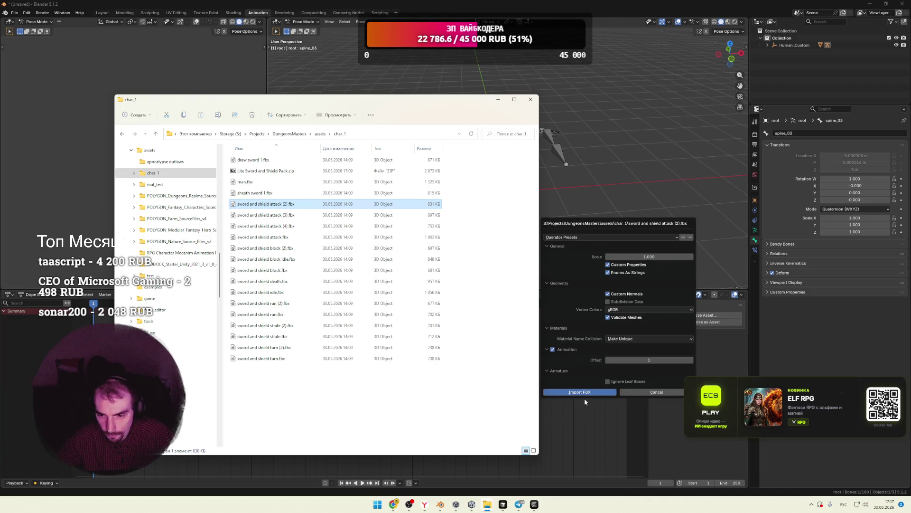
left_click(582, 392)
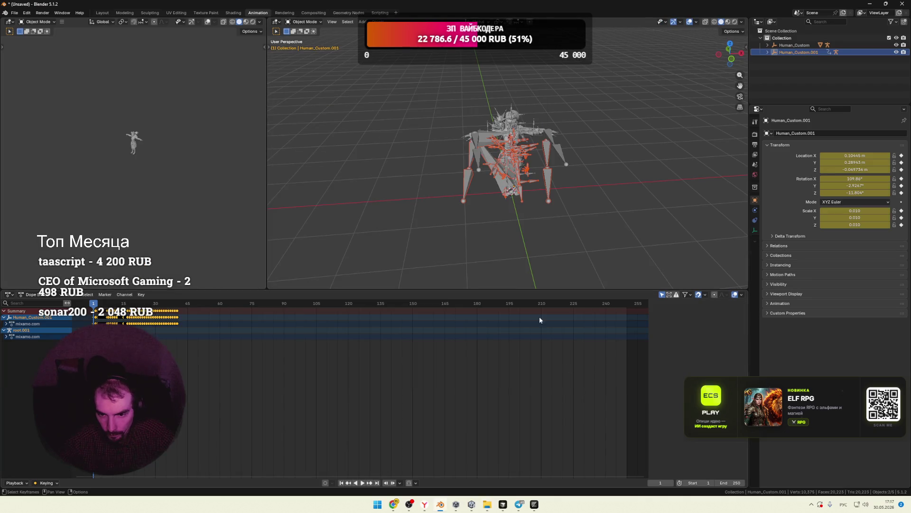
left_click(575, 212)
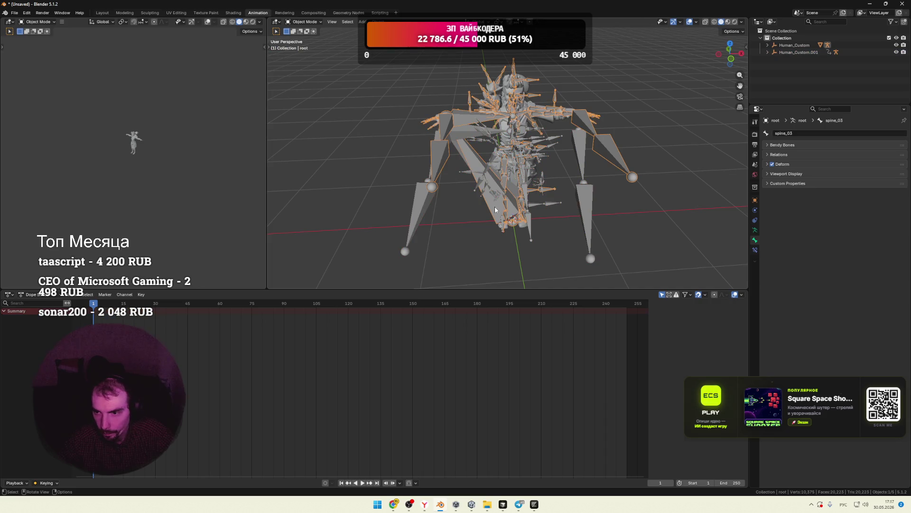
left_click(421, 203)
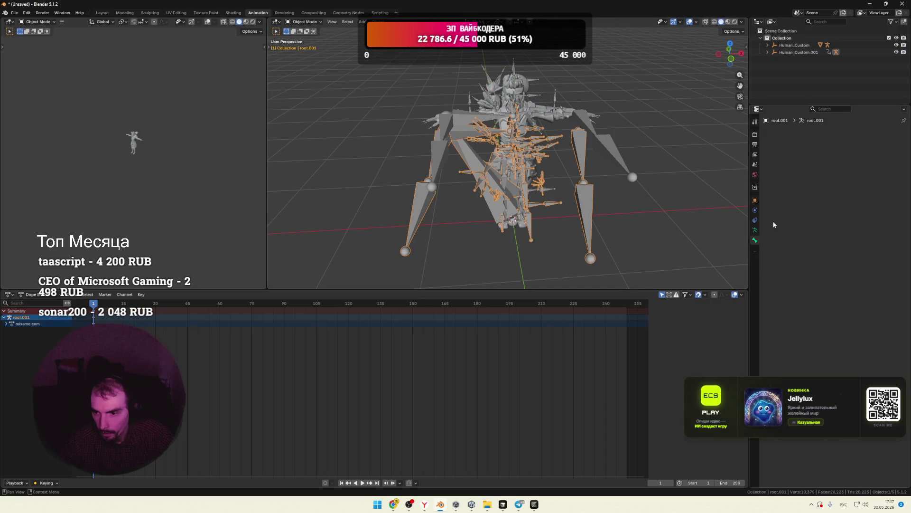
Select Human_Custom.001 in the Outliner to show its transforms and keyframes
scroll(568, 198, "up", 2)
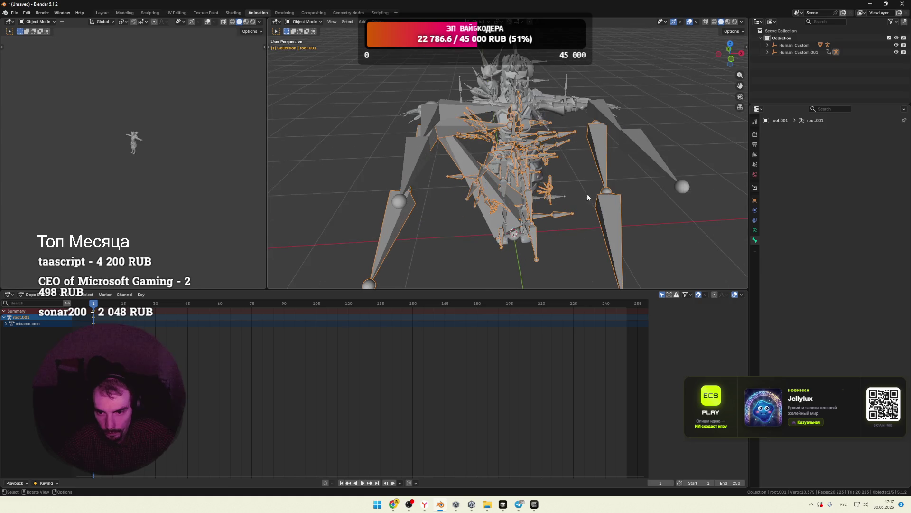
scroll(567, 172, "down", 3)
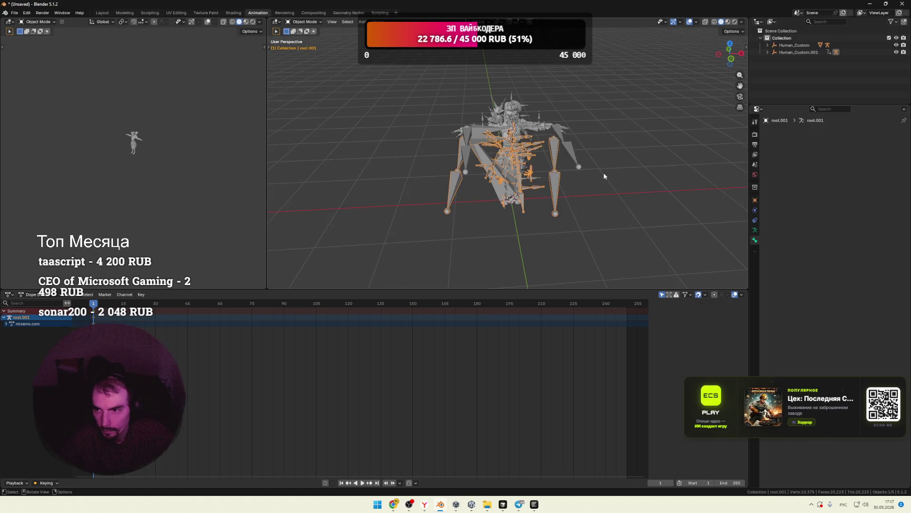
scroll(729, 109, "up", 1)
left_click(799, 53)
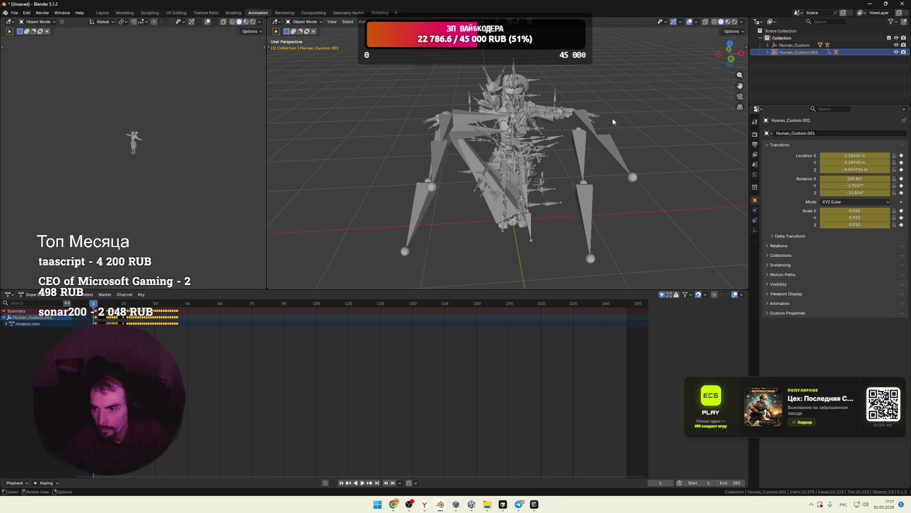
mouse_move(136, 304)
left_mouse_down()
mouse_move(127, 308)
mouse_move(155, 306)
mouse_move(91, 306)
left_mouse_up()
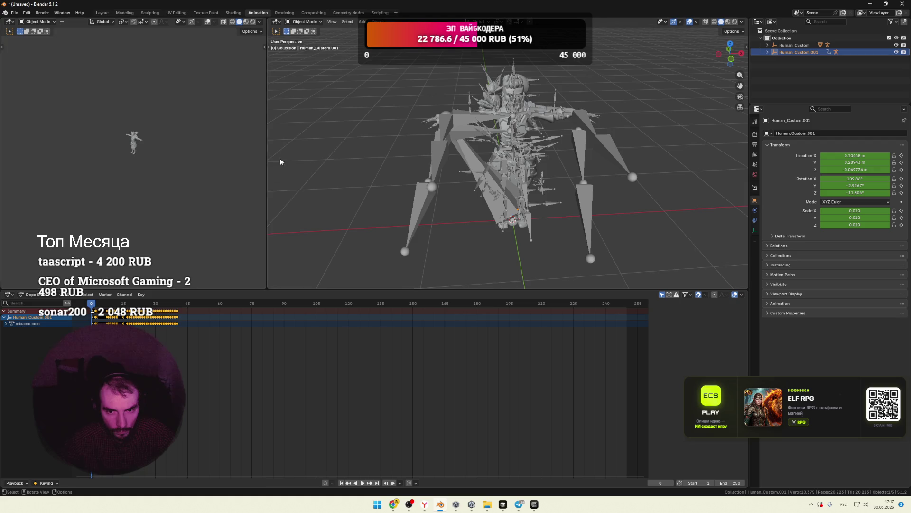
left_click(101, 14)
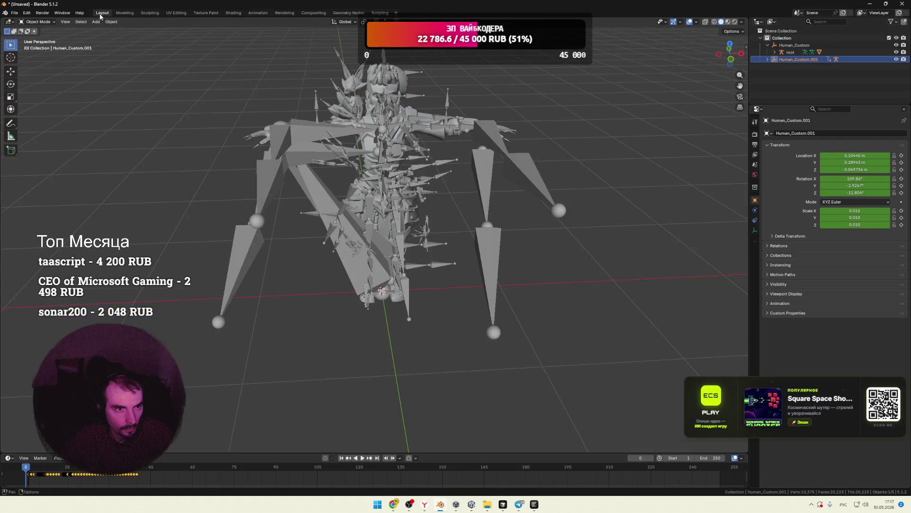
left_click(10, 72)
left_click_drag(419, 276, 216, 284)
scroll(355, 276, "down", 3)
mouse_move(340, 280)
middle_mouse_down()
mouse_move(346, 309)
mouse_move(330, 270)
middle_mouse_up()
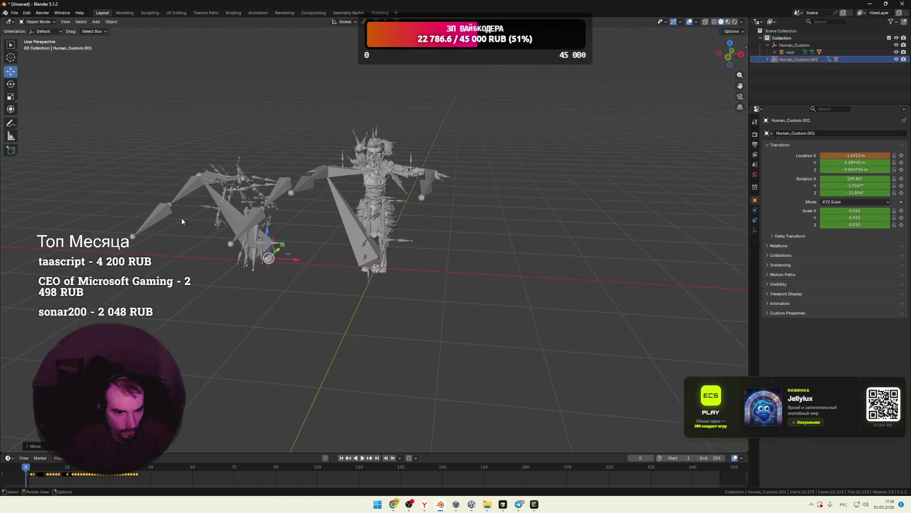
left_click(258, 13)
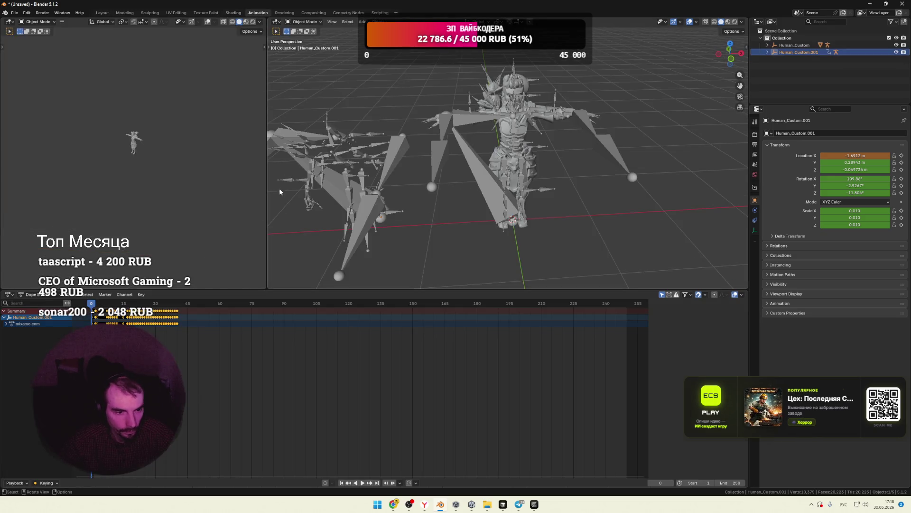
key("space")
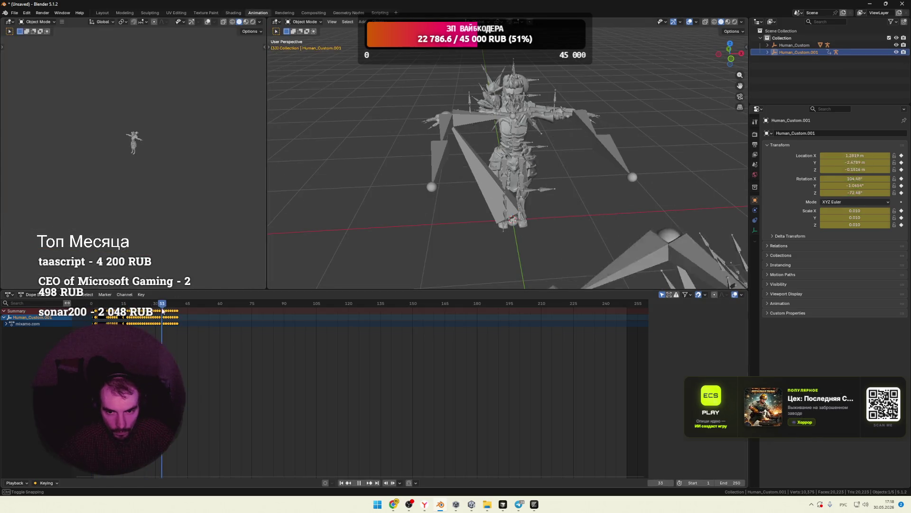
key("Escape")
key("ctrl+z")
left_click(356, 482)
key("Escape")
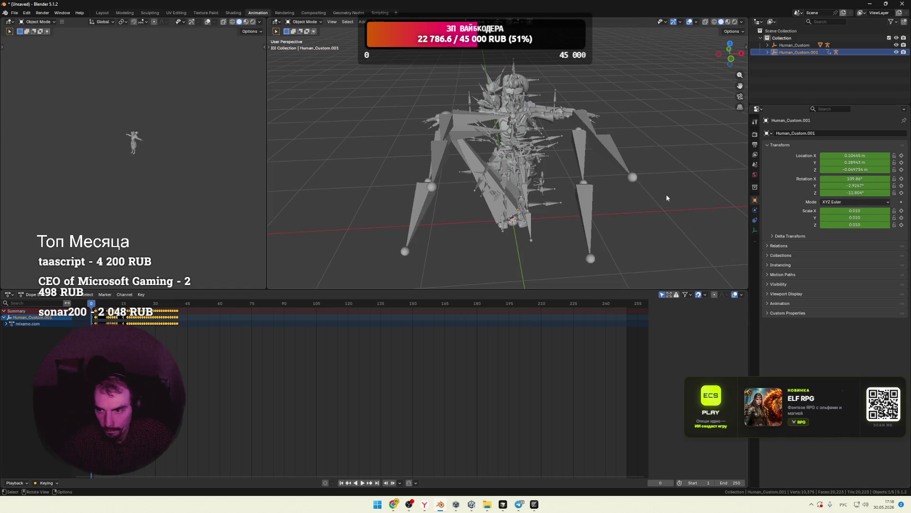
left_click(587, 205)
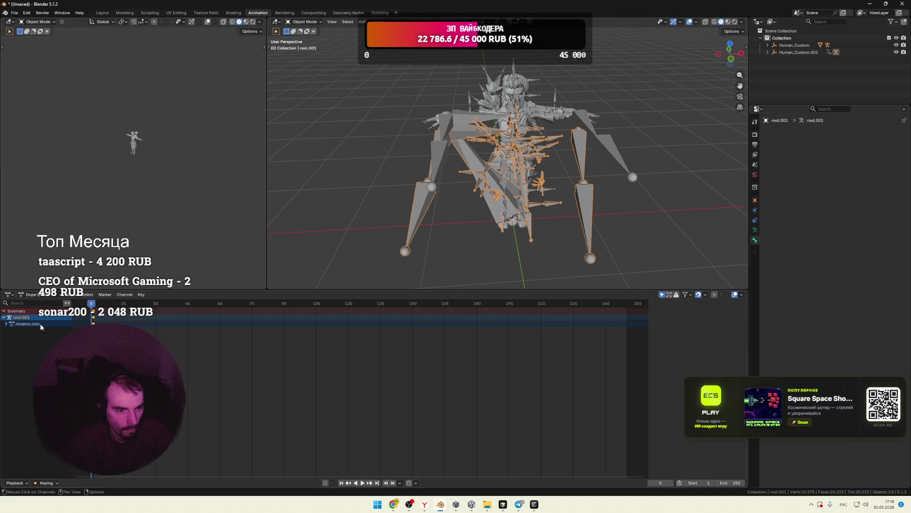
Enter Pose Mode and try selecting the ik_hand_l and ik_hand_l_end bones
scroll(594, 208, "up", 3)
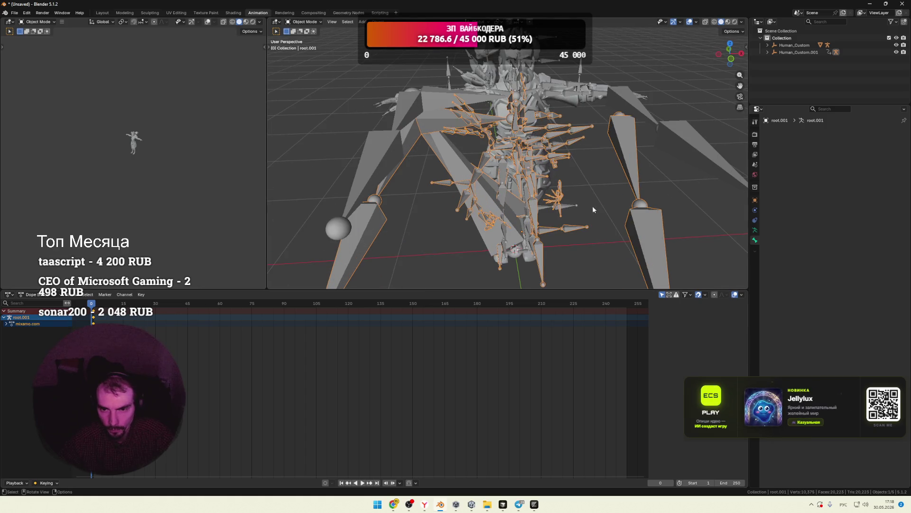
scroll(617, 187, "down", 3)
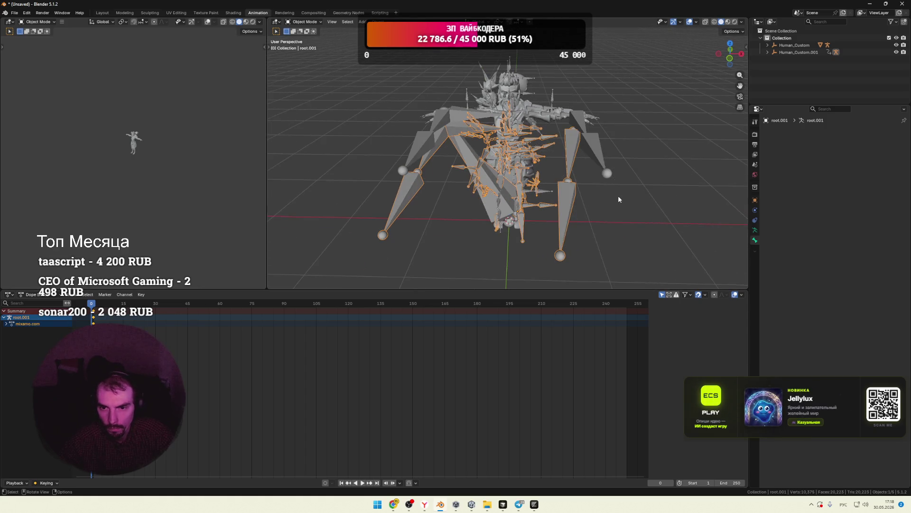
left_click(610, 203)
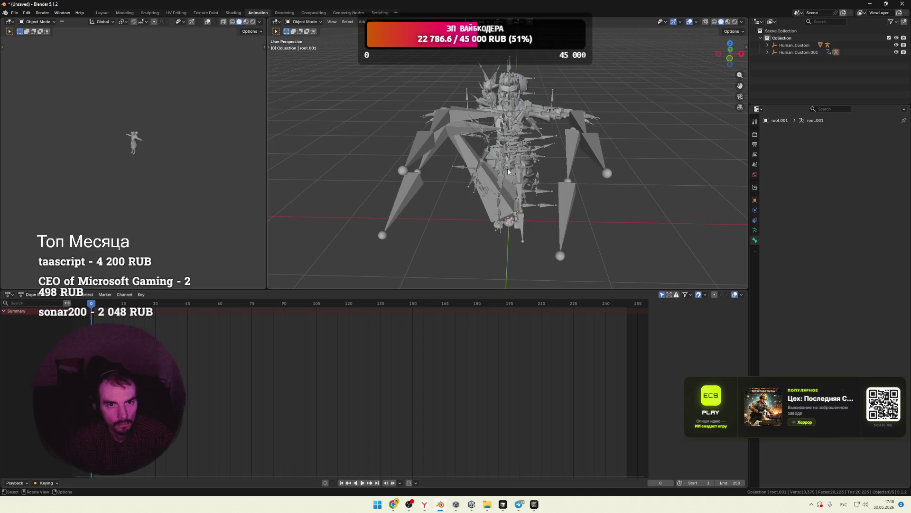
left_click(313, 22)
left_click(306, 46)
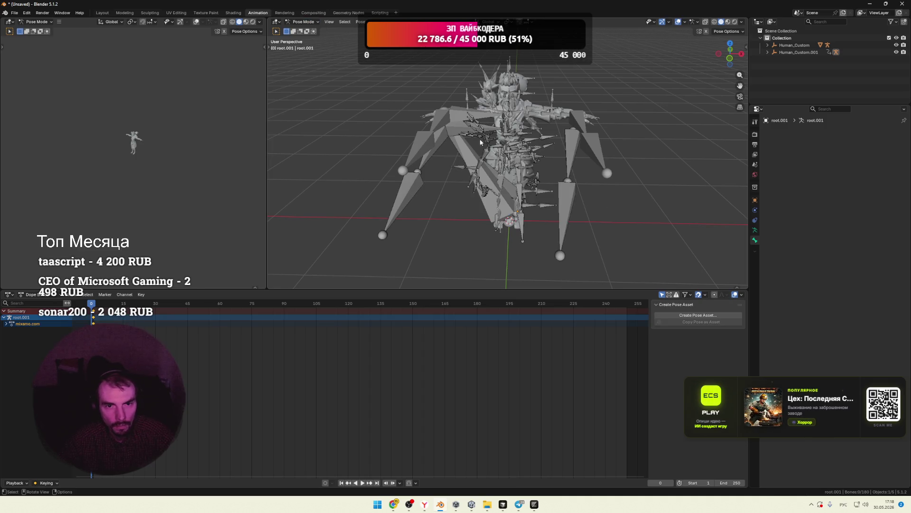
left_click(571, 162)
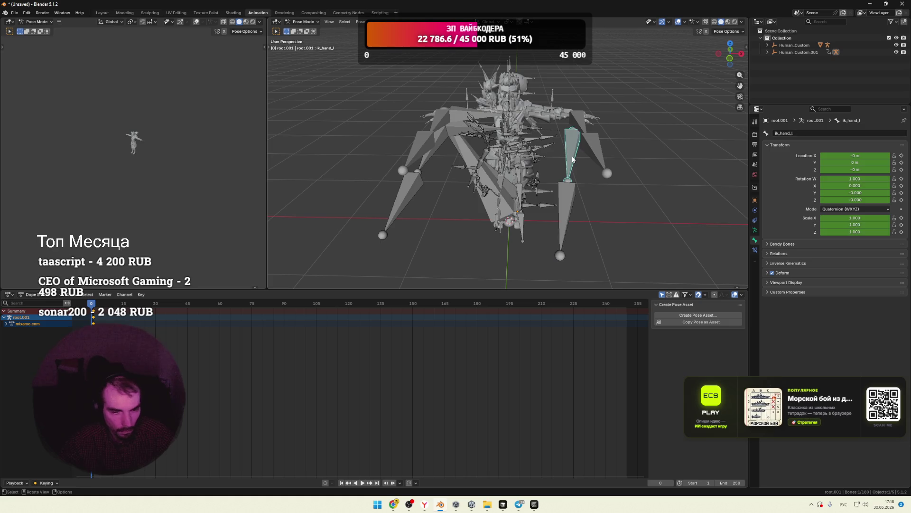
left_click(566, 207)
left_click(595, 153)
Select Human_Custom, switch to Edit Mode, then return to Object Mode
left_click(791, 46)
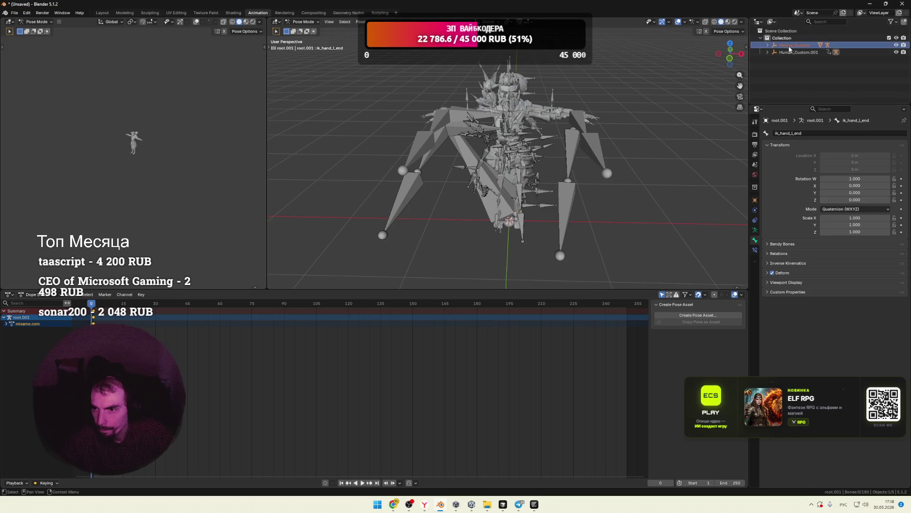
left_click(294, 22)
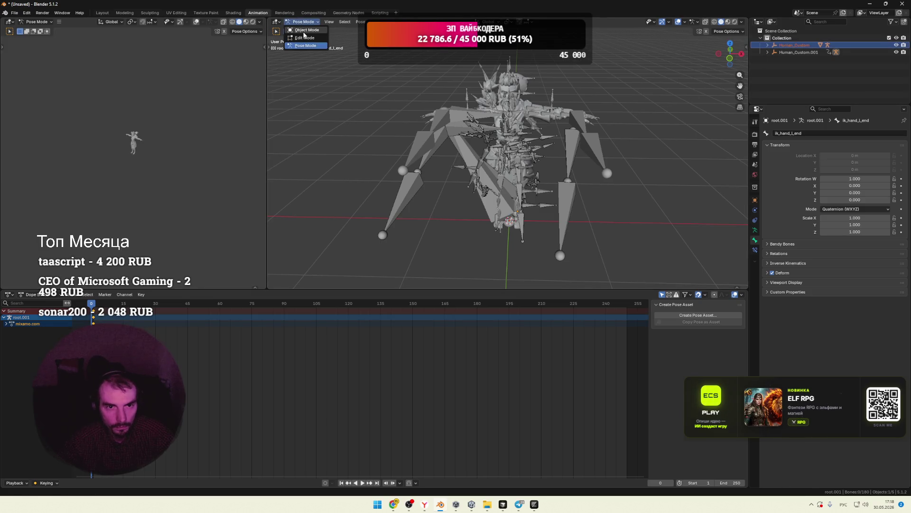
left_click(303, 34)
left_click(304, 22)
left_click(304, 27)
Compare the root and root.001 armatures, ending with root selected
left_click(583, 127)
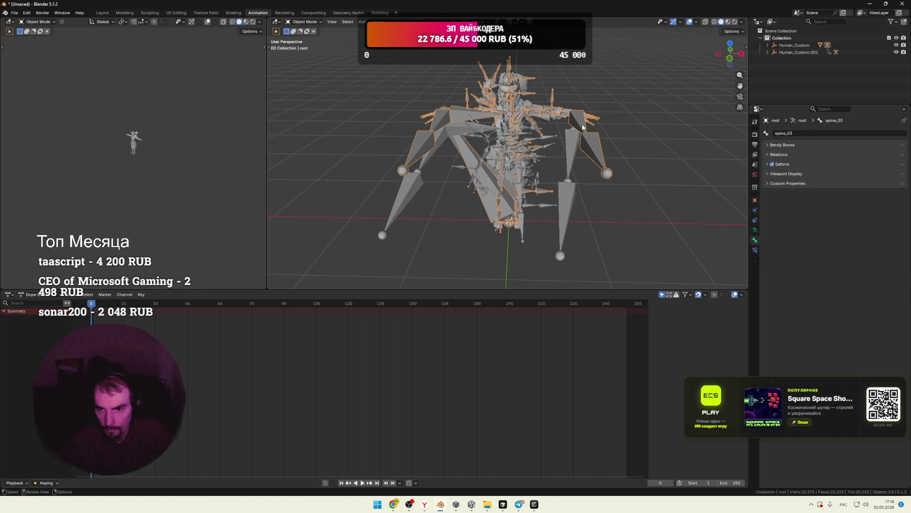
scroll(661, 132, "up", 2)
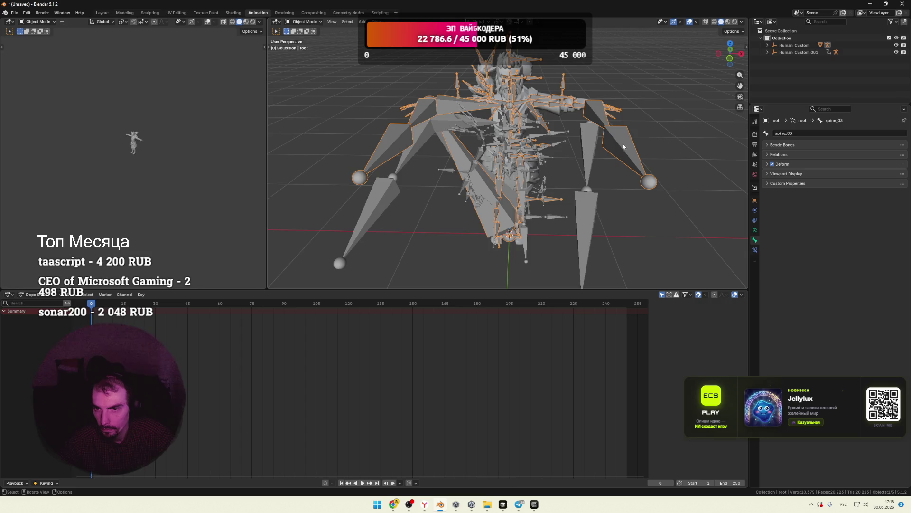
left_click(587, 192)
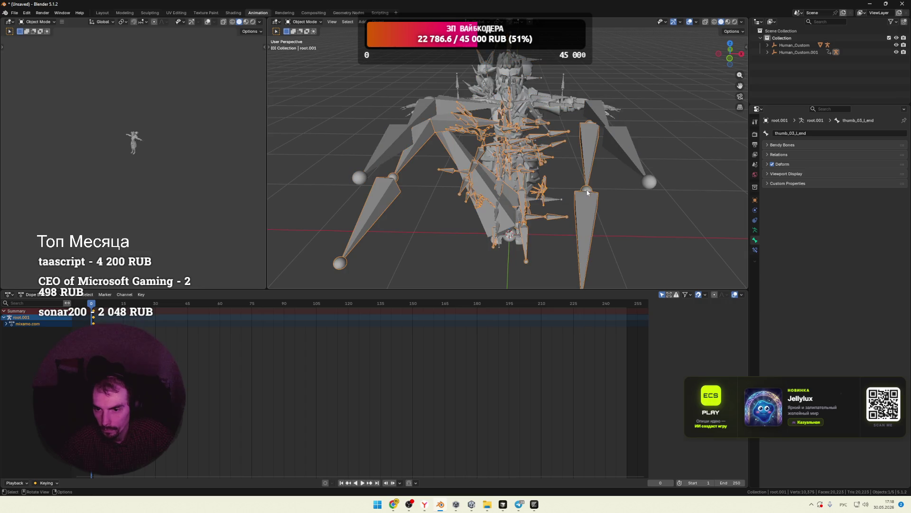
left_click(618, 155)
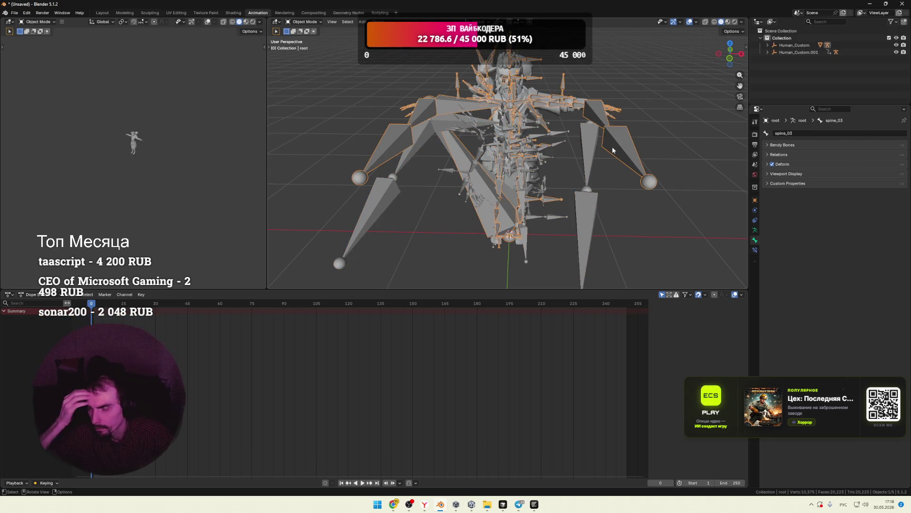
scroll(615, 148, "up", 3)
scroll(619, 146, "down", 3)
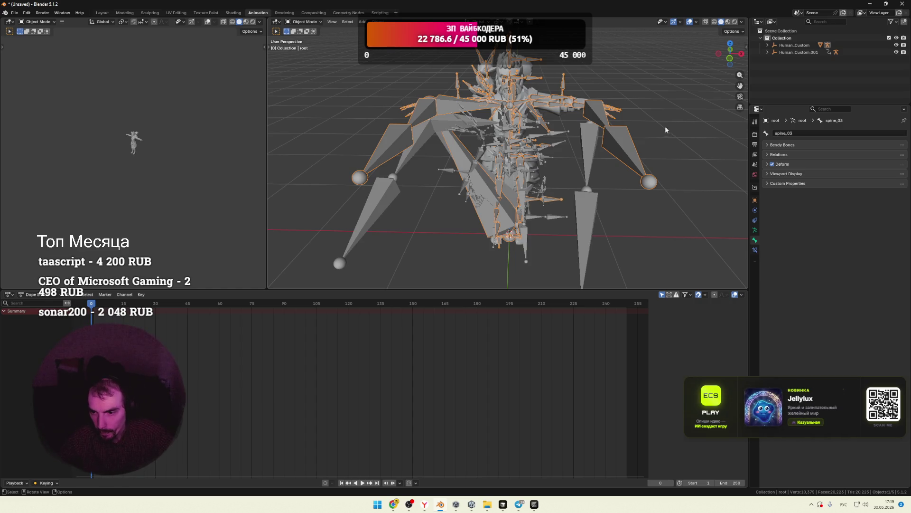
Check spine_03's Bendy Bones and name, then show its Bone Constraints tab
left_click(768, 144)
left_click(768, 145)
left_click(799, 133)
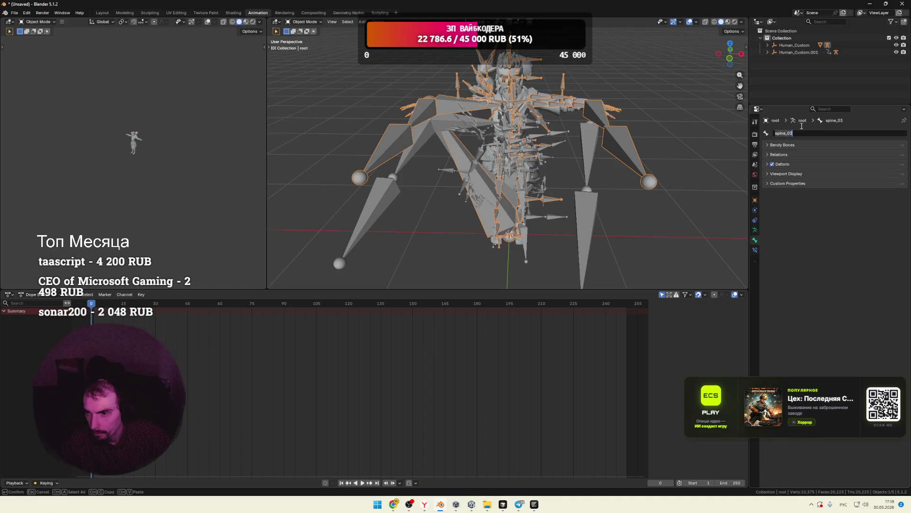
left_click(800, 126)
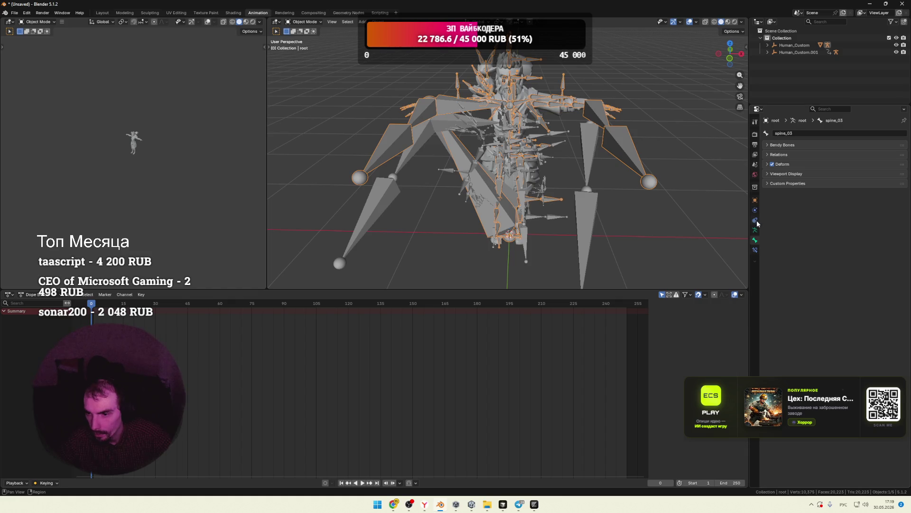
left_click(755, 250)
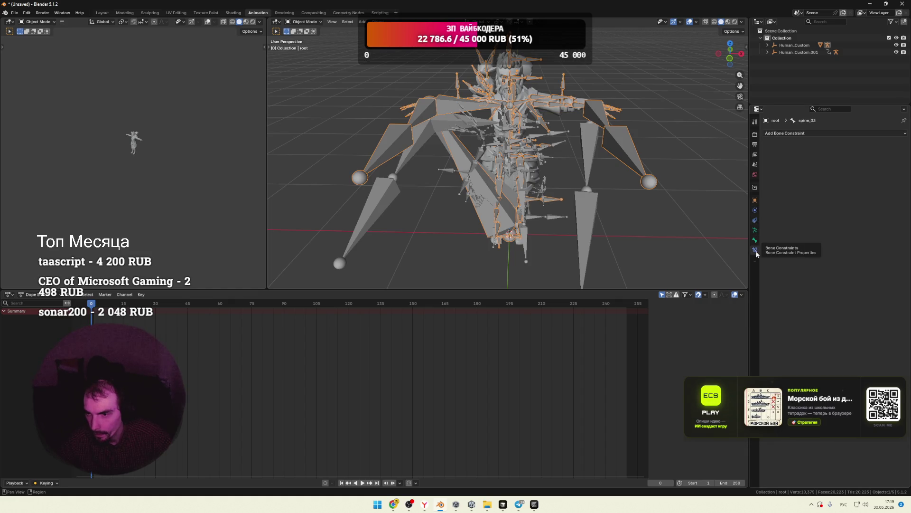
Cancel adding a bone constraint and expand root.001's armature data in the Outliner
left_click(831, 133)
key("Escape")
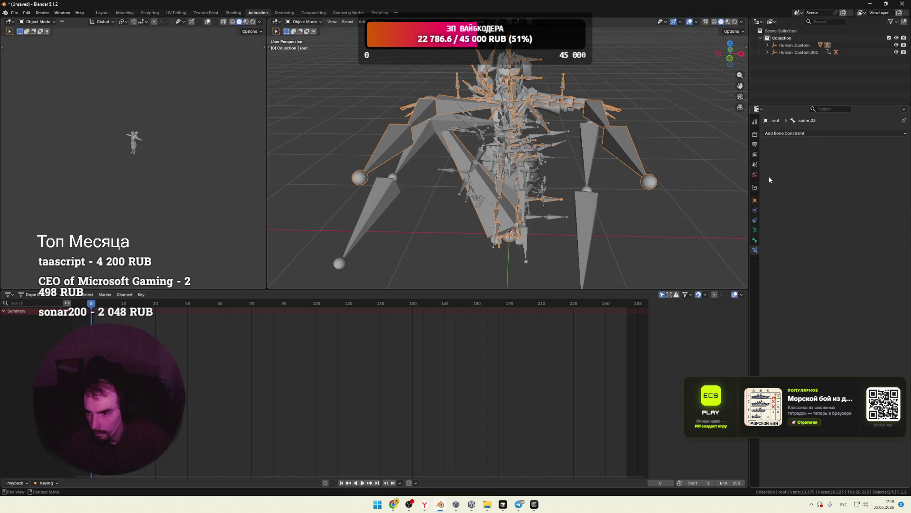
left_click(798, 52)
left_click(767, 53)
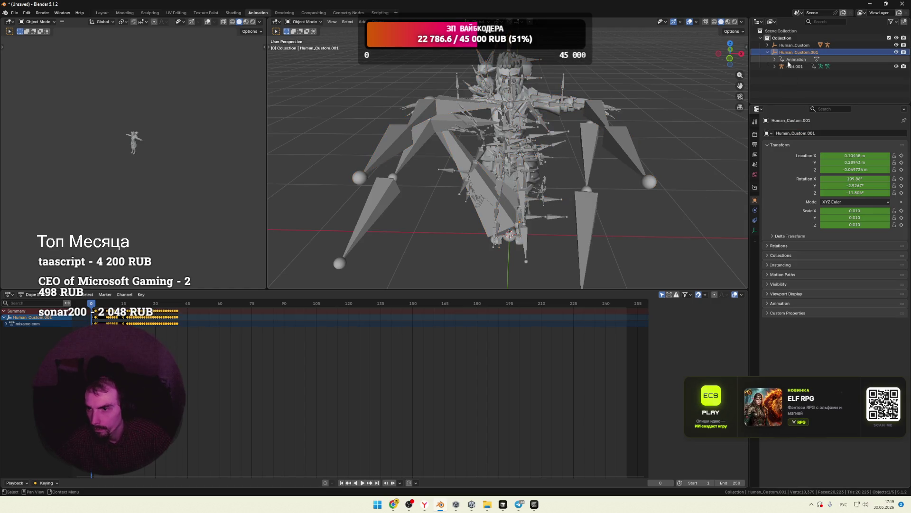
left_click(774, 67)
left_click(781, 87)
left_click(786, 89)
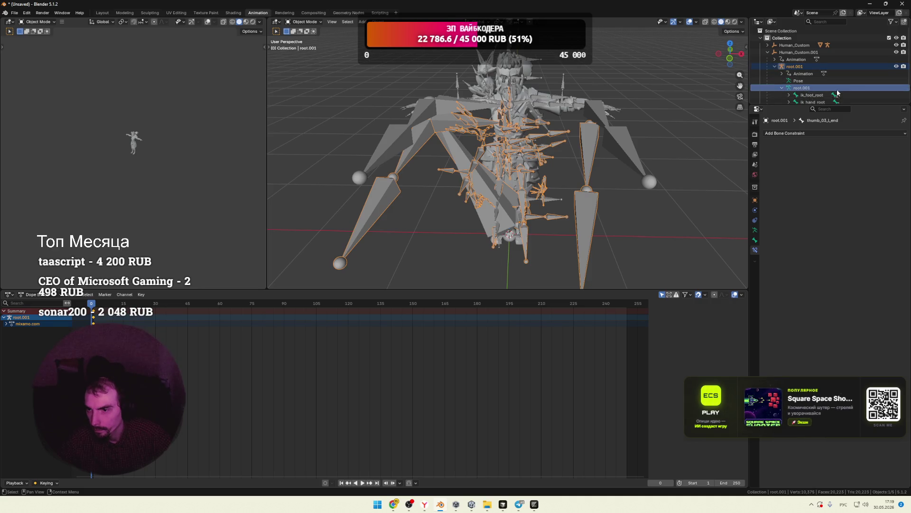
Enlarge the Outliner and expand root.001's ik_foot_root, ik_hand_root and pelvis bones
left_click_drag(863, 104, 863, 208)
left_click(788, 95)
left_click(789, 116)
left_click(789, 130)
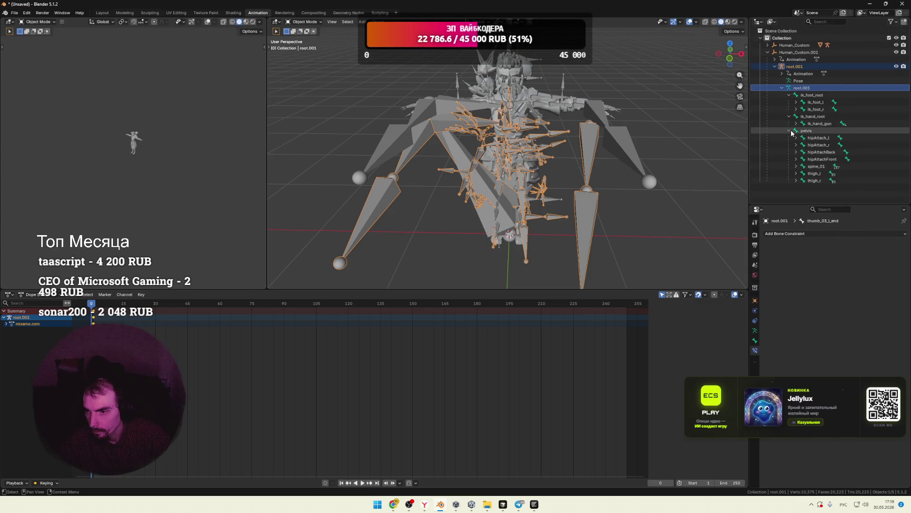
Expand Human_Custom's root armature bones, including ik_foot_root and ik_hand_root
left_click(768, 46)
left_click(774, 52)
left_click(782, 66)
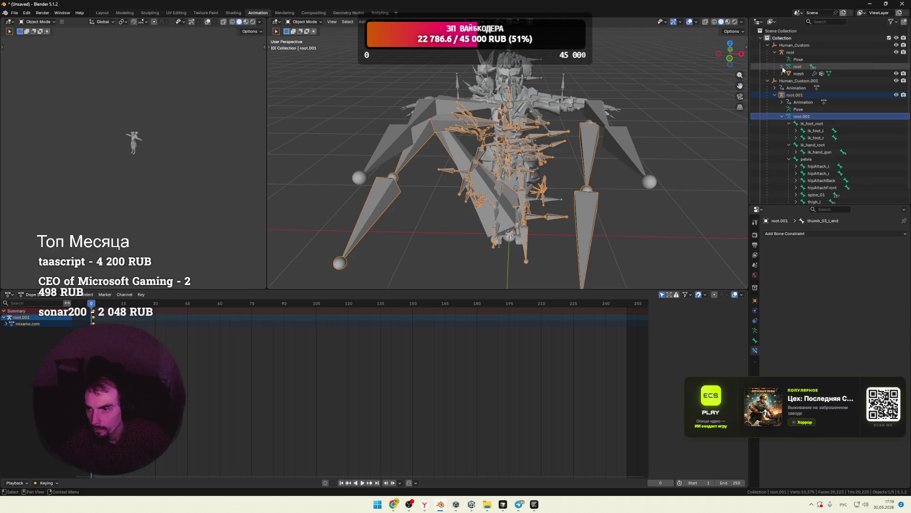
scroll(807, 93, "down", 3)
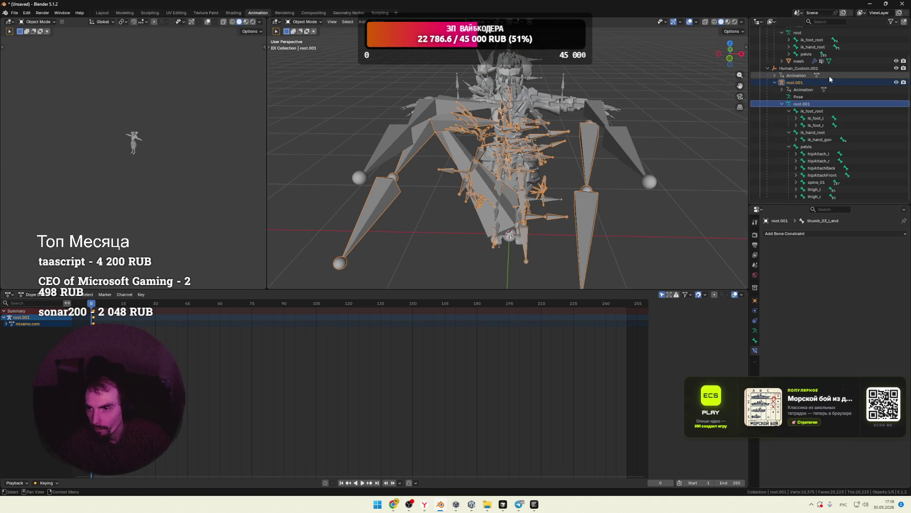
scroll(816, 76, "up", 1)
left_click(789, 54)
left_click(789, 76)
left_click(789, 76)
Deselect the armature, open the N sidebar on its Tool tab, and browse the File and Edit menus
left_click(725, 115)
key("n")
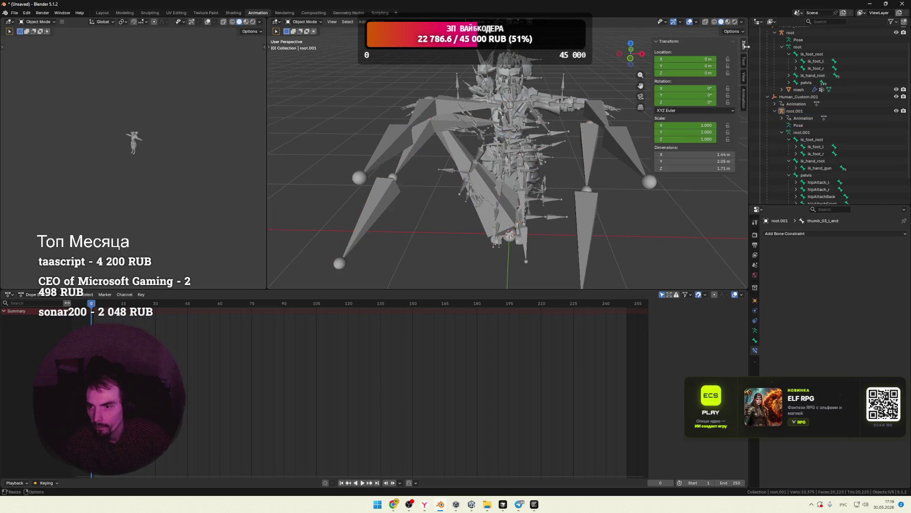
left_click(742, 100)
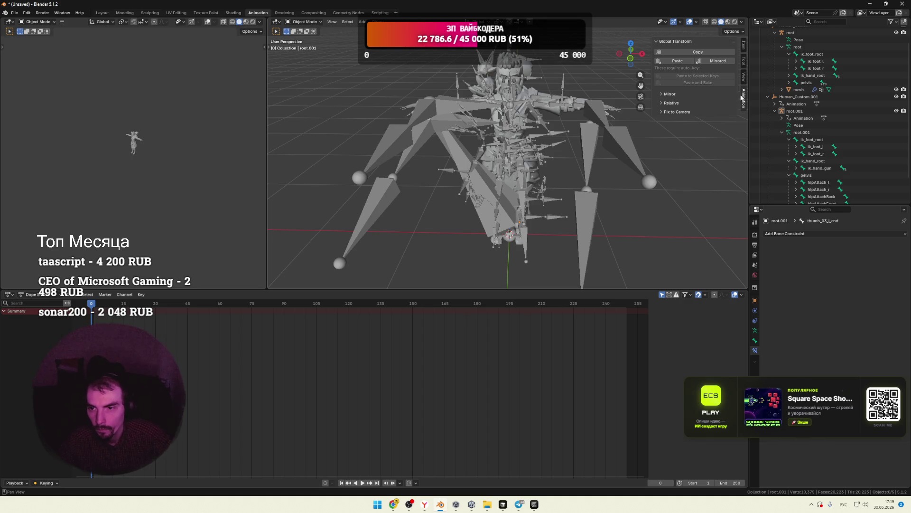
left_click(744, 75)
left_click(744, 63)
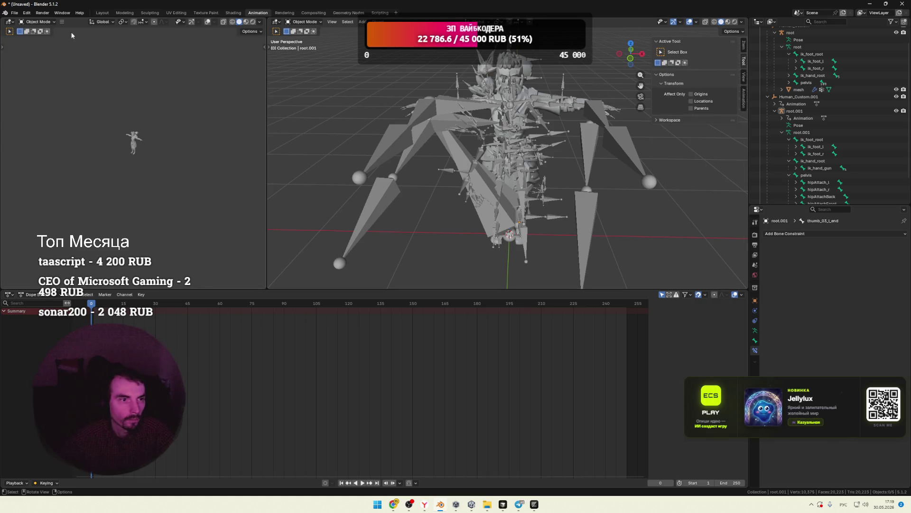
left_click(15, 13)
left_click(27, 13)
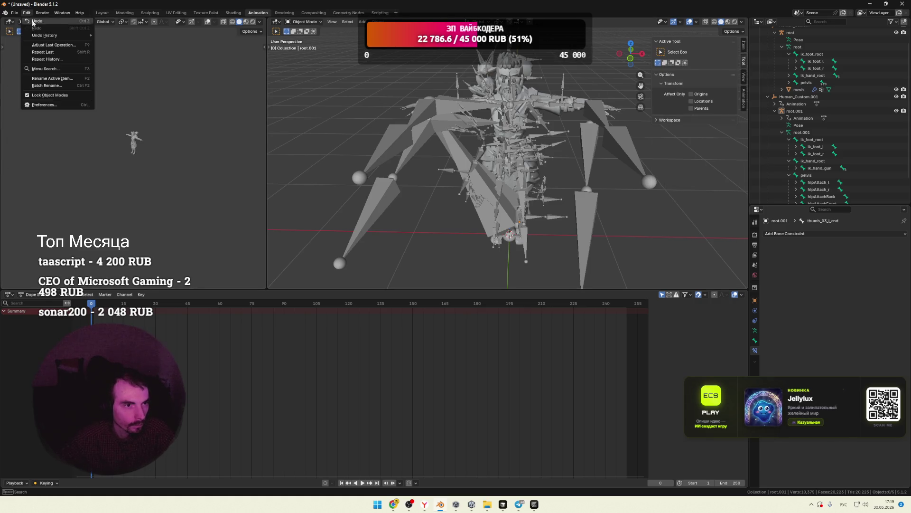
Try enabling the Mixamo Rig add-on, which fails with a version_char error, and view its details
left_click(45, 105)
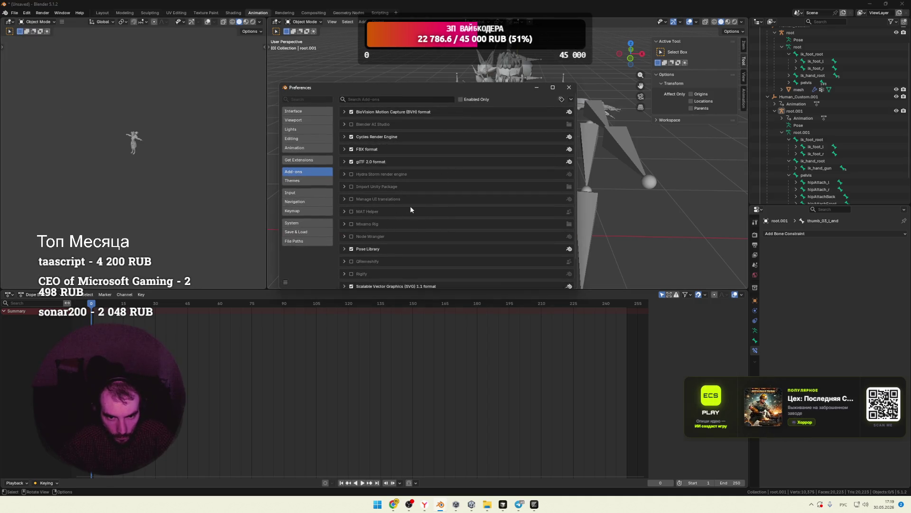
left_click(352, 224)
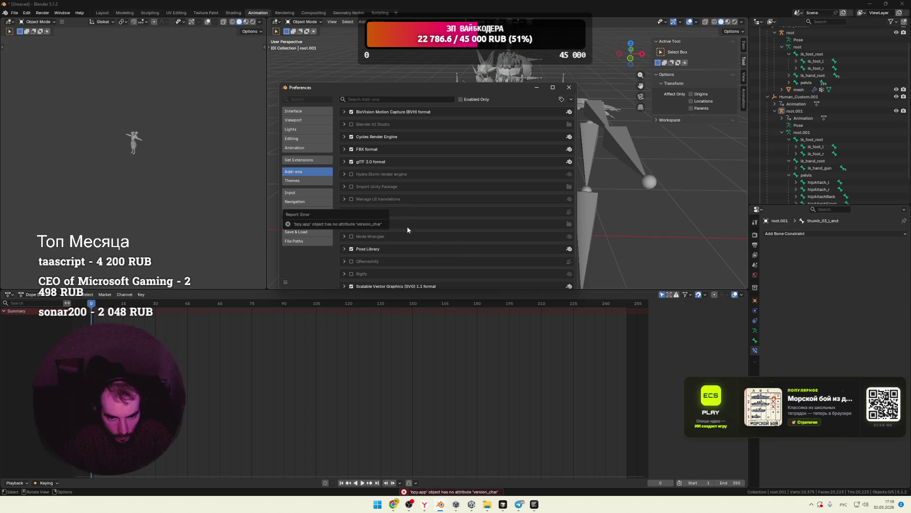
left_click(356, 224)
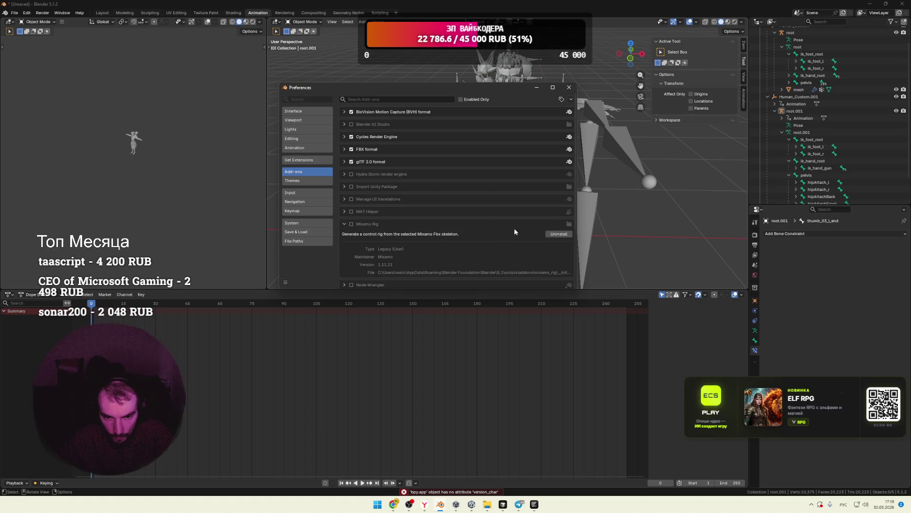
scroll(433, 234, "down", 1)
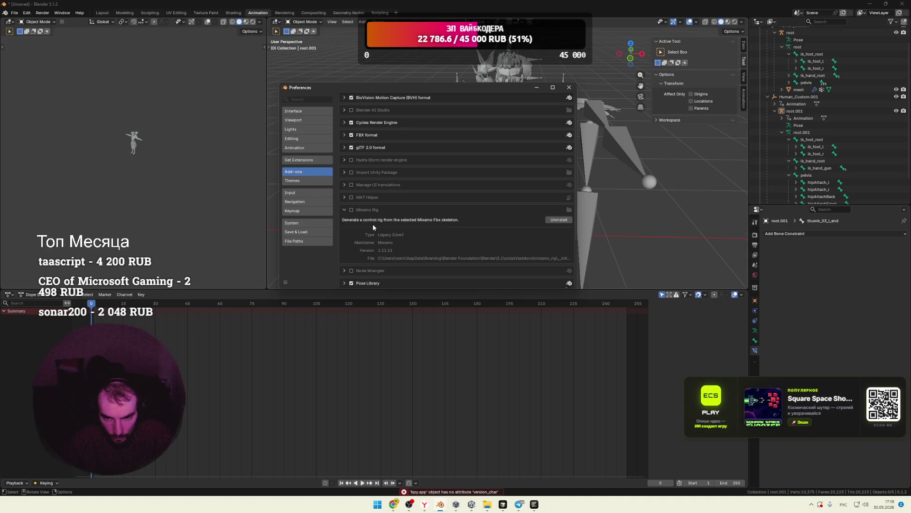
scroll(406, 227, "down", 2)
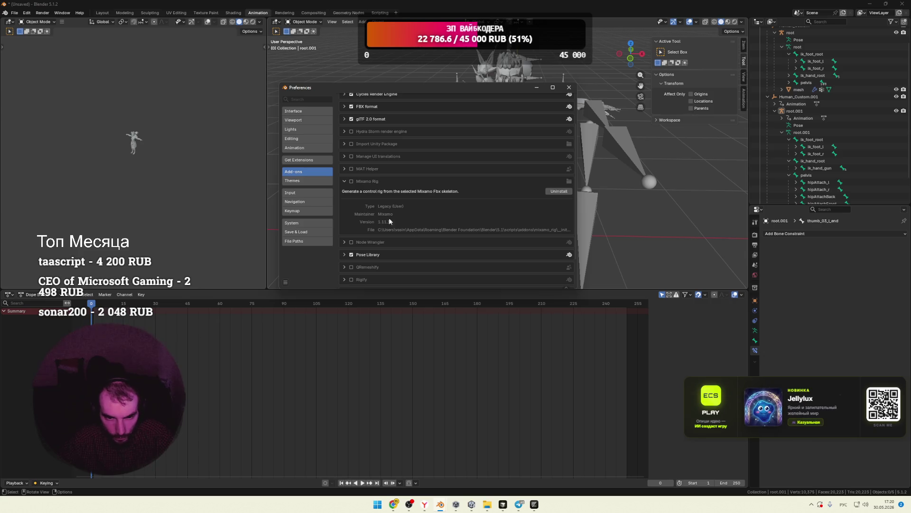
left_click(351, 181)
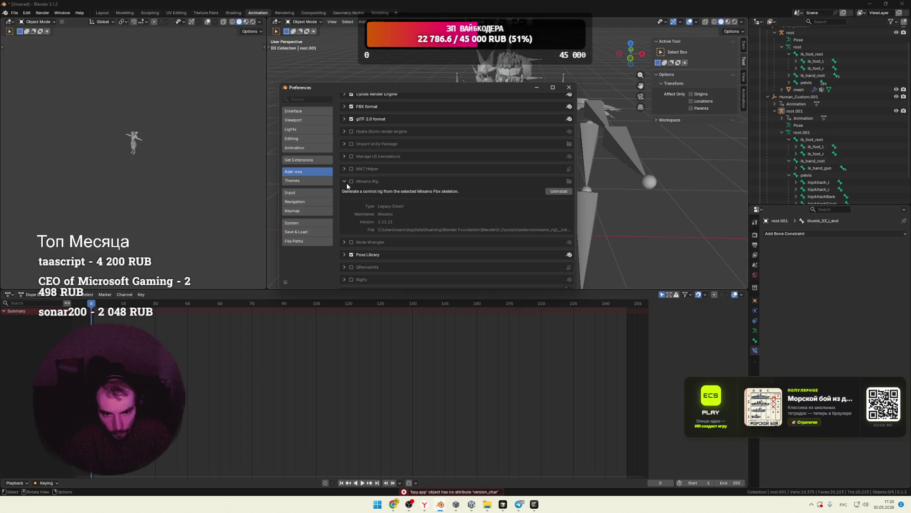
left_click(347, 184)
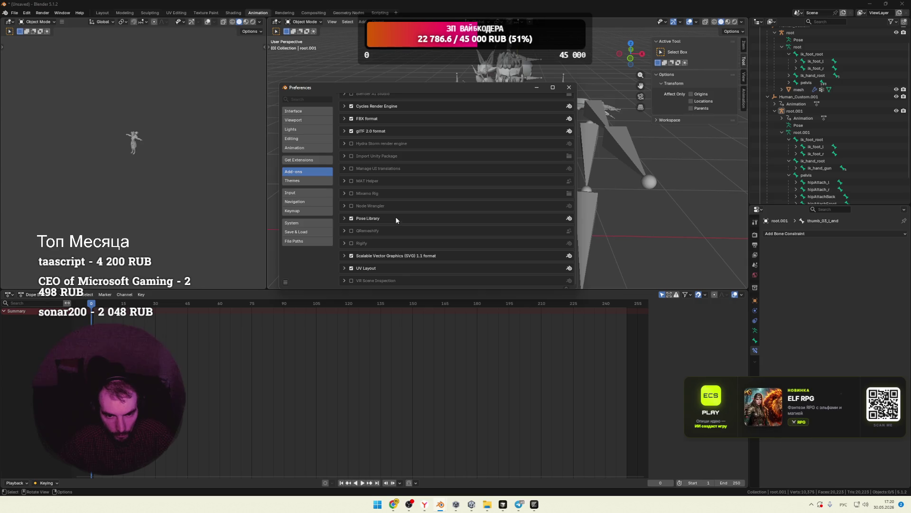
left_click(344, 193)
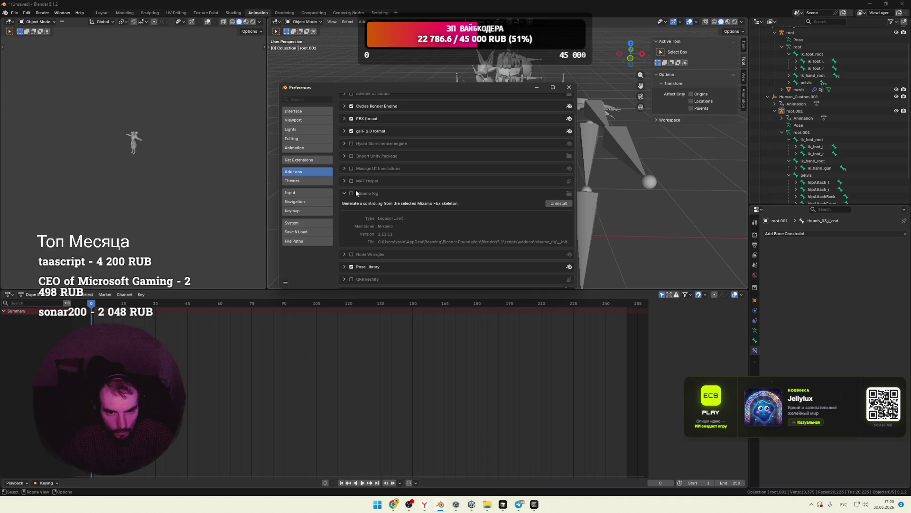
Try Install from Disk in the add-on options, cancel it, and switch to the browser
right_click(301, 172)
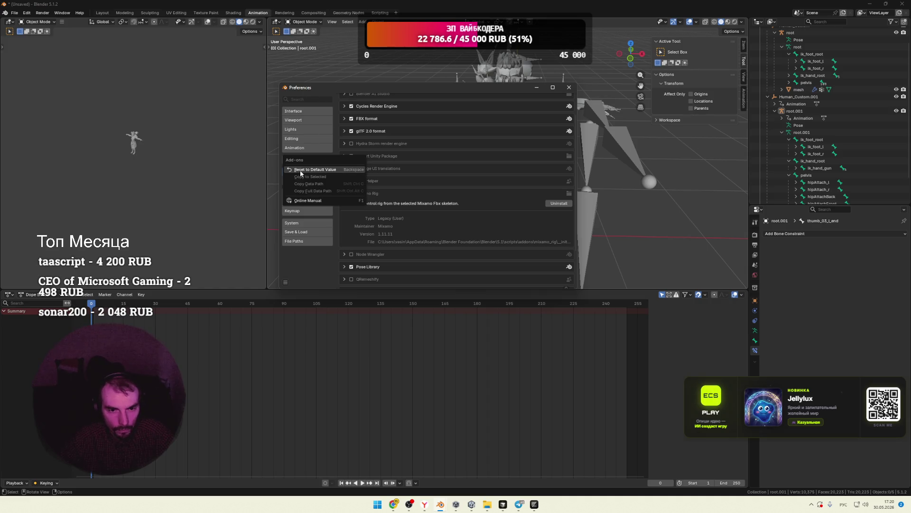
left_click(427, 207)
scroll(508, 127, "up", 3)
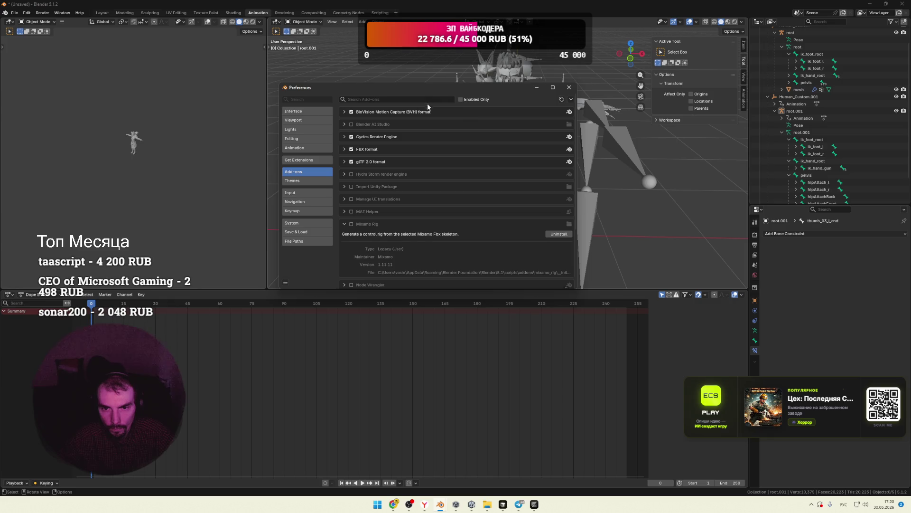
left_click(571, 99)
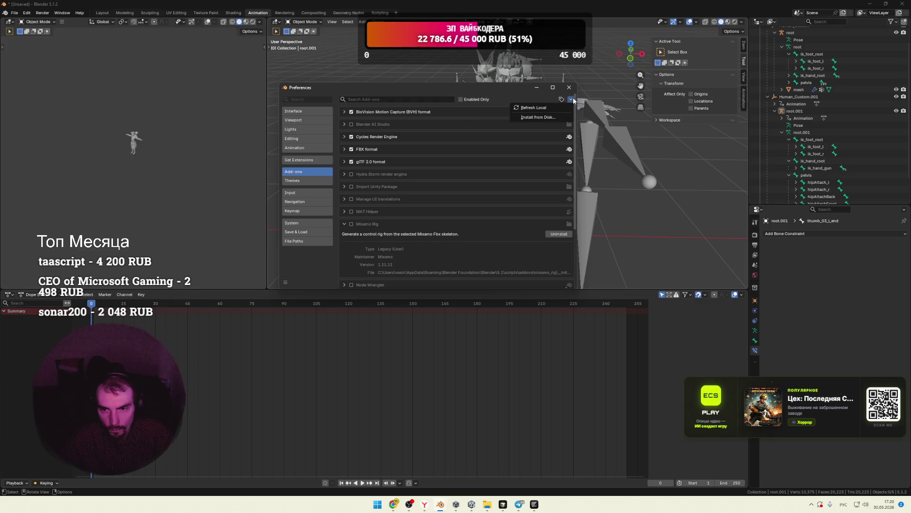
left_click(543, 117)
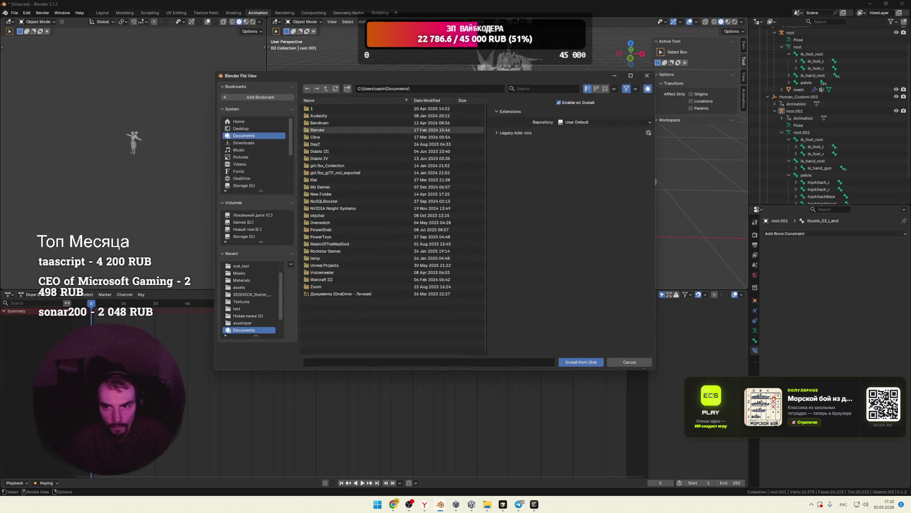
left_click(647, 75)
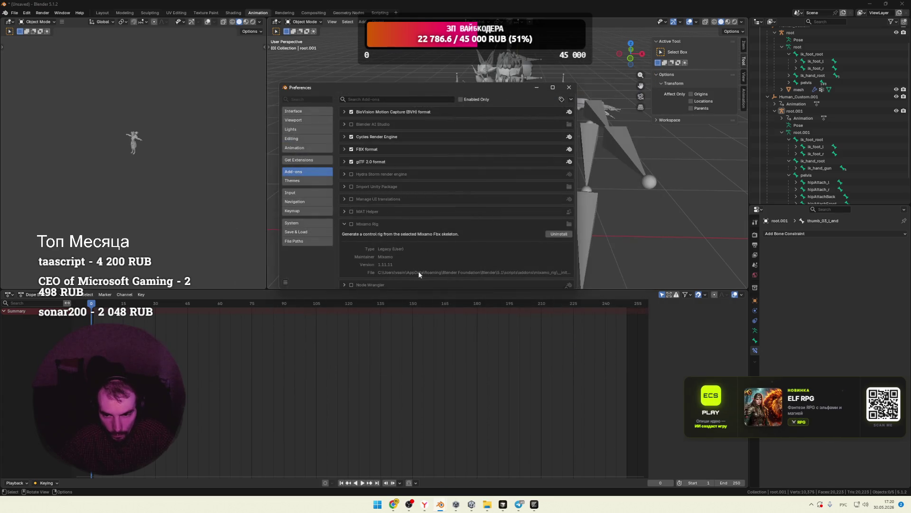
scroll(413, 263, "down", 3)
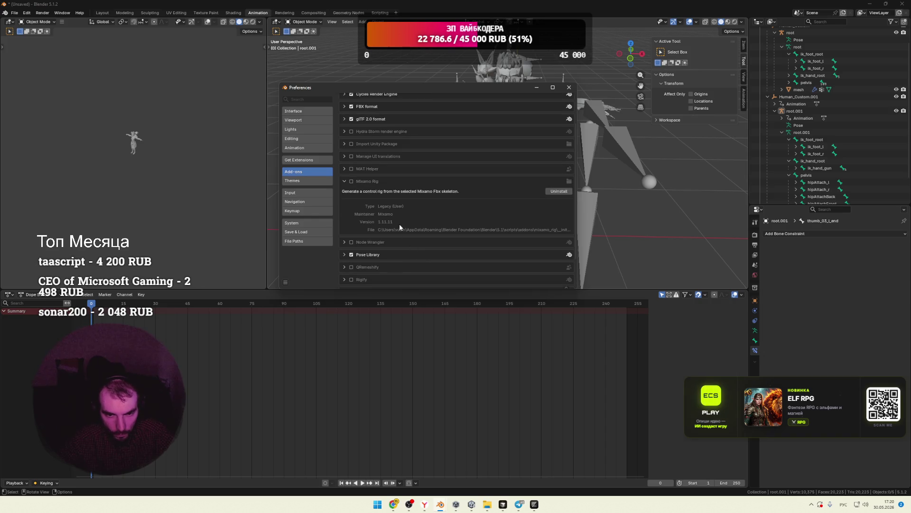
scroll(459, 221, "up", 3)
key("alt+Tab")
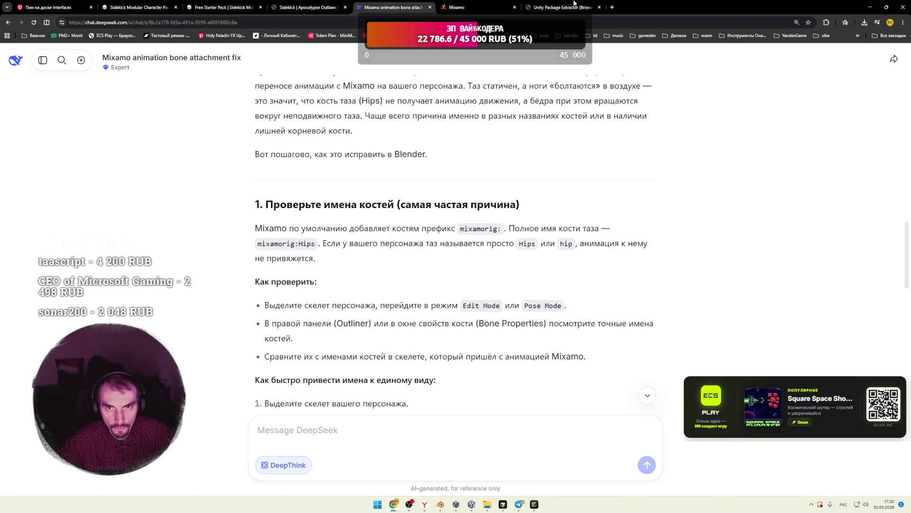
Search Google for 'mixamo rig blender' and open its Blender Extensions page
left_click(615, 8)
type("ышфьщ+")
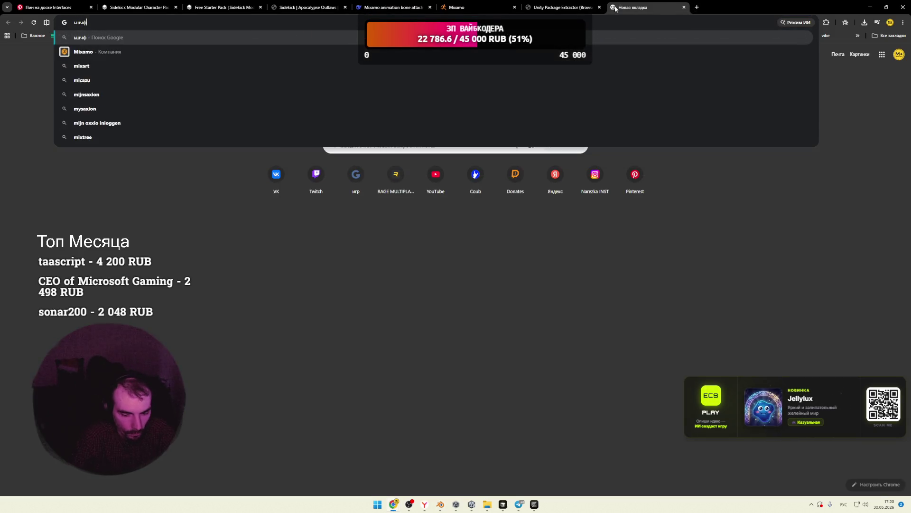
type("кшп+идутвук")
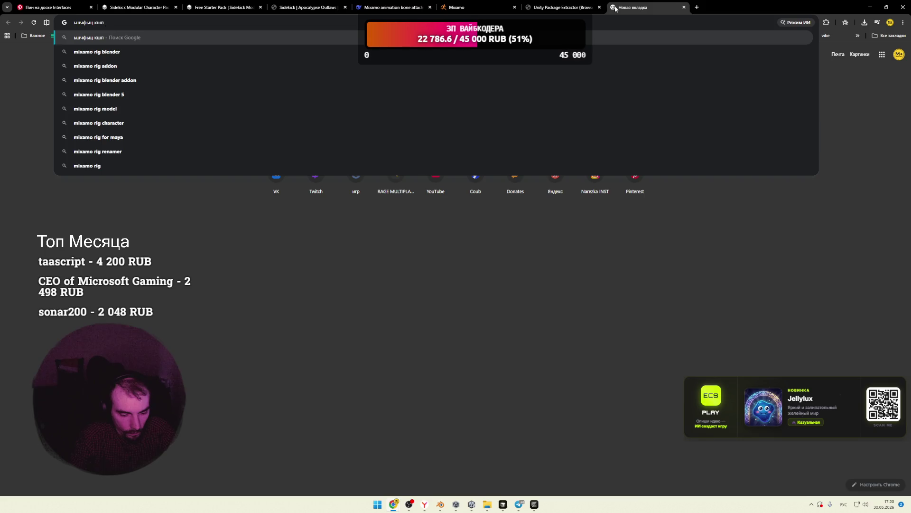
key("Return")
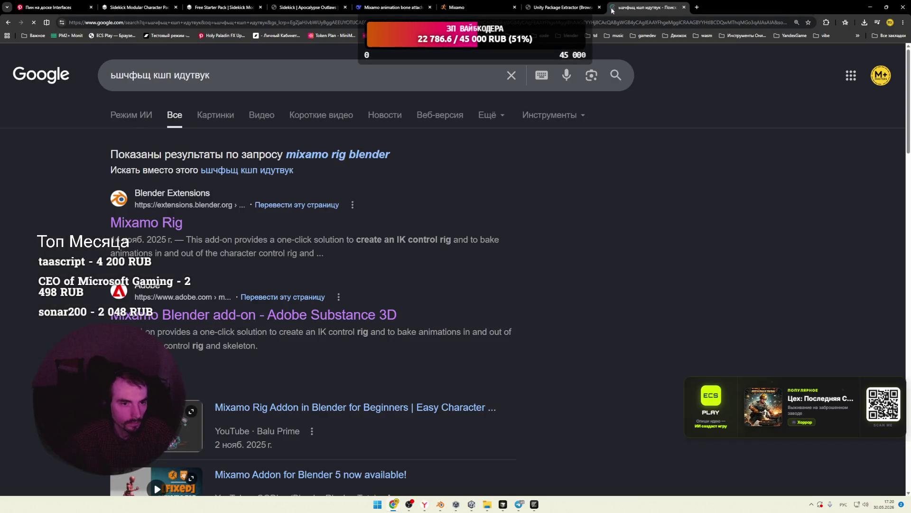
left_click(148, 182)
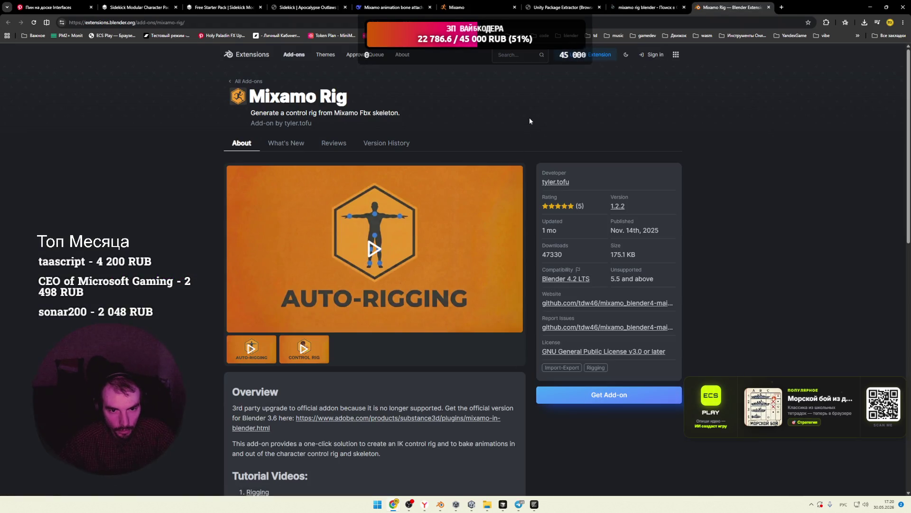
Read the page's reviews, reveal the Get Add-on install option, and return to Blender
scroll(530, 121, "down", 5)
scroll(530, 121, "down", 4)
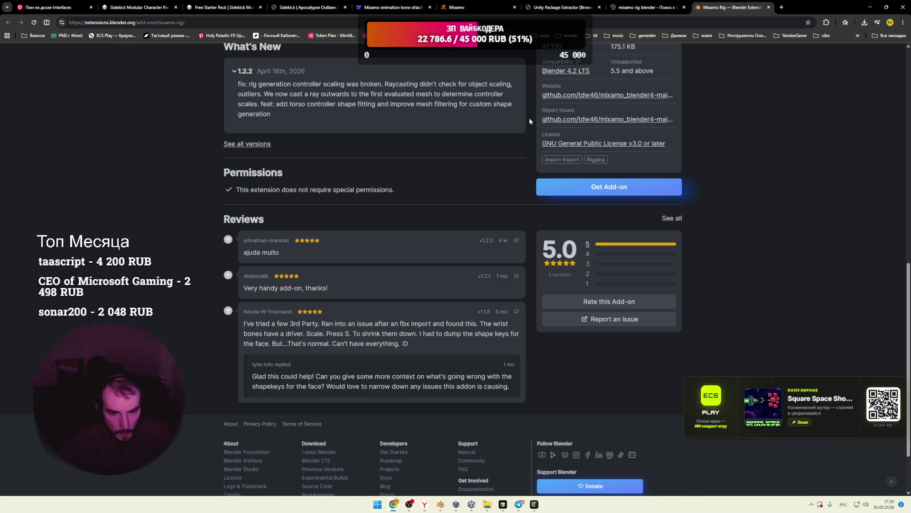
left_click_drag(361, 324, 425, 338)
left_click(426, 340)
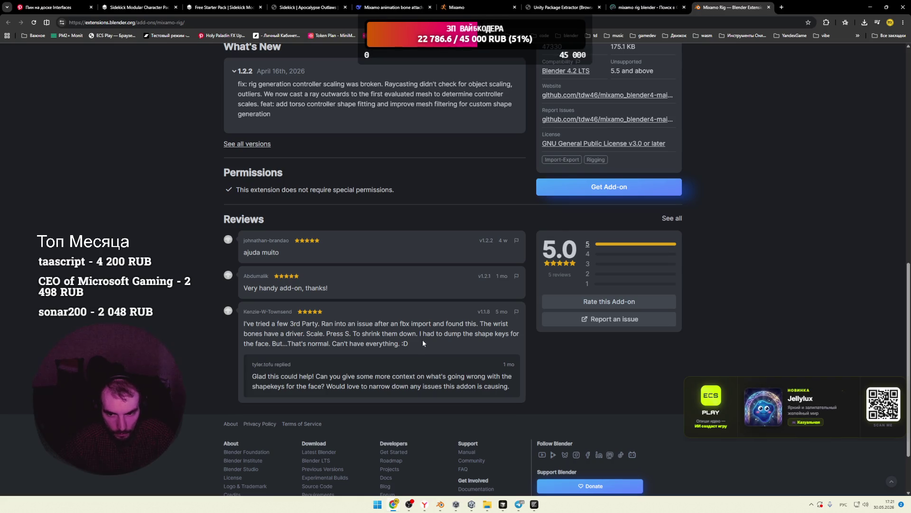
scroll(421, 340, "up", 3)
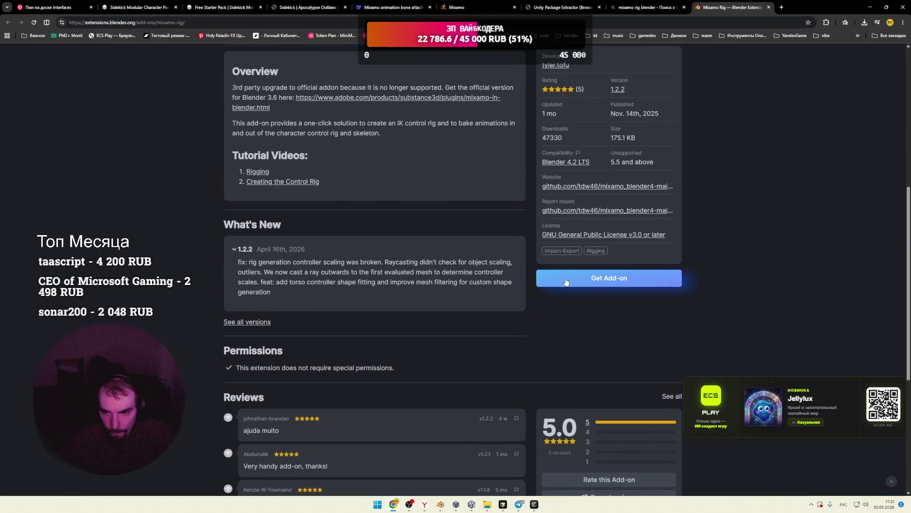
left_click(572, 281)
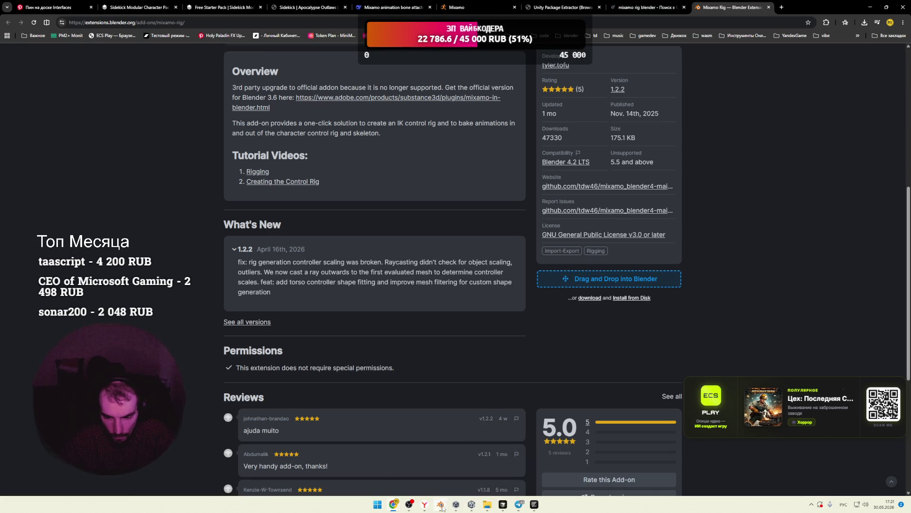
mouse_move(441, 504)
left_click(478, 468)
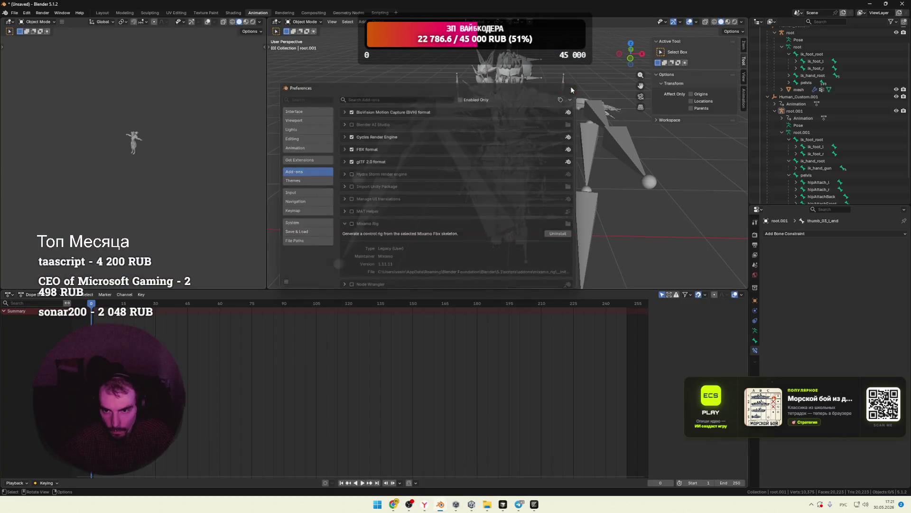
Place Blender and the browser side by side and drop the Mixamo Rig 1.2.2 extension into the viewport
left_click(628, 5)
left_click_drag(628, 6, 427, 52)
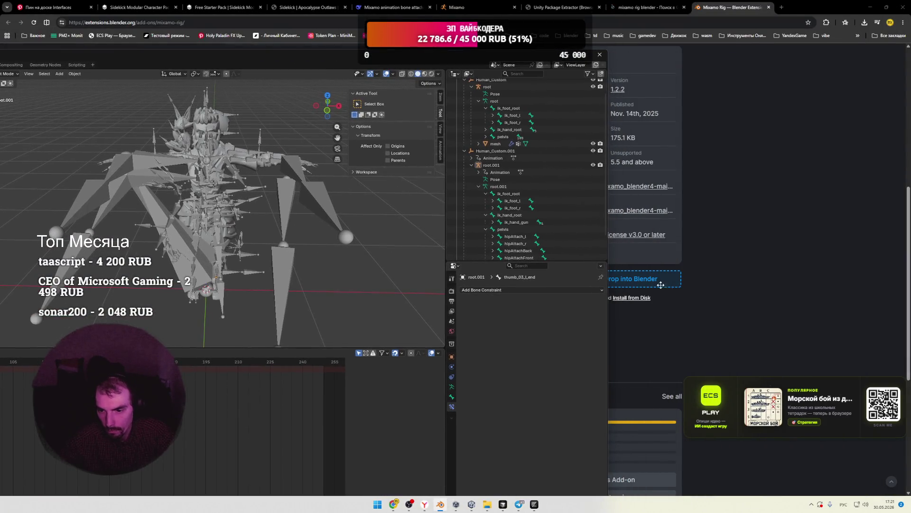
left_click_drag(613, 279, 345, 270)
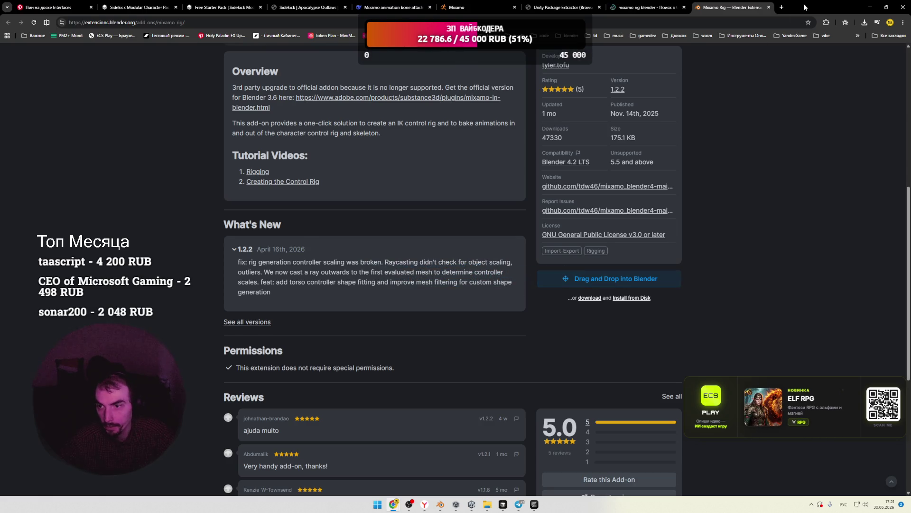
double_click(804, 11)
left_click_drag(814, 305, 318, 240)
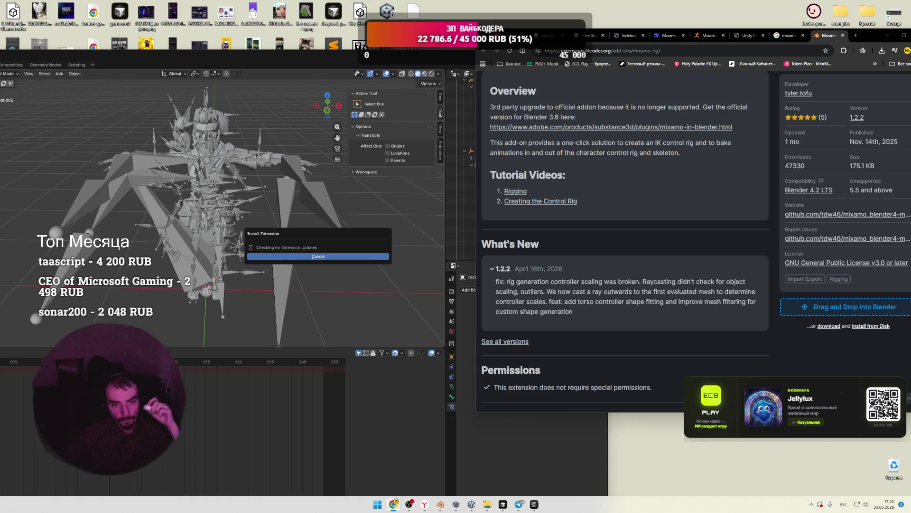
Retry dragging the Mixamo Rig extension from the browser into Blender while the install stalls
left_click(237, 126)
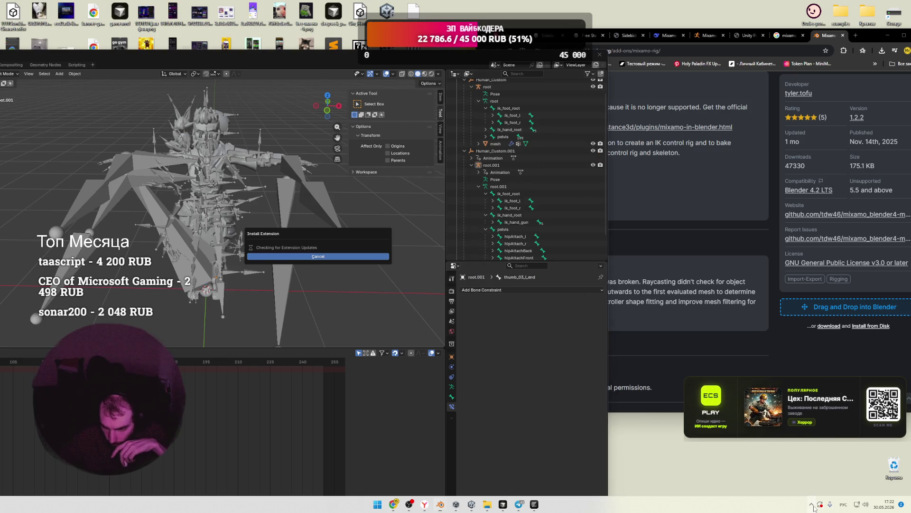
left_click(812, 505)
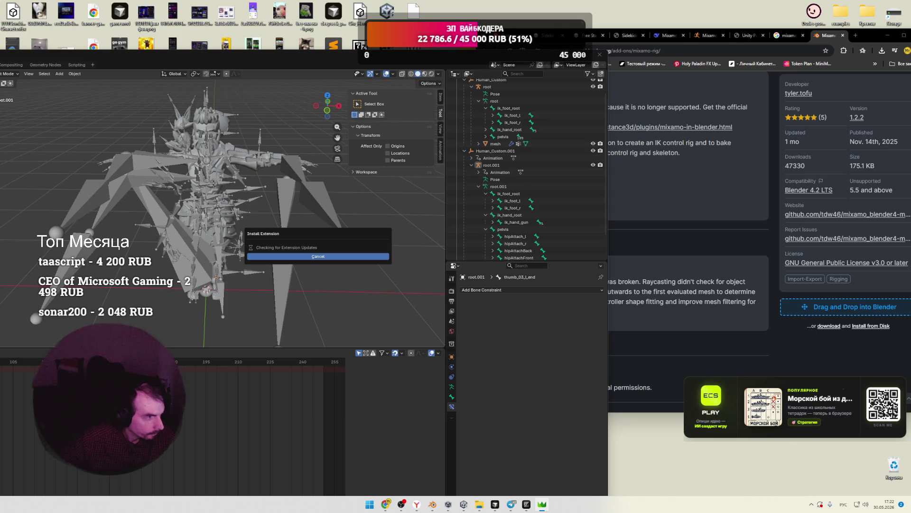
left_click_drag(309, 234, 310, 230)
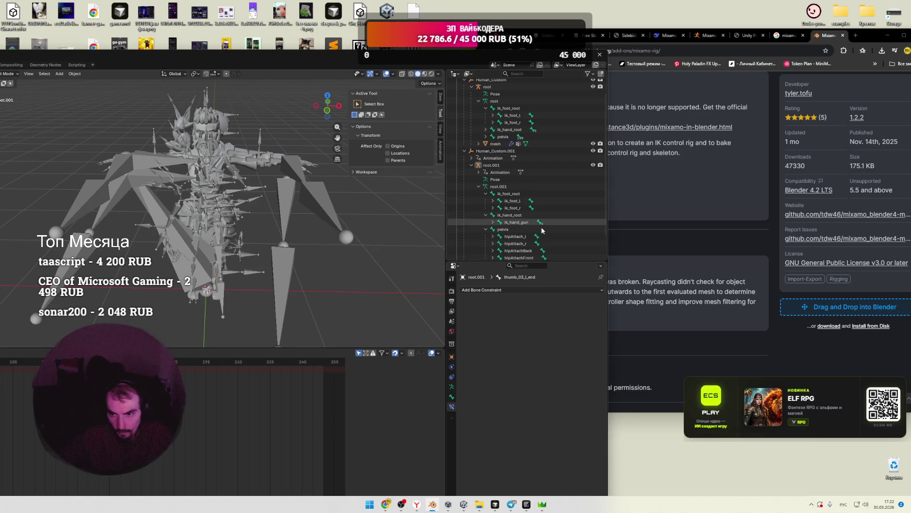
left_click_drag(809, 306, 368, 290)
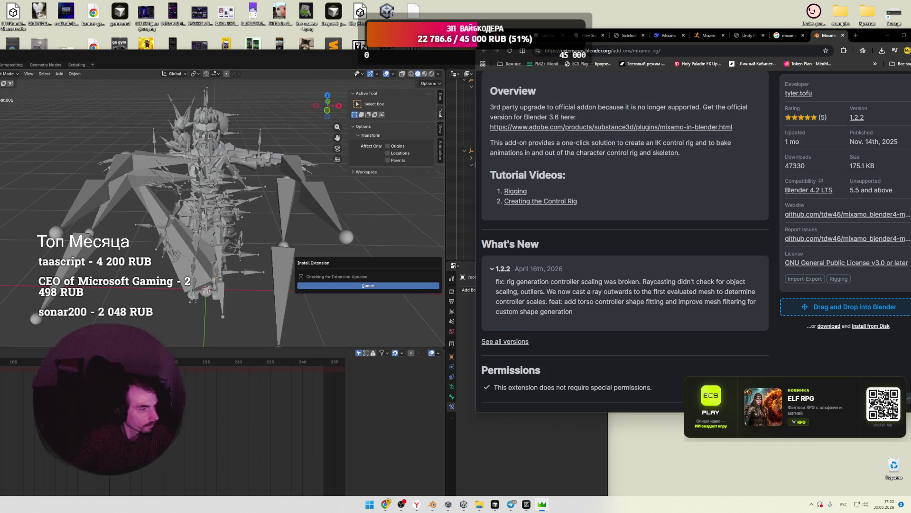
key("super+space")
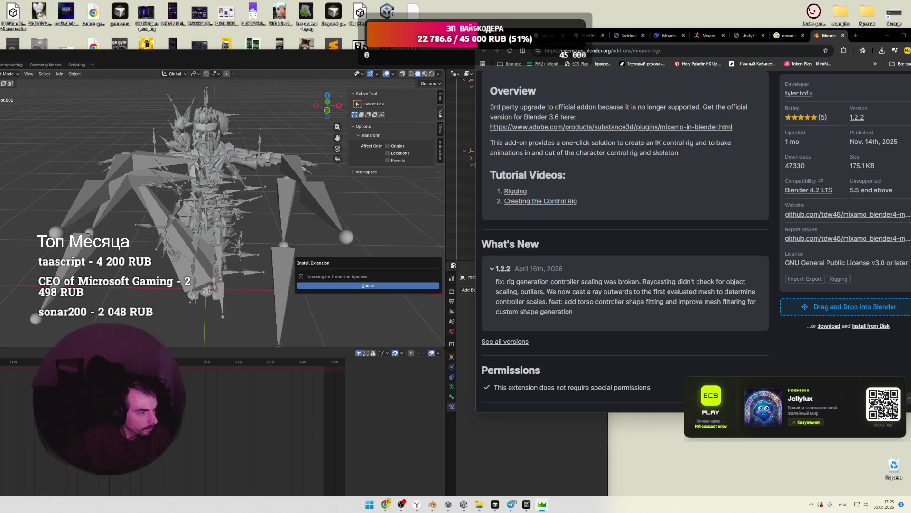
left_click_drag(549, 281, 344, 268)
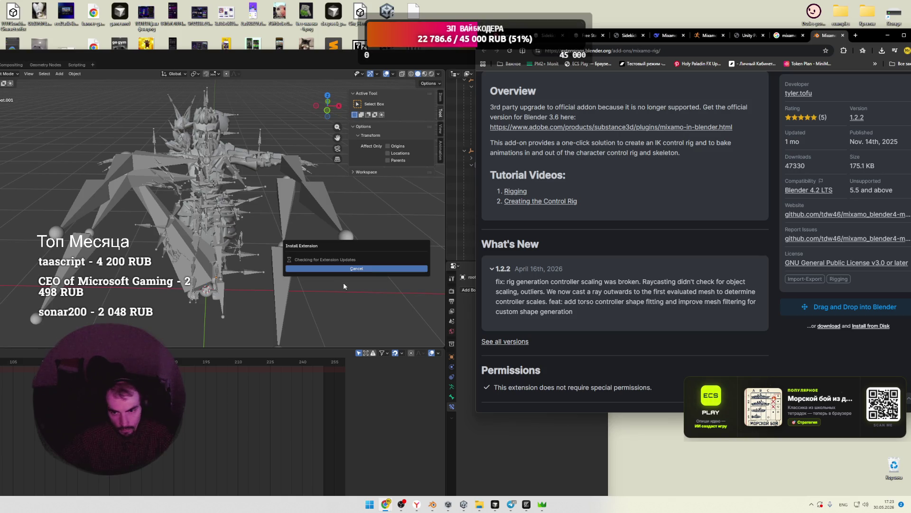
Cancel the stalled extension install and move the browser window back into place
left_click(357, 268)
left_click(726, 192)
left_click_drag(866, 40, 504, 98)
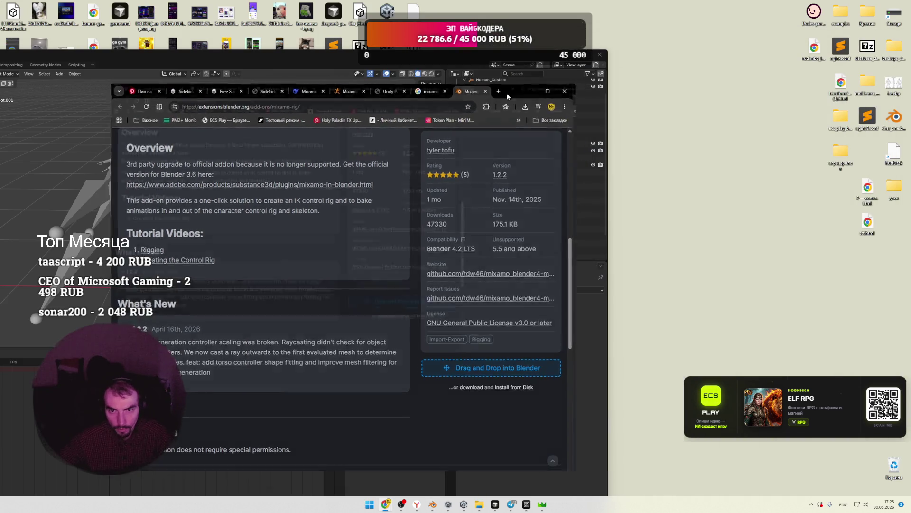
Maximize the browser and open the Mixamo Rig extension's GitHub website in a new tab
double_click(504, 98)
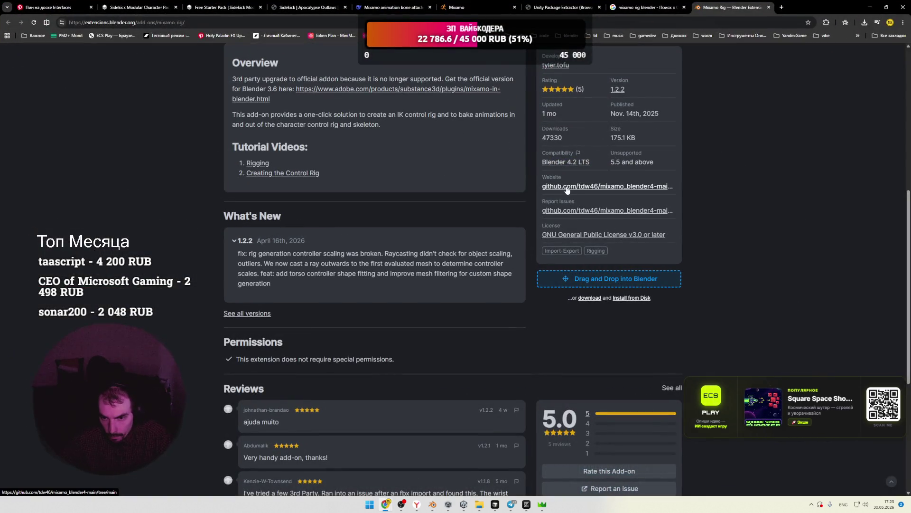
middle_click(558, 186)
left_click(774, 7)
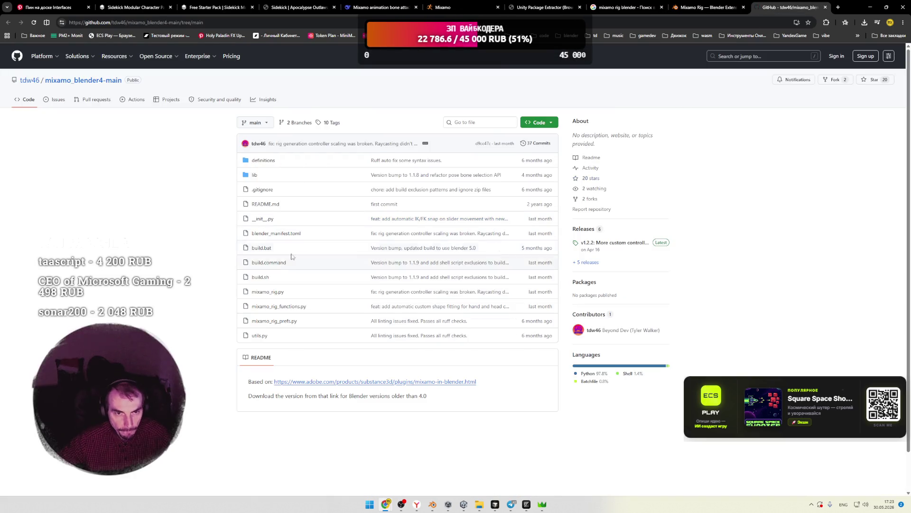
scroll(199, 272, "down", 1)
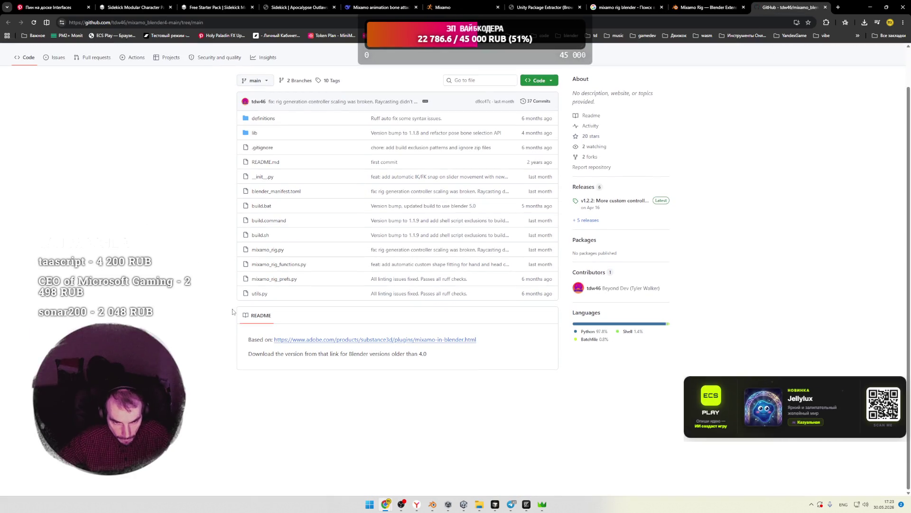
Glance at the README's Adobe add-on link and its note on Blender versions older than 4.0
right_click(420, 342)
left_click(446, 348)
left_click(809, 9)
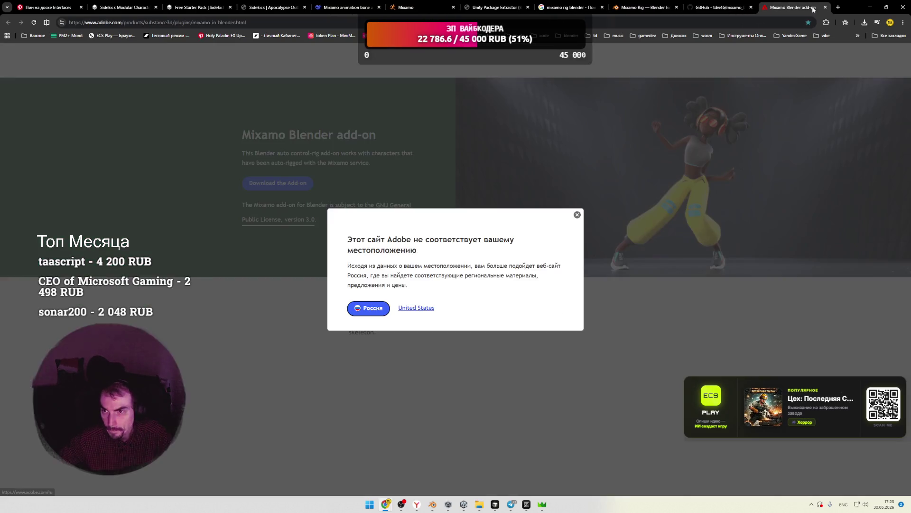
left_click(825, 7)
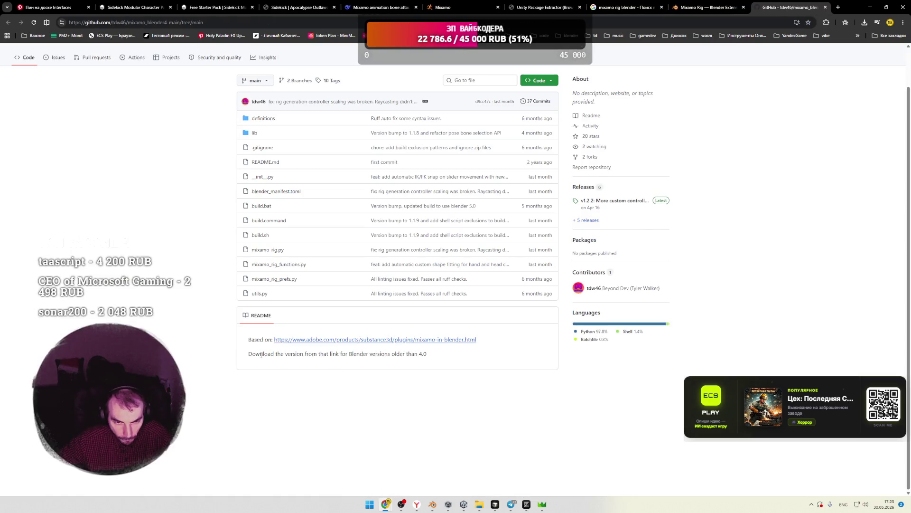
mouse_move(318, 354)
left_mouse_down()
mouse_move(386, 356)
mouse_move(350, 354)
left_mouse_up()
left_click(403, 355)
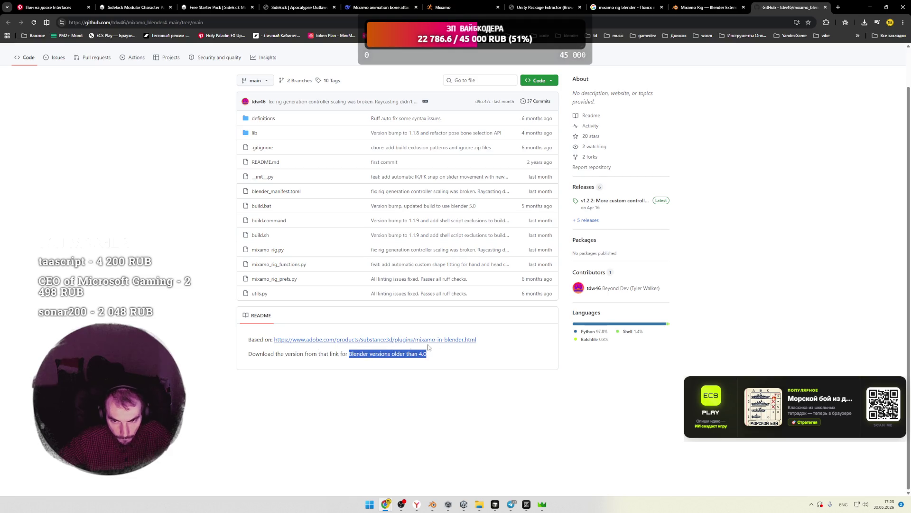
left_click(411, 352)
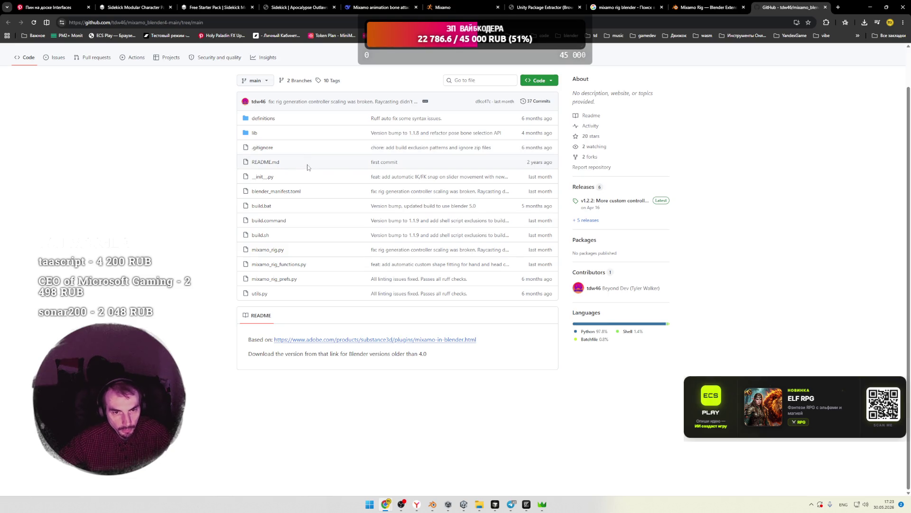
Download the mixamo_blender4-main repository as a ZIP to the Desktop and return to Blender
left_click(552, 80)
left_click(459, 170)
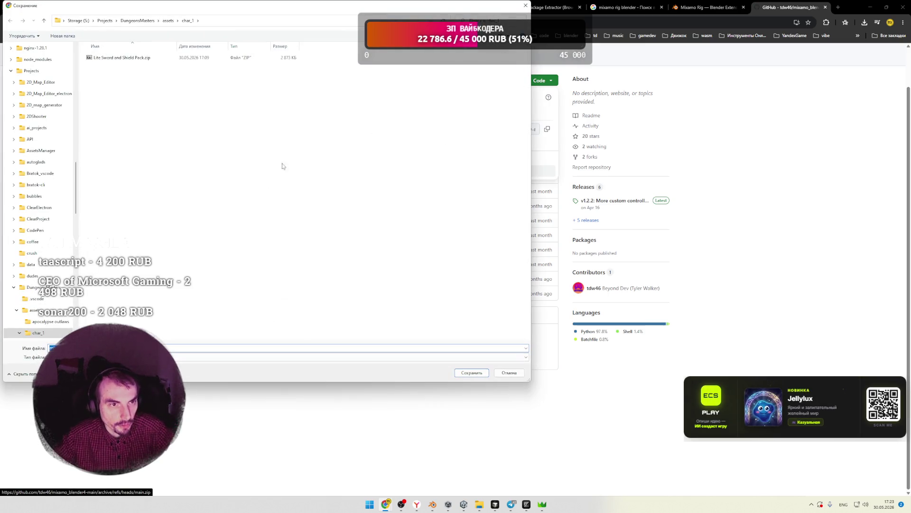
scroll(43, 190, "up", 10)
left_click(37, 63)
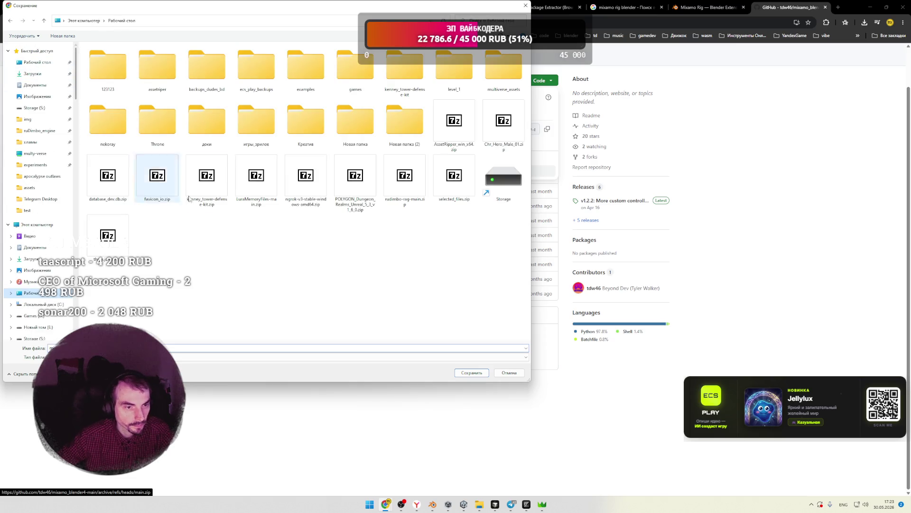
left_click(471, 372)
mouse_move(497, 506)
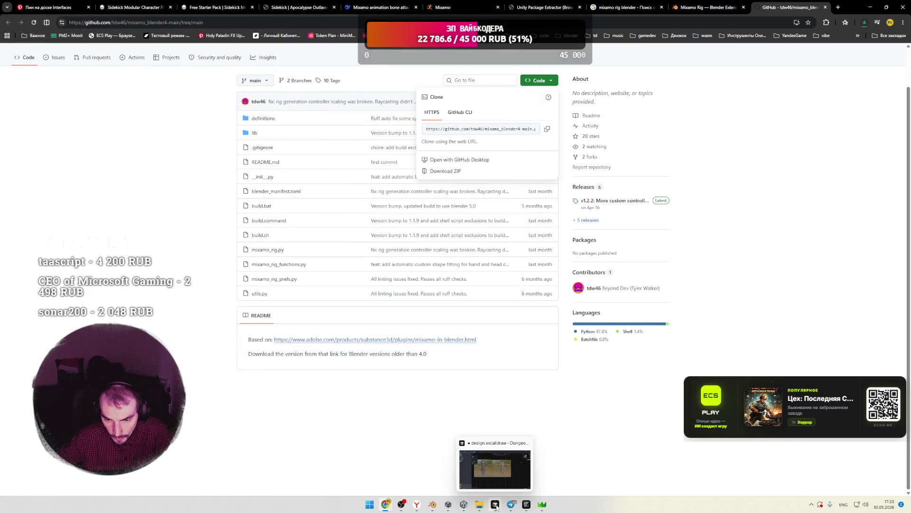
left_click(432, 504)
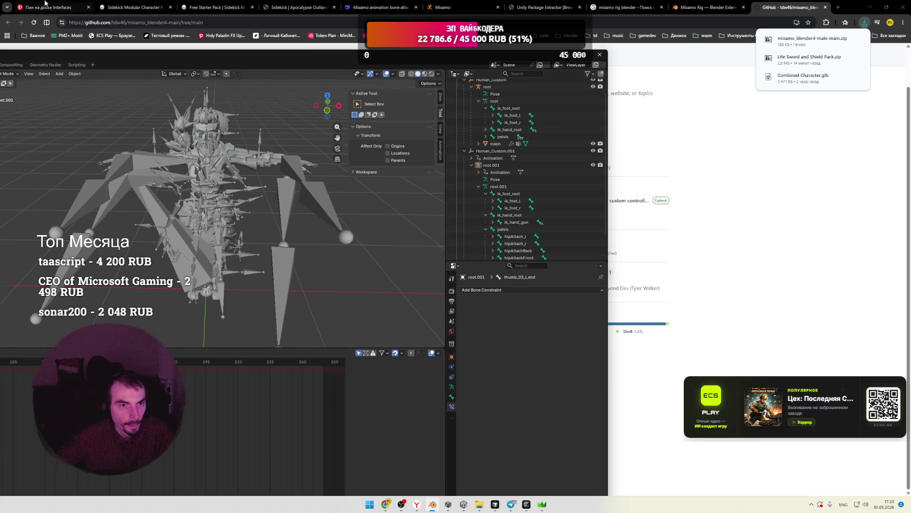
Maximize Blender and open Preferences on the Add-ons page
left_click_drag(303, 55, 302, 3)
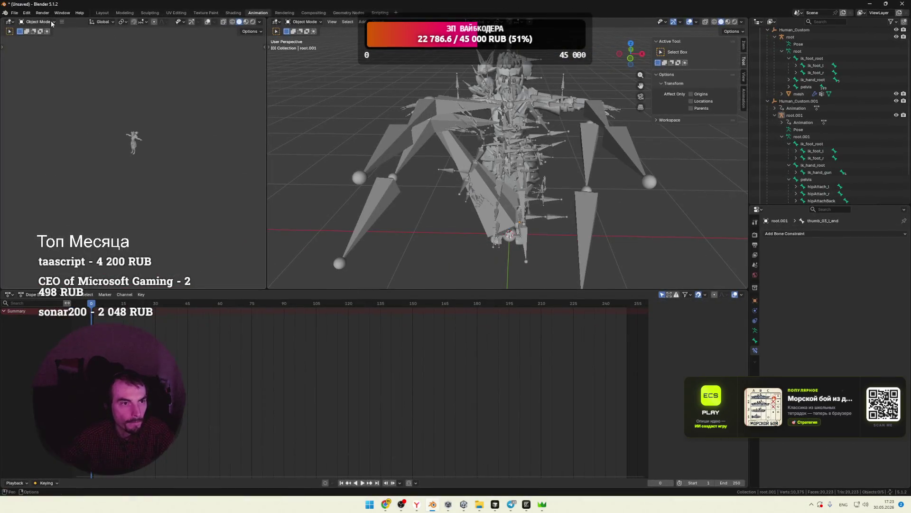
left_click(14, 12)
mouse_move(26, 13)
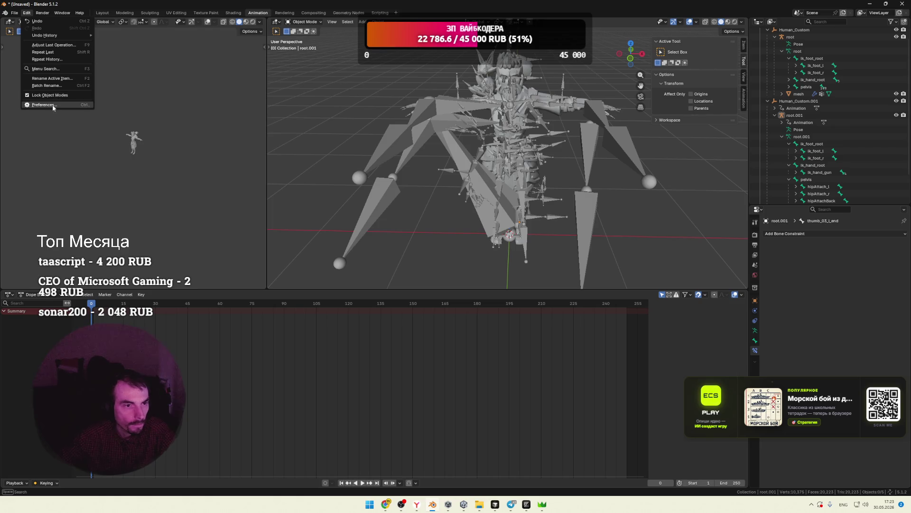
left_click(54, 106)
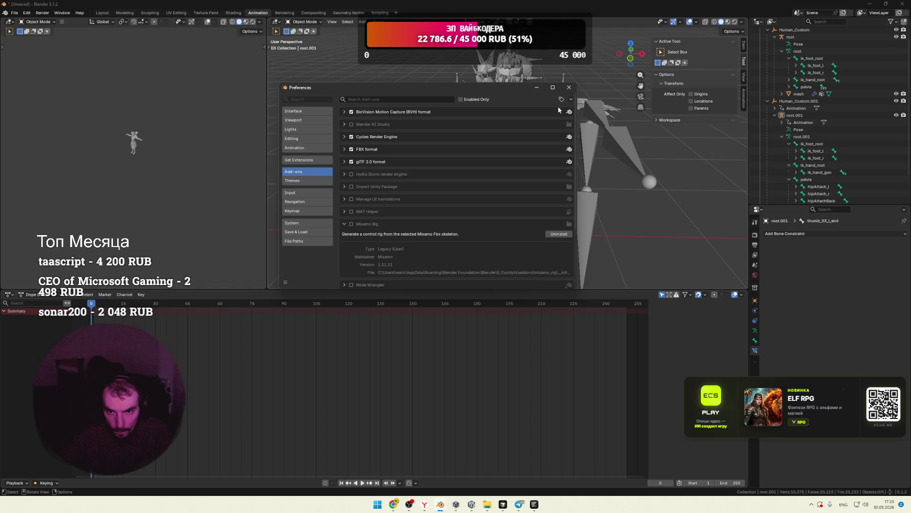
Install mixamo_blender4-main-main.zip from the Desktop, then close Preferences after the Python error
left_click(571, 100)
left_click(533, 116)
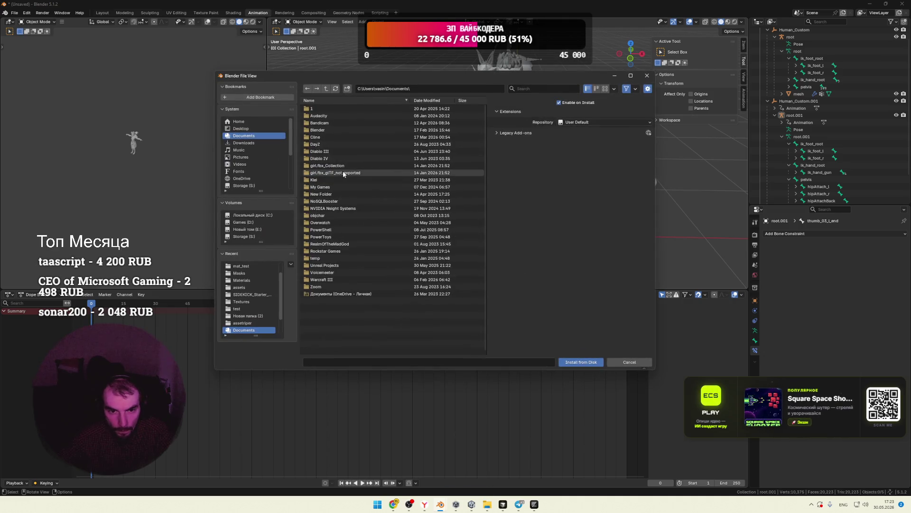
left_click(241, 129)
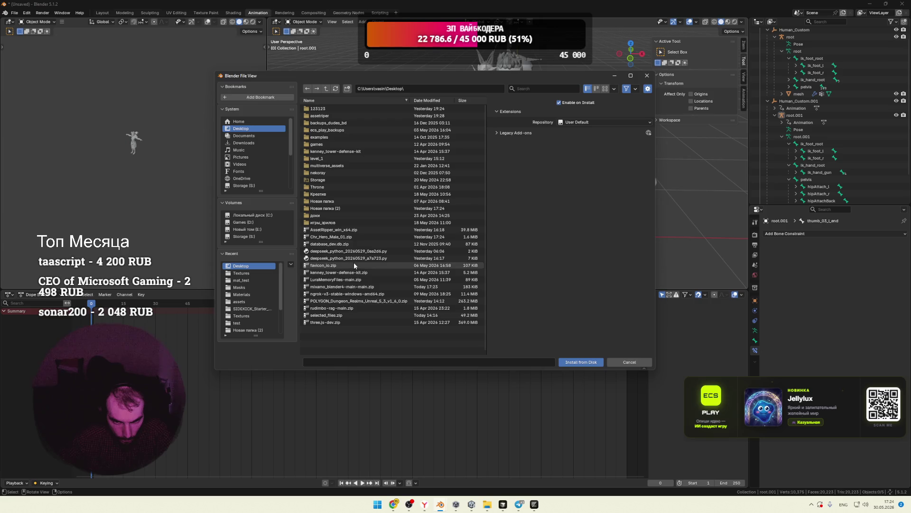
left_click(368, 286)
left_click(582, 361)
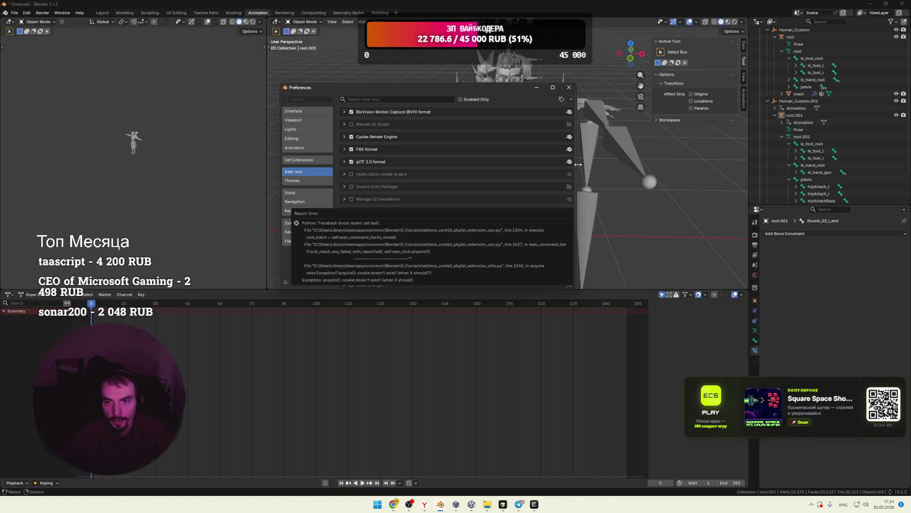
left_click(569, 88)
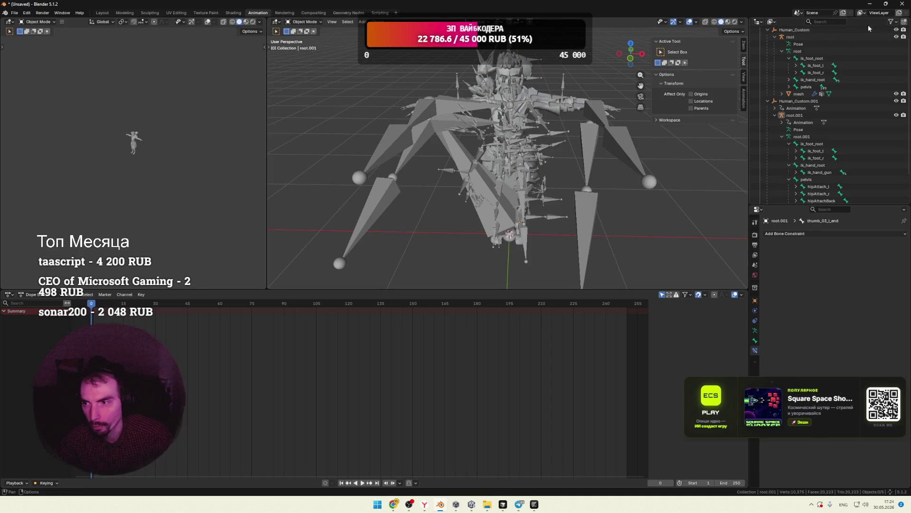
key("Escape")
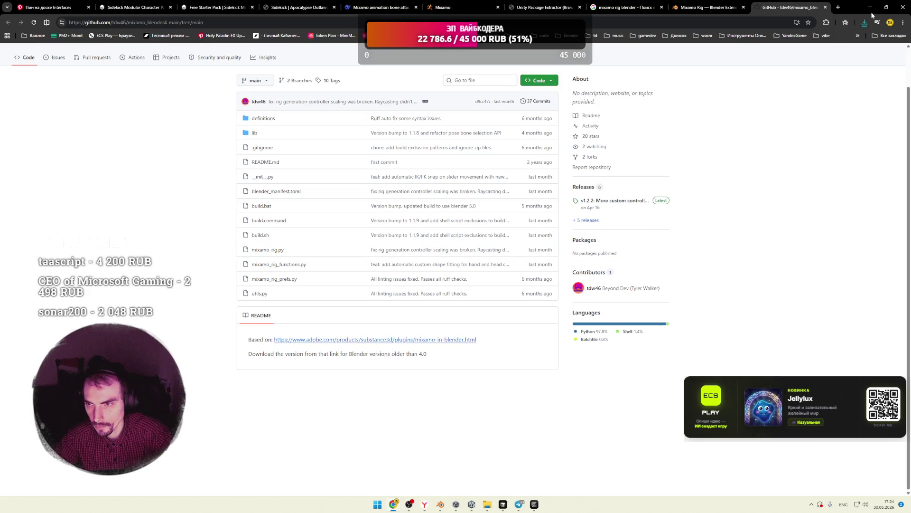
Copy all 18 FBX files in char_1, leaving out Lite Sword and Shield Pack.zip
left_click(871, 7)
left_click(314, 380)
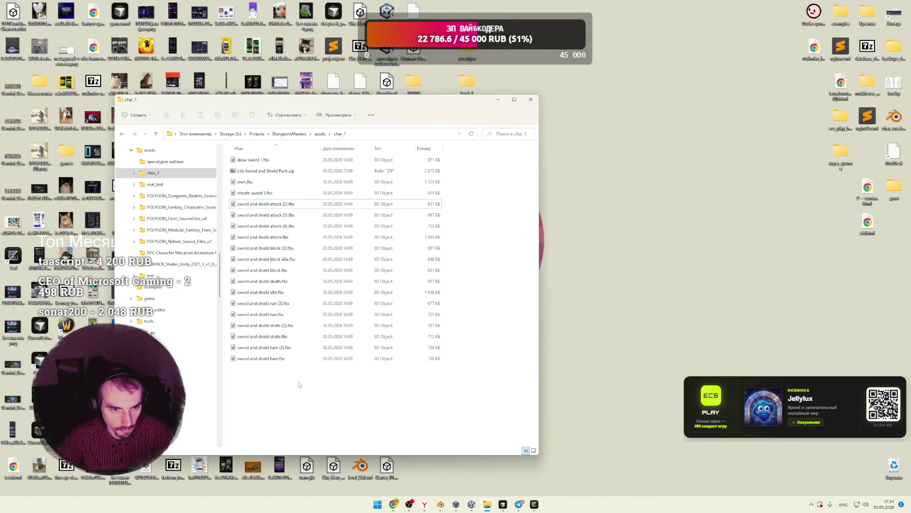
left_click(262, 161)
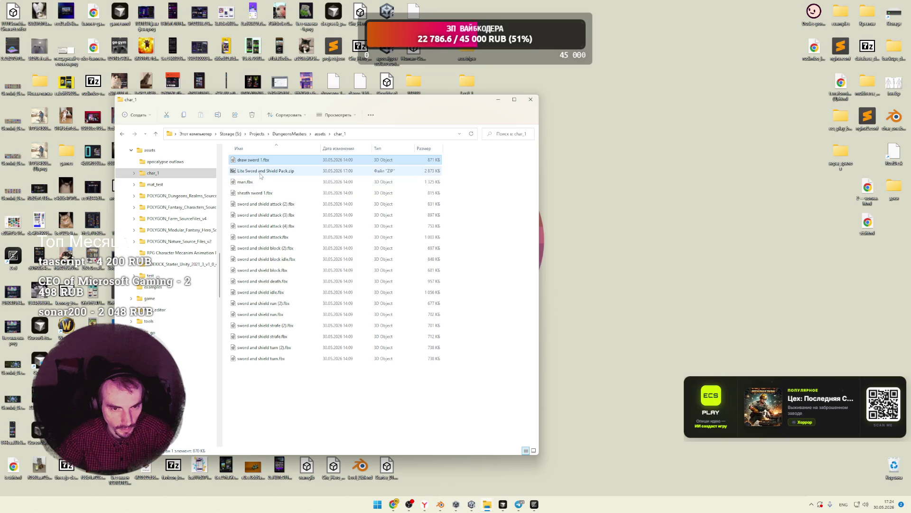
key("ctrl+a")
left_click(285, 174, "ctrl")
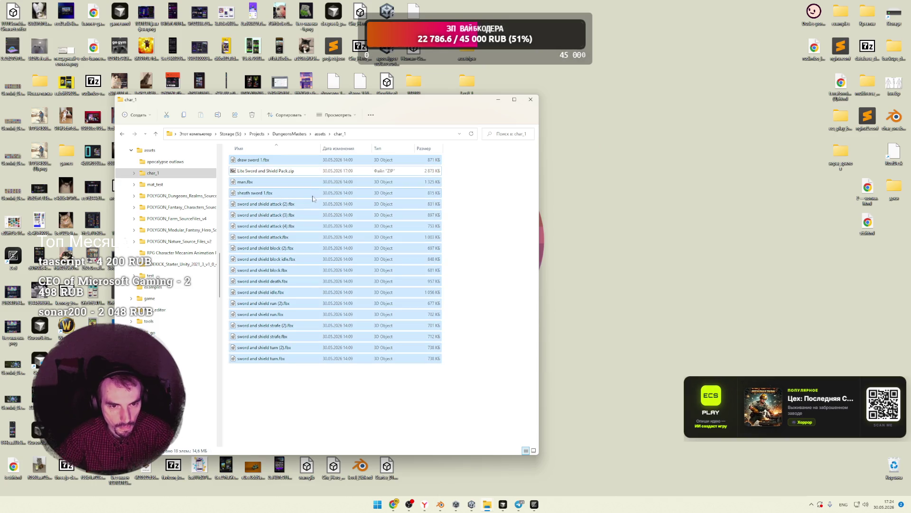
key("ctrl+c")
Create a new folder named 'animations' inside the DungeonsMasters tools folder
left_click(289, 133)
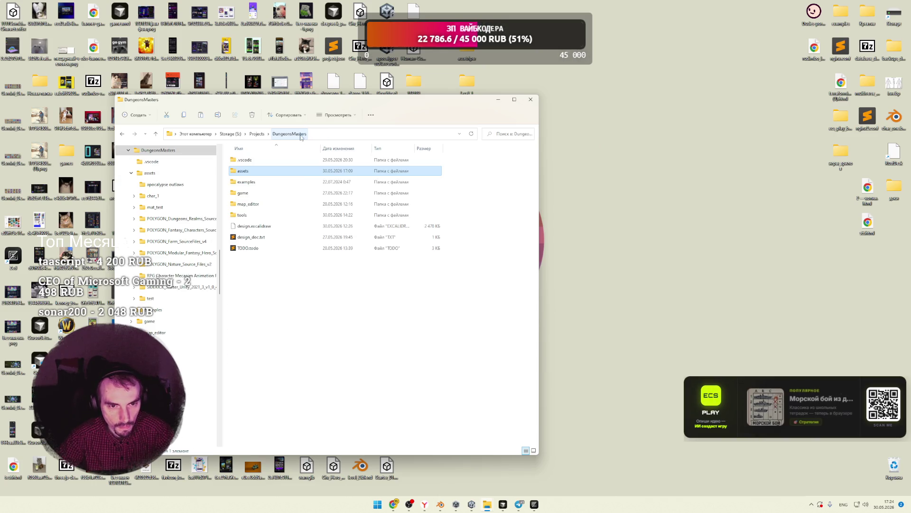
left_click(252, 184)
double_click(244, 193)
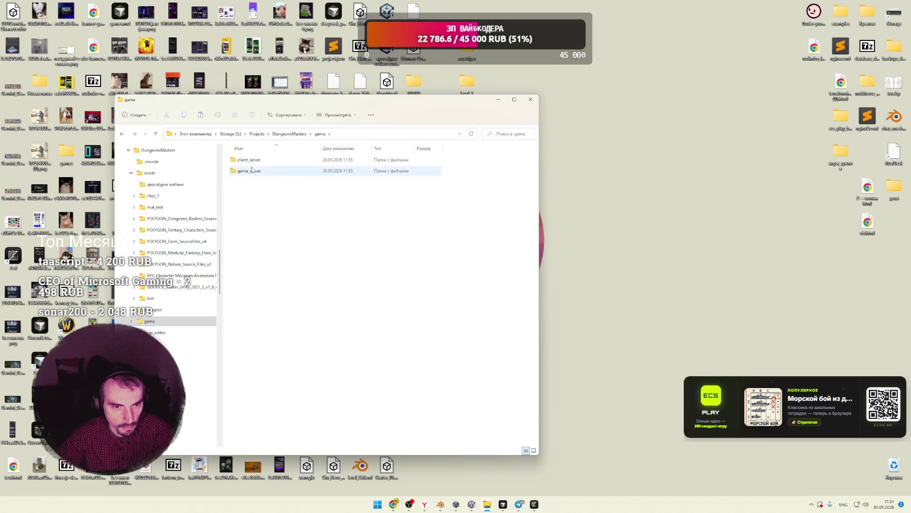
left_click(290, 133)
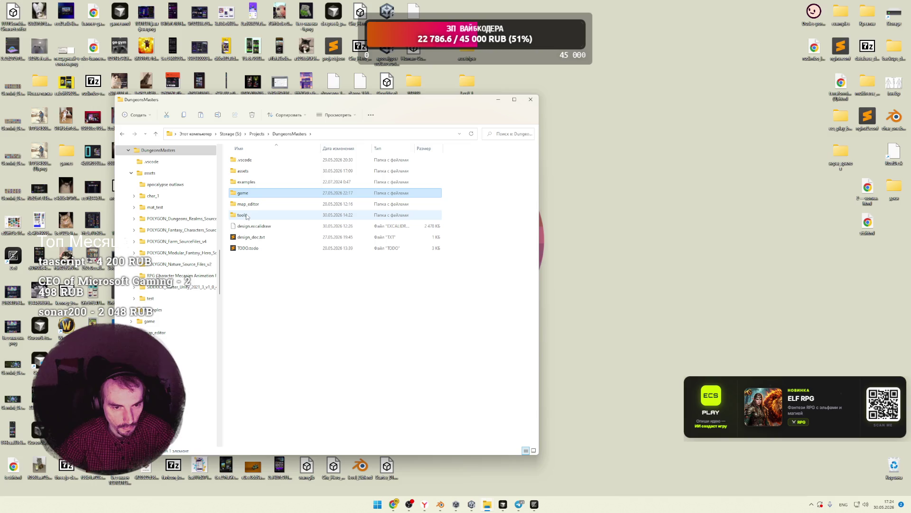
double_click(243, 216)
right_click(265, 189)
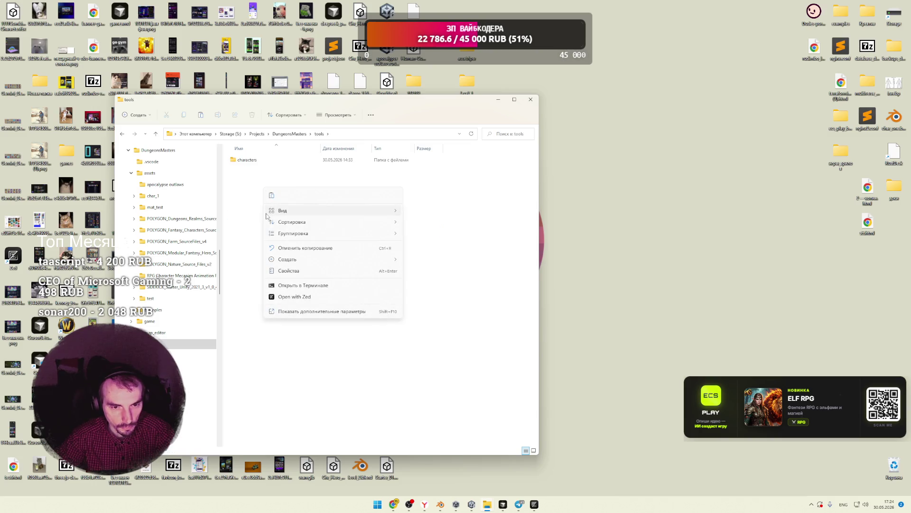
mouse_move(304, 265)
left_click(425, 261)
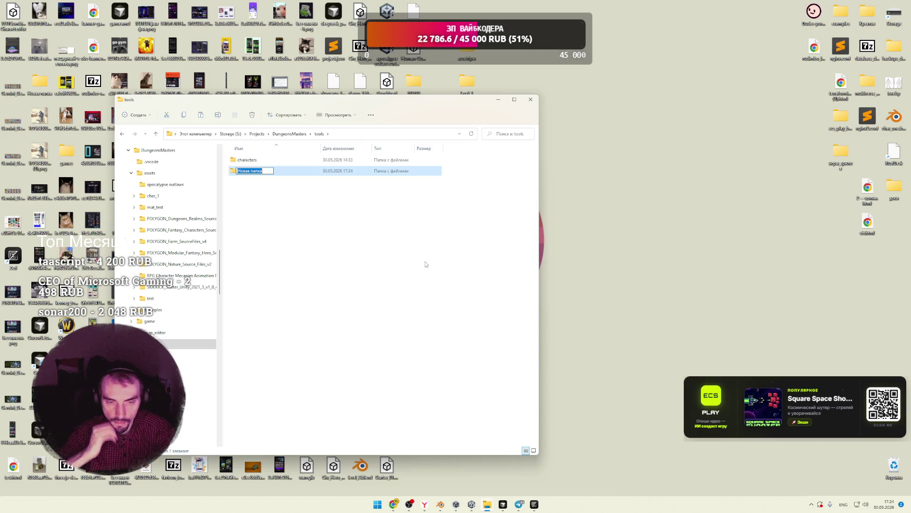
type("anim")
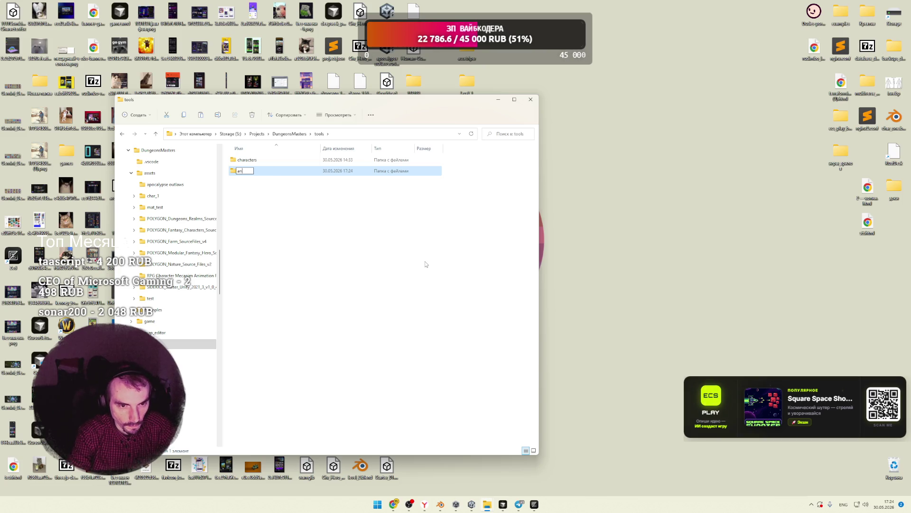
type("ation")
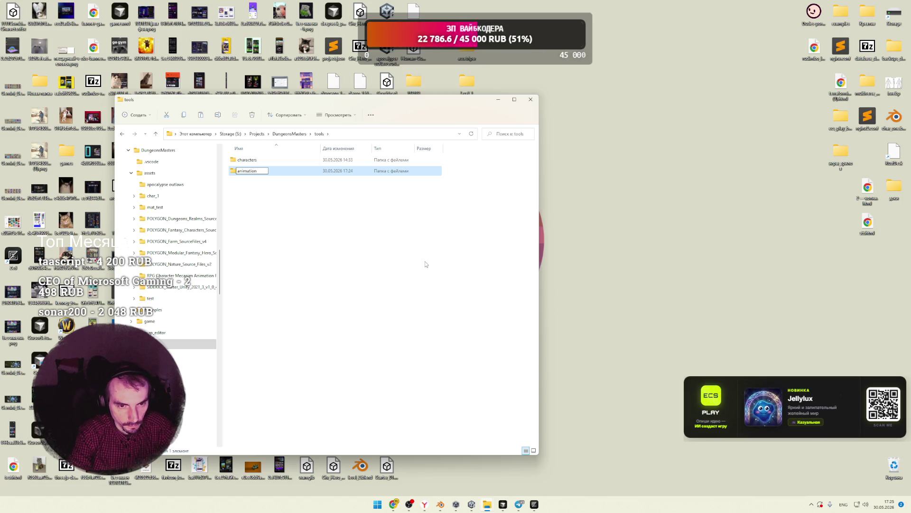
key("Return")
key("Return")
Create a 'models' folder inside animations and paste the copied FBX files into it
right_click(297, 228)
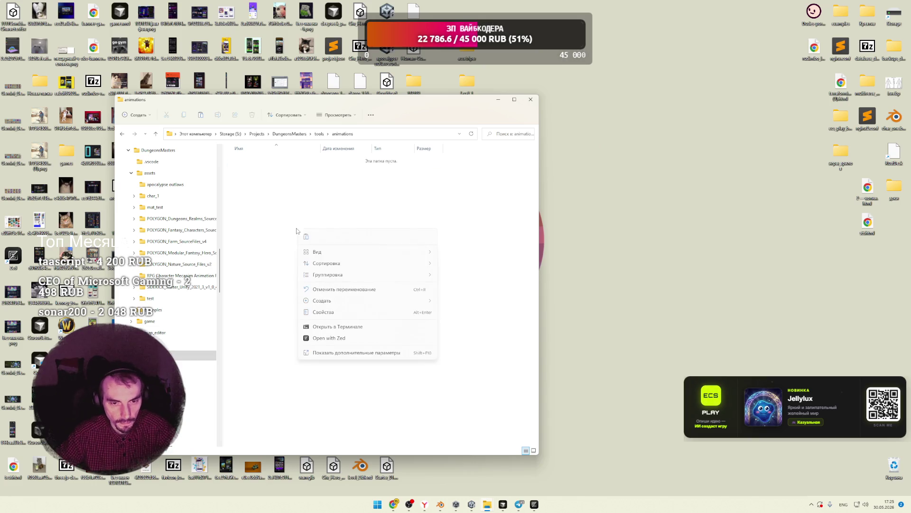
mouse_move(326, 306)
left_click(468, 304)
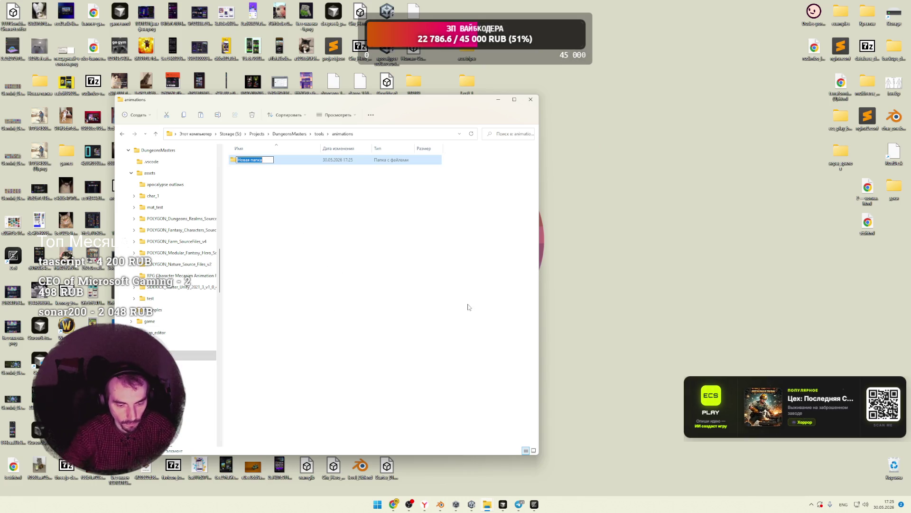
type("am")
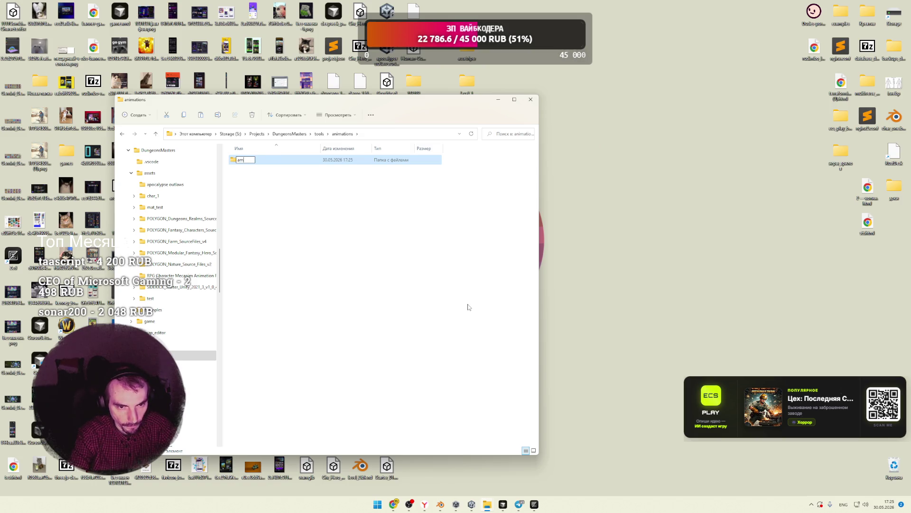
type("odels")
key("Return")
key("Return")
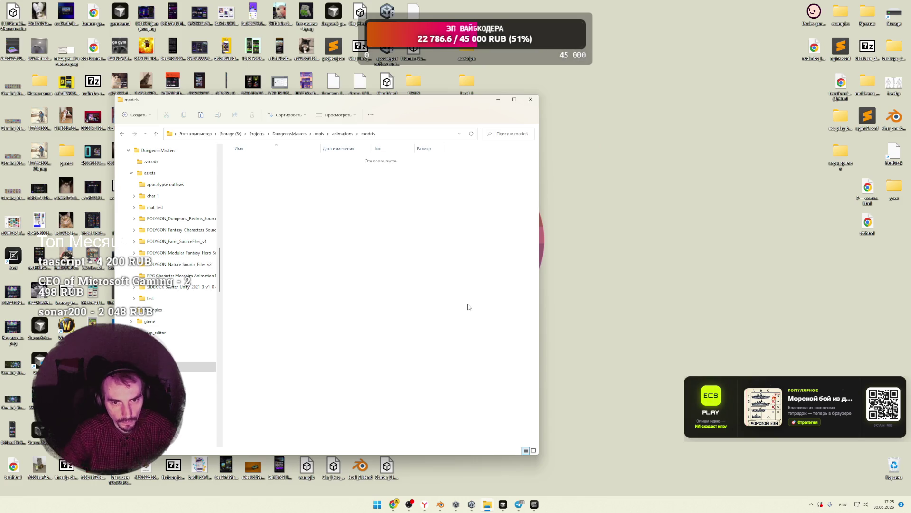
key("ctrl+v")
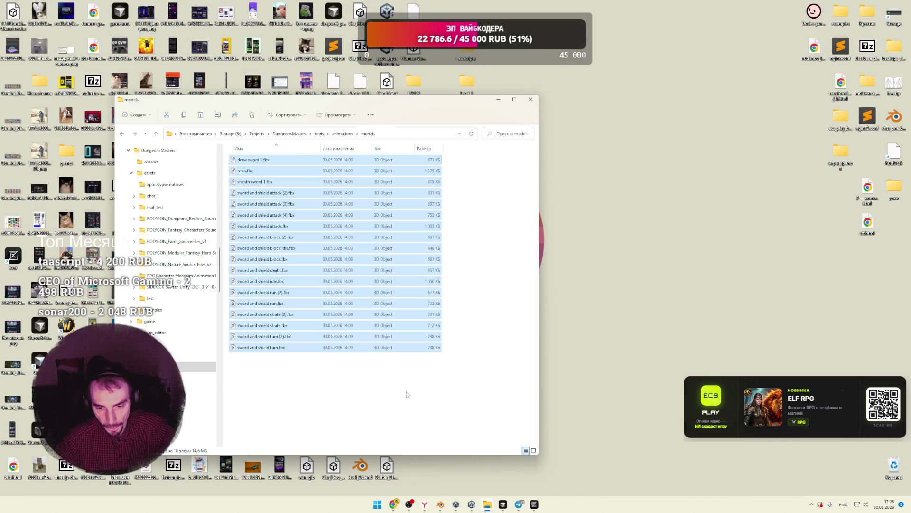
left_click(407, 396)
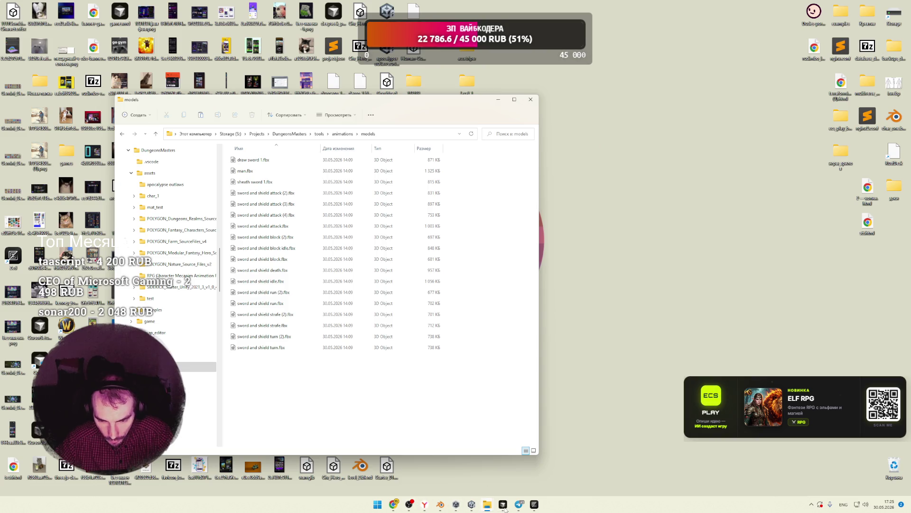
left_click(502, 506)
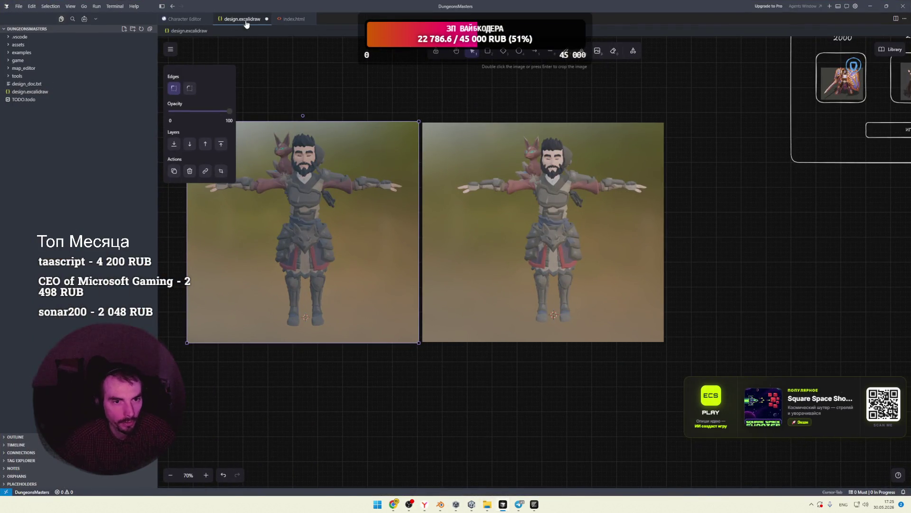
Expand the tools folder in the project tree and open a widened Cline chat panel
left_click(206, 23)
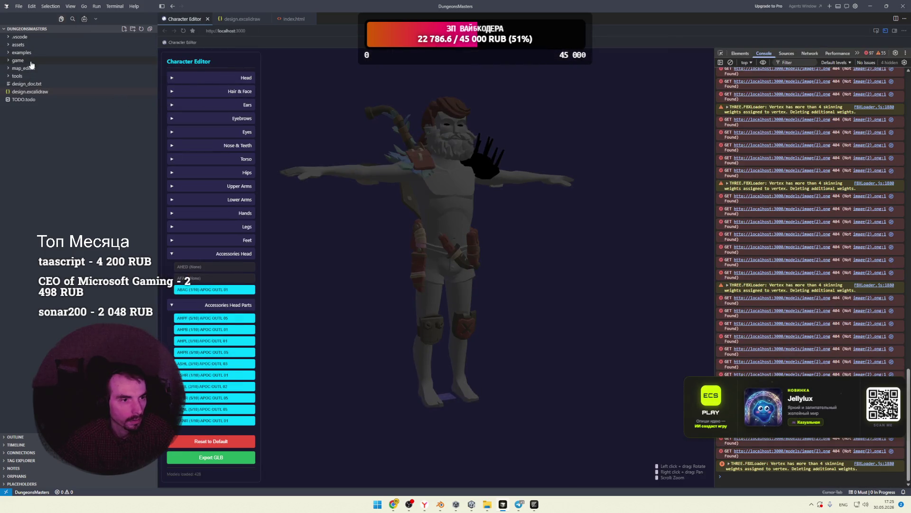
left_click(24, 77)
right_click(34, 92)
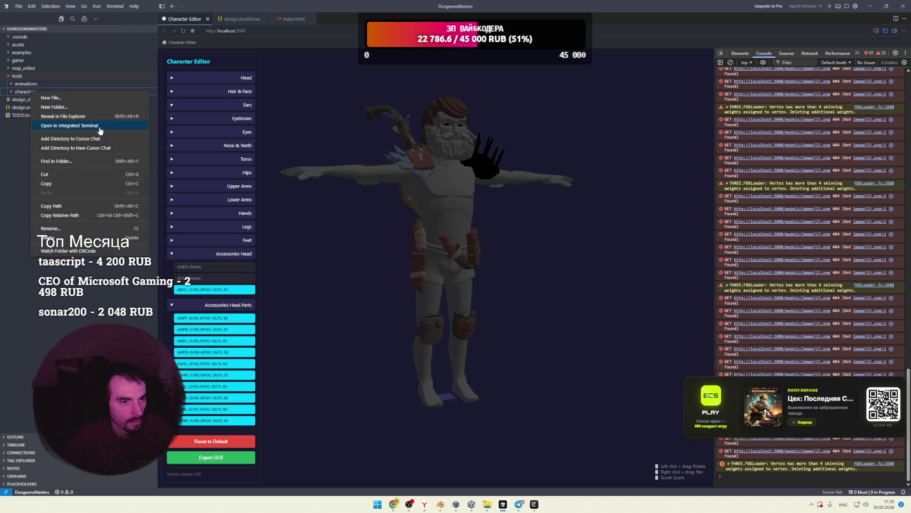
key("Escape")
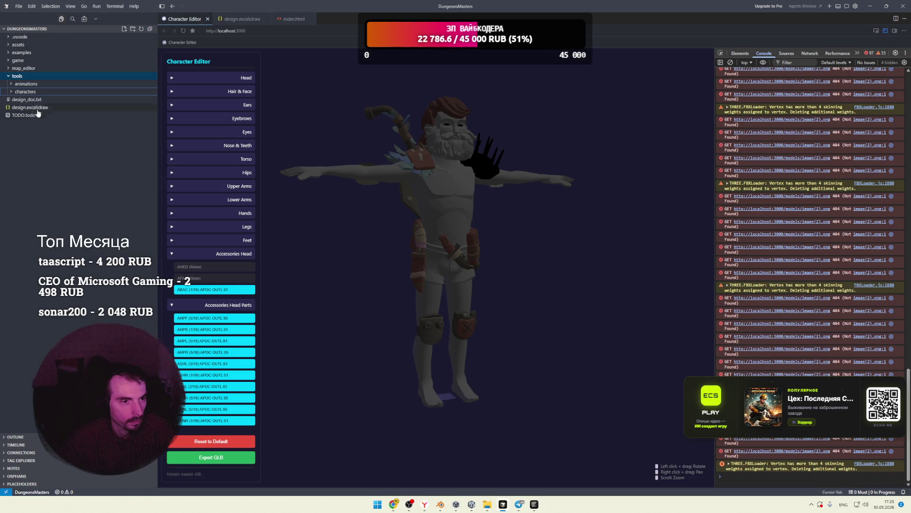
left_click(85, 18)
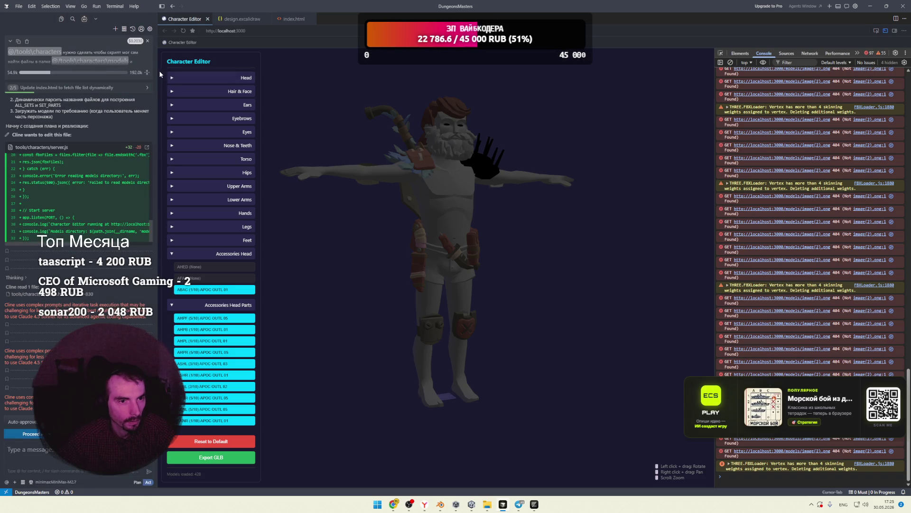
left_click_drag(158, 72, 195, 70)
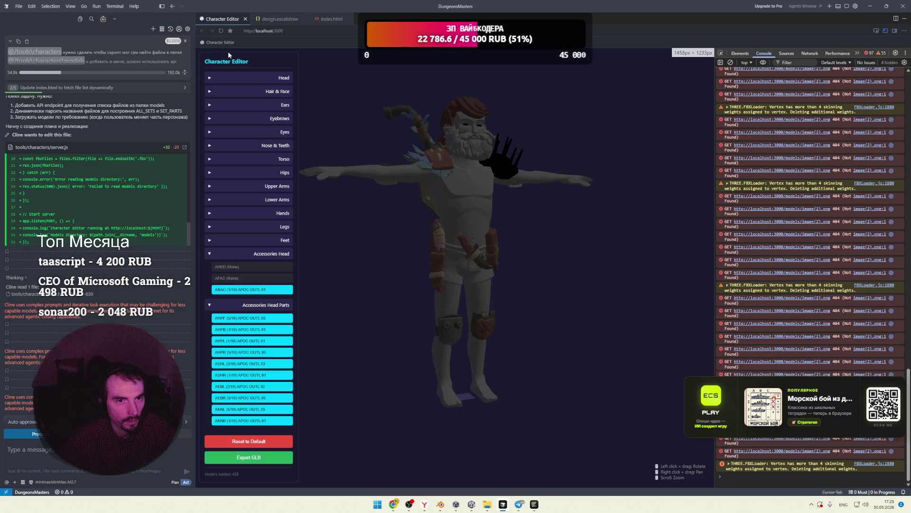
left_click(280, 18)
left_click(331, 19)
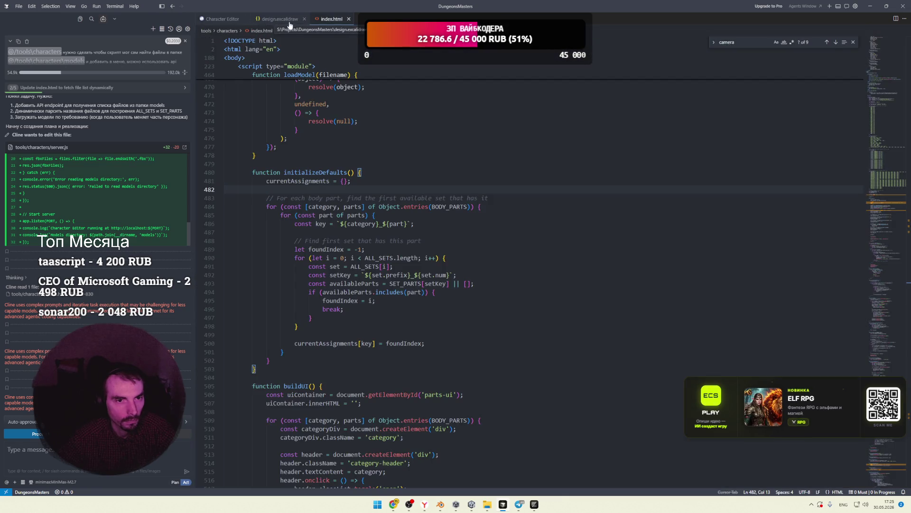
left_click(349, 19)
left_click(228, 19)
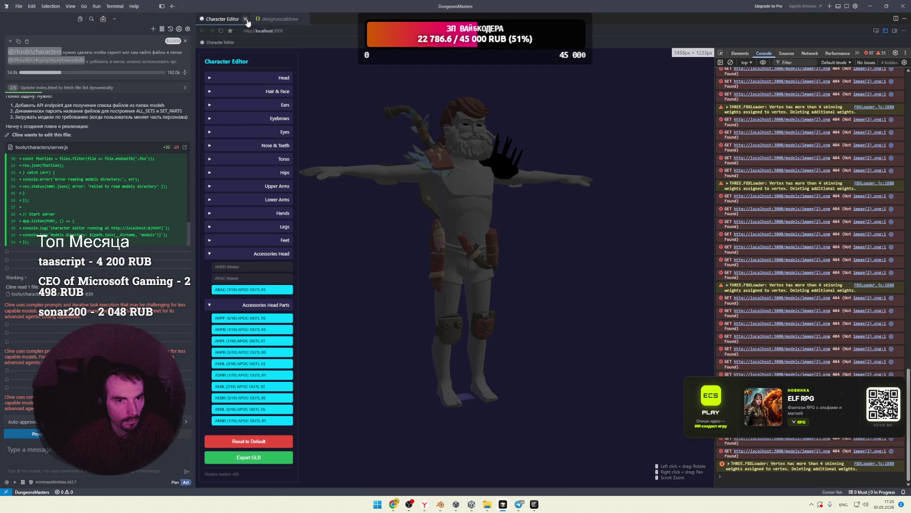
left_click(246, 19)
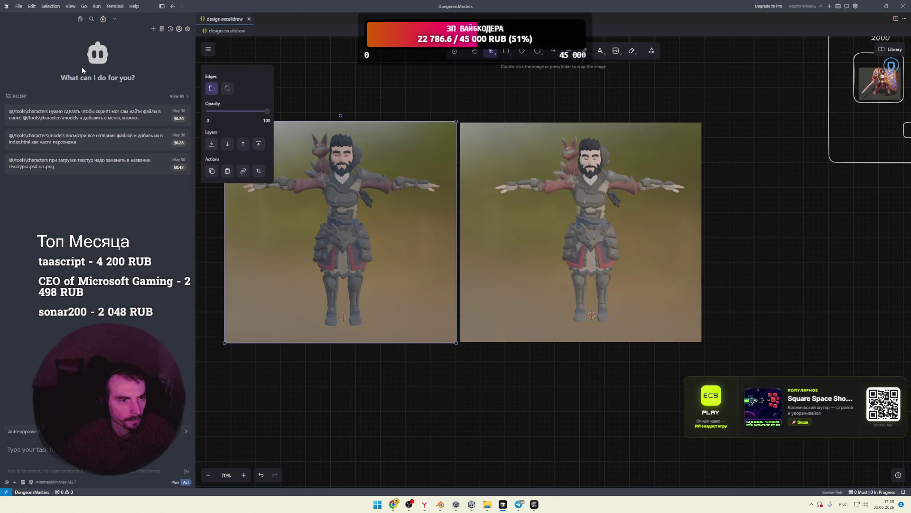
left_click(95, 449)
type("@")
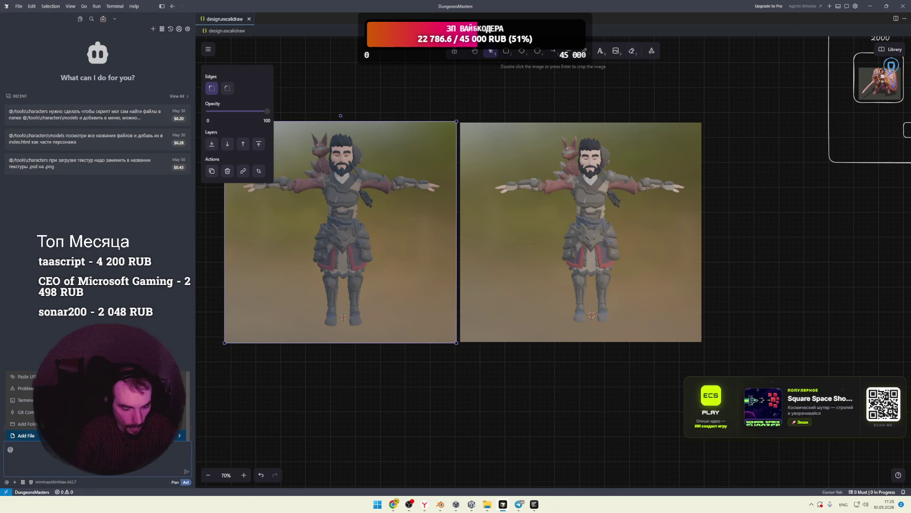
type("an")
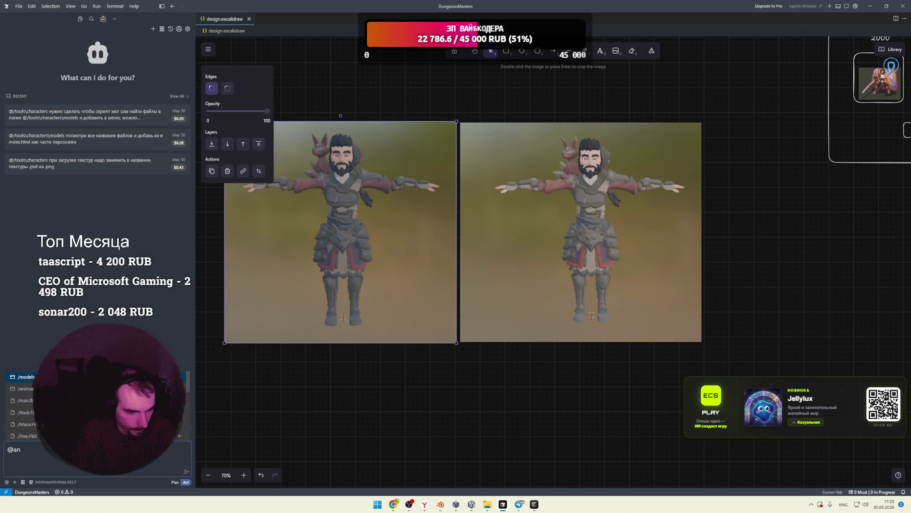
Mention the tools\animations folder and describe its models and man.fbx character in Russian
key("Down")
key("Return")
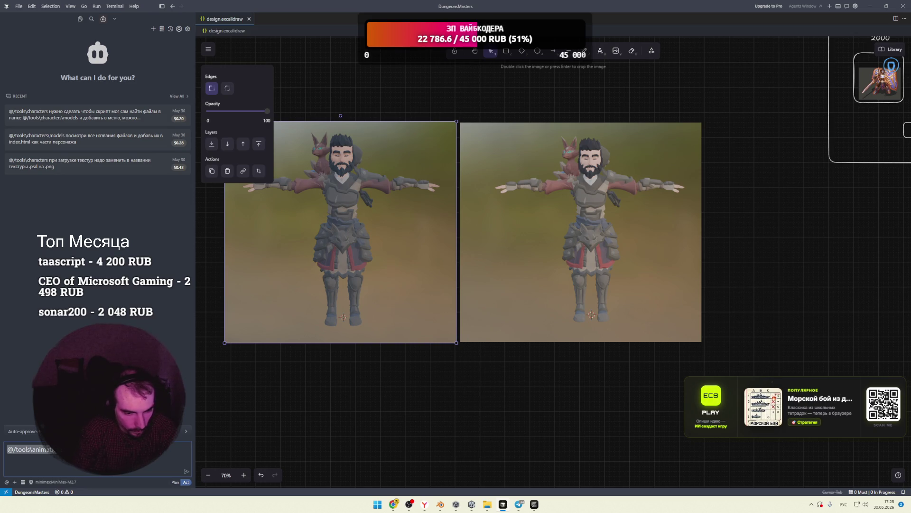
type("отра")
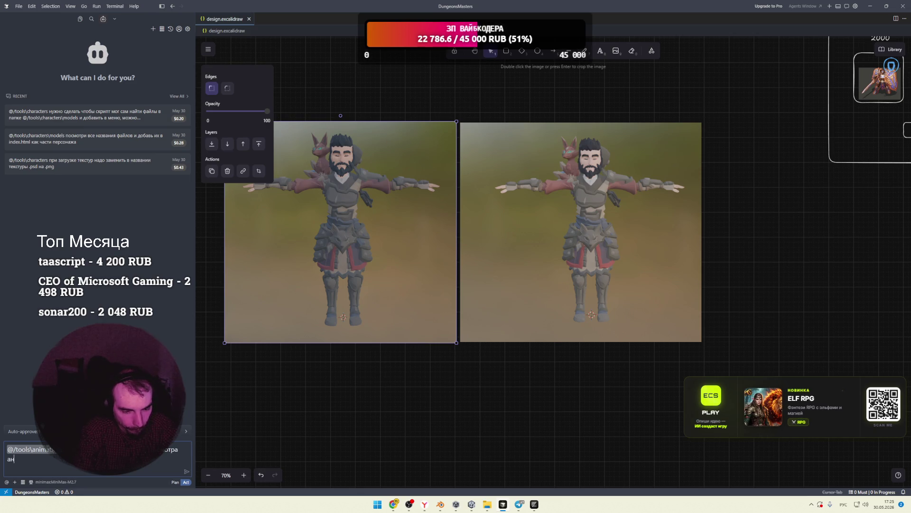
type("ий ")
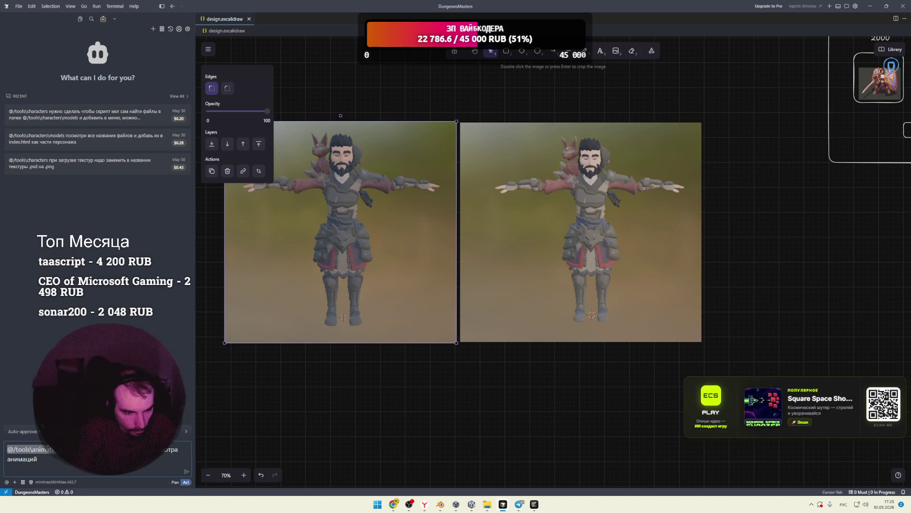
type("на базе")
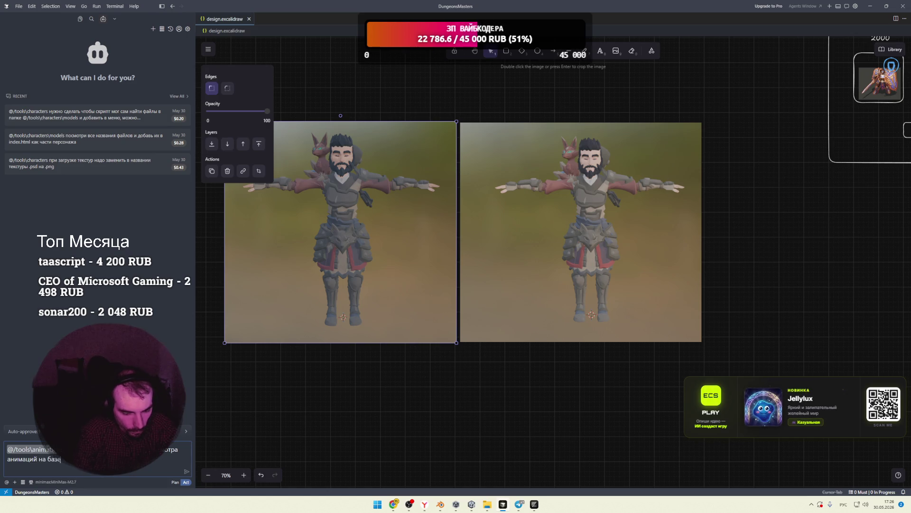
key("super+space")
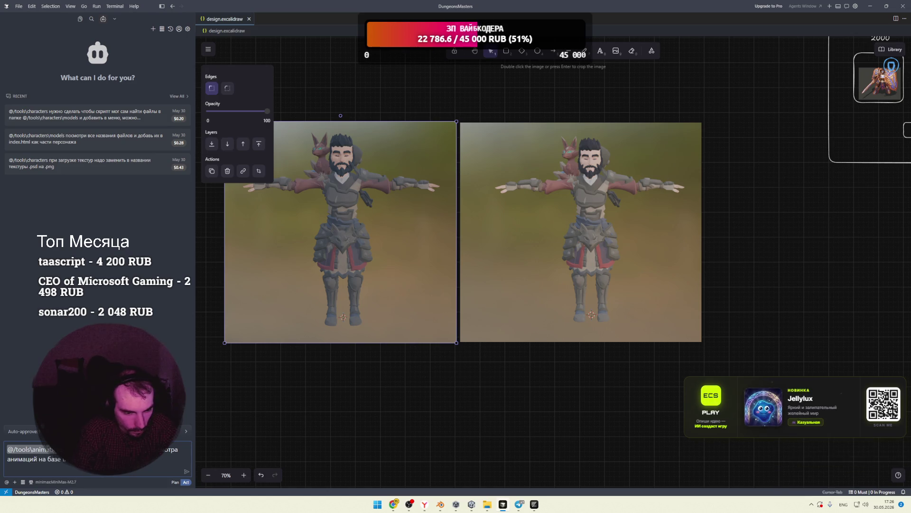
key("super+space")
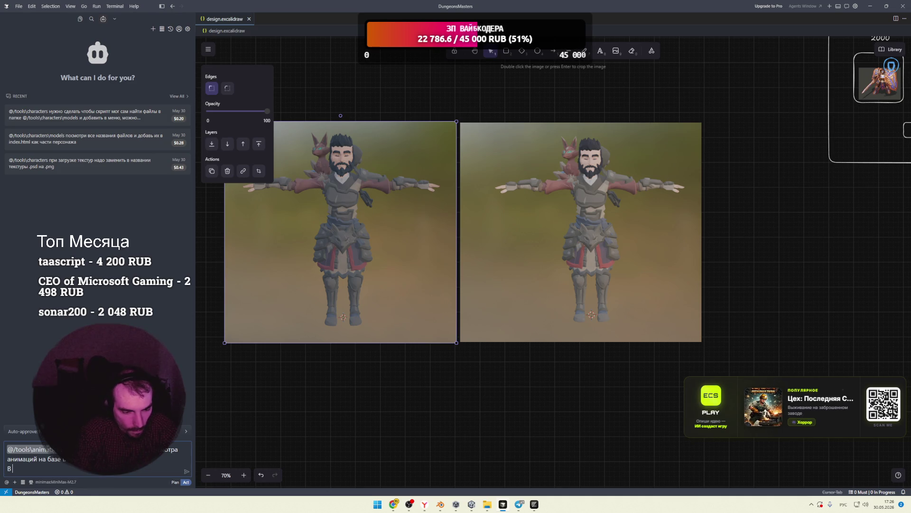
type("ке")
key("super+space")
type("@")
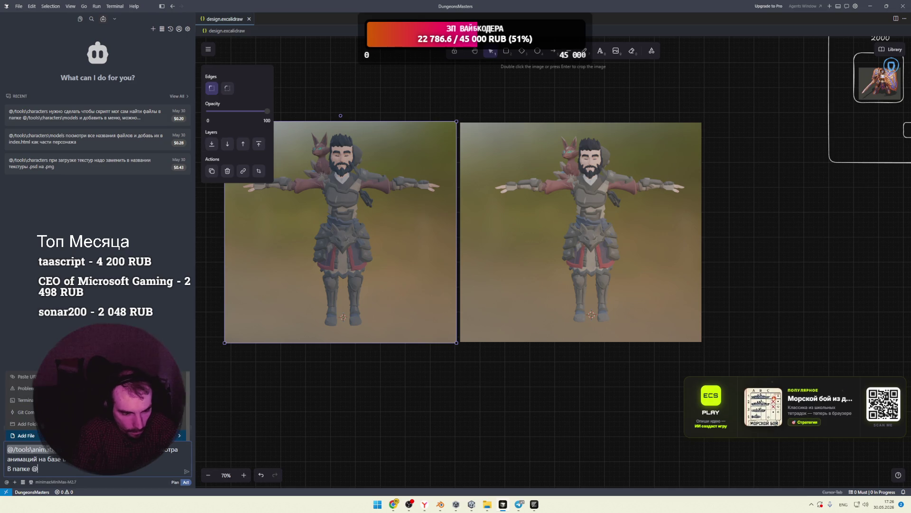
type("ani")
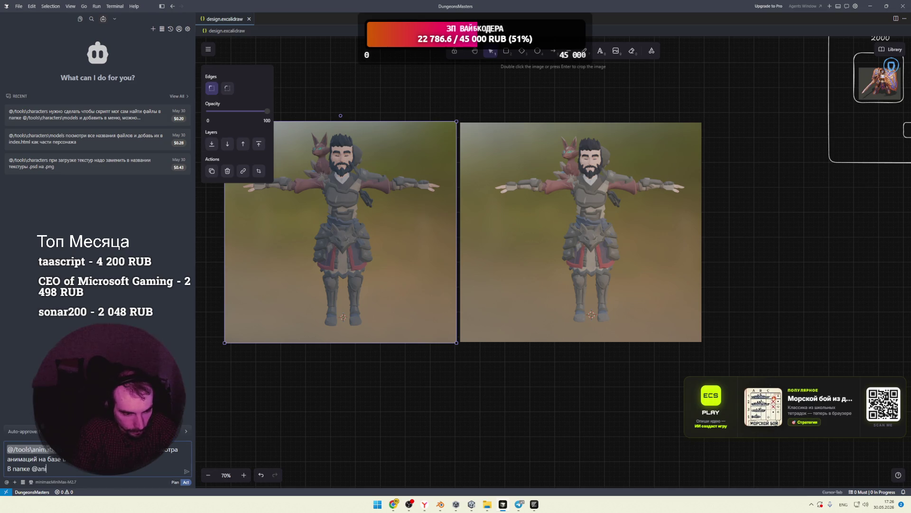
key("Return")
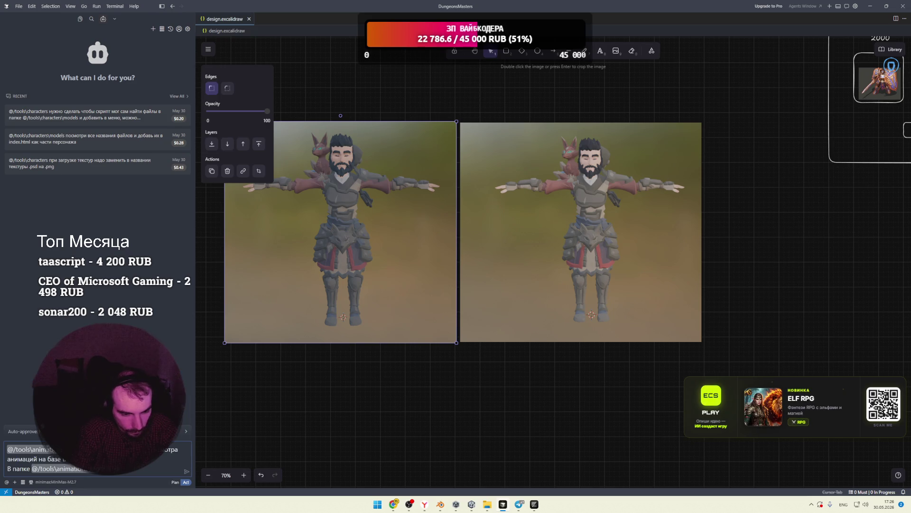
key("super+space")
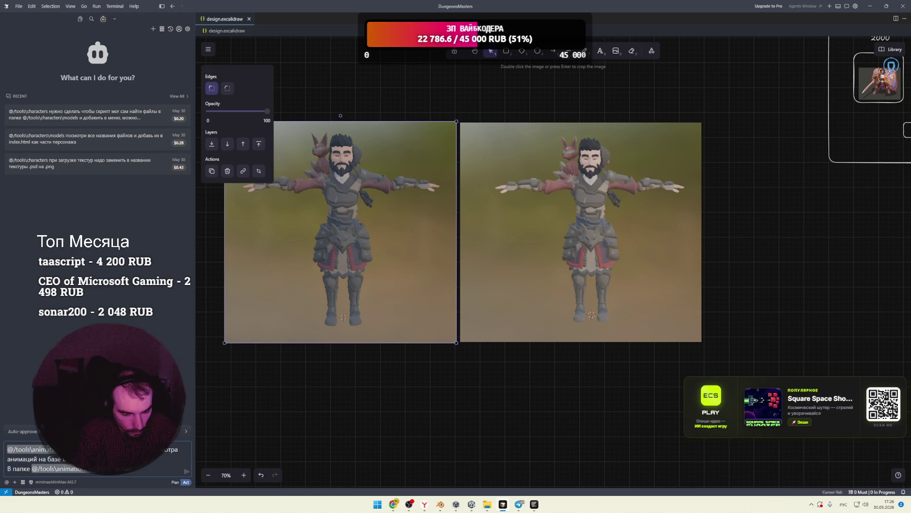
type("сонаж man")
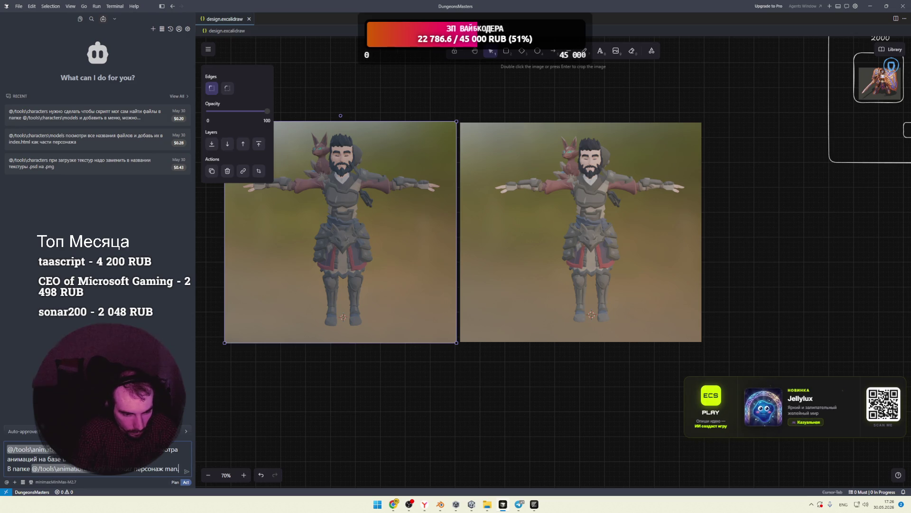
type("bx и анимации д")
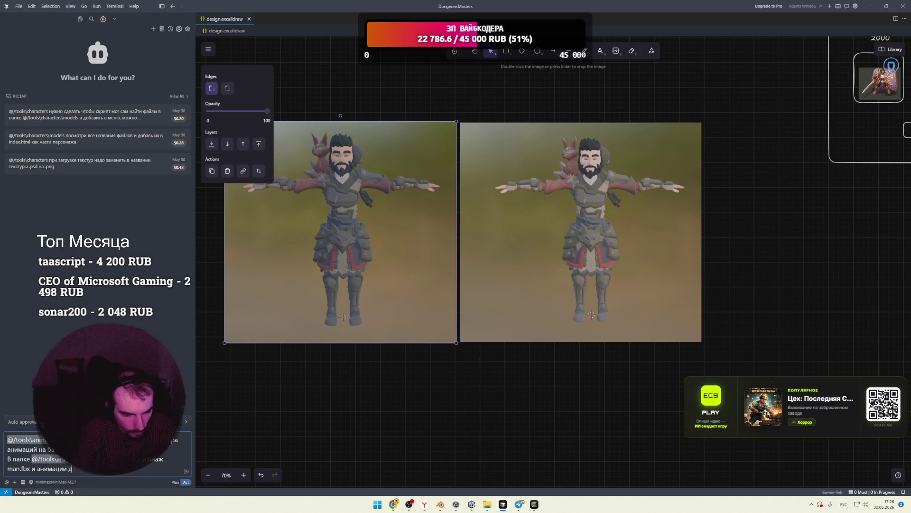
type("н")
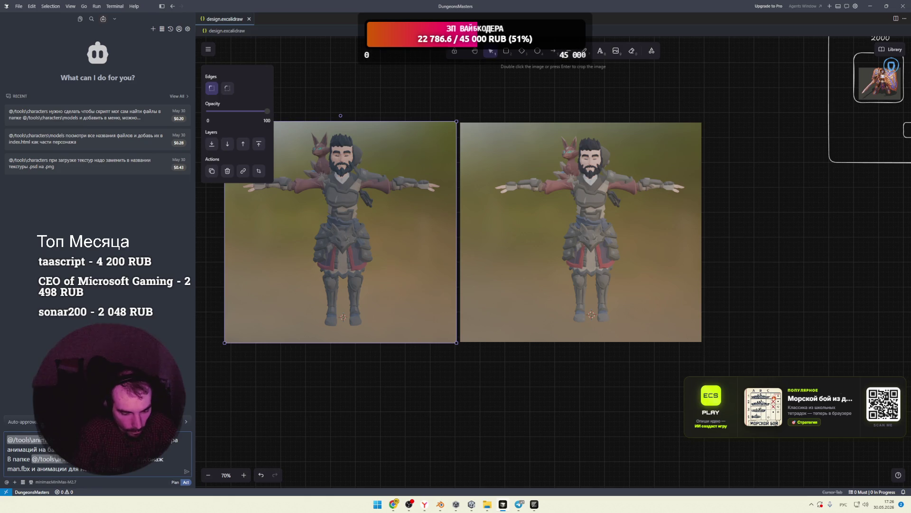
Add a new line 'Сделай по примеру из @' to the request
key("alt+shift")
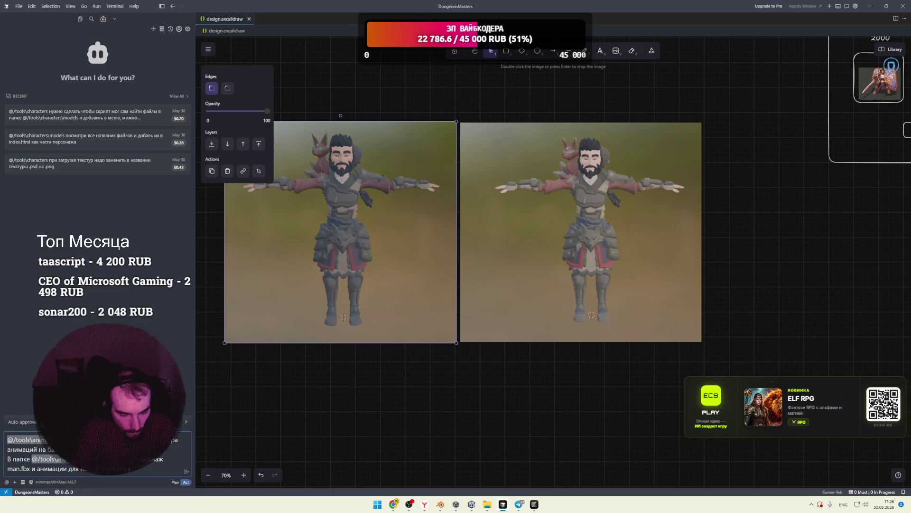
key("shift+Return")
type("Сделай")
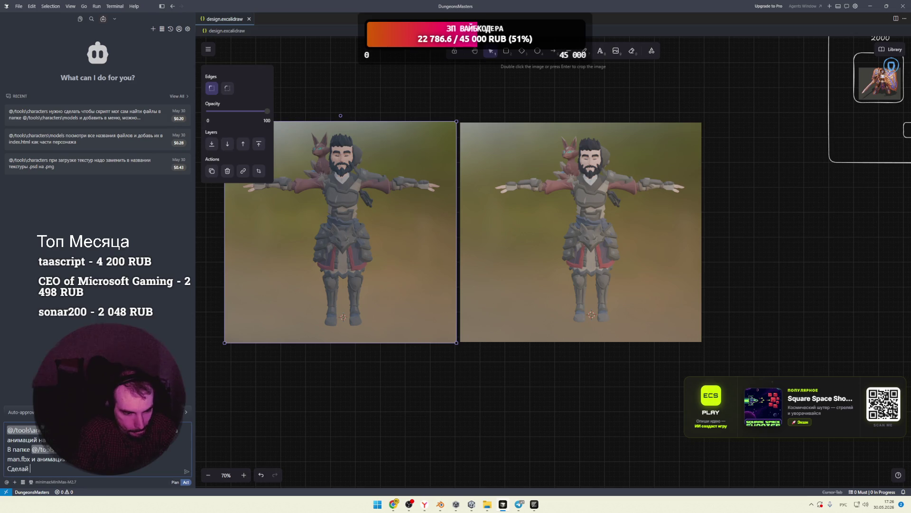
type("готовый к запу")
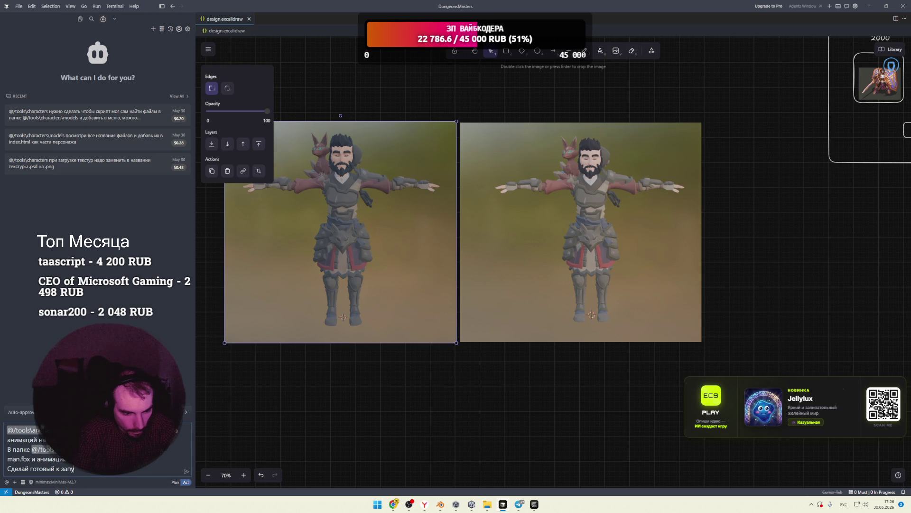
type("ску")
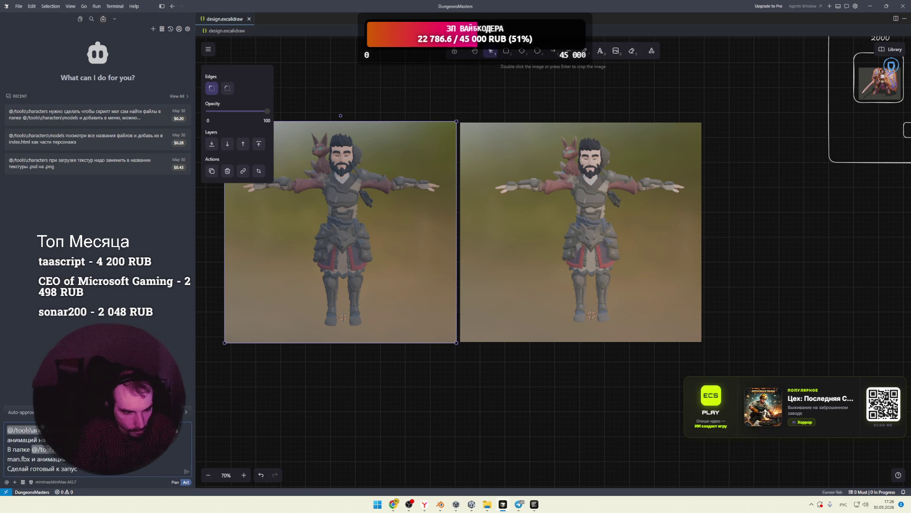
key("ctrl+BackSpace")
type("по примеру")
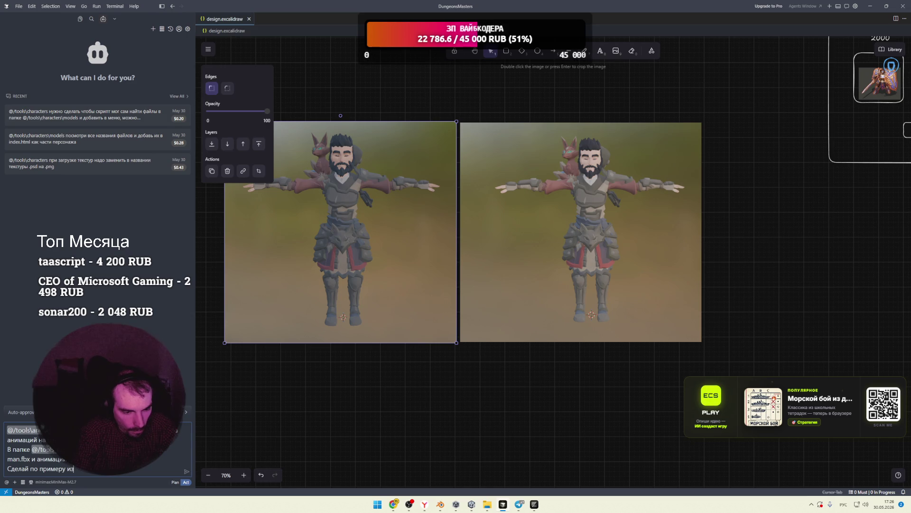
key("alt+shift")
type("@")
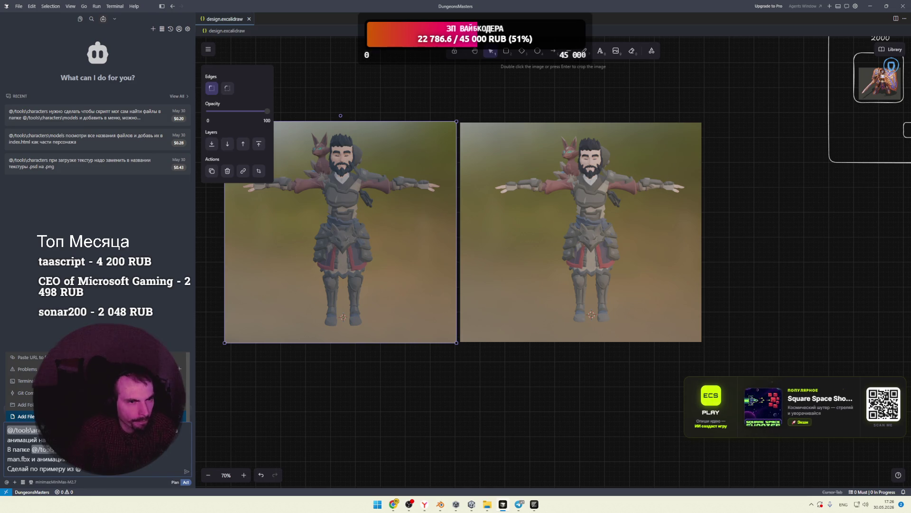
Append 'а там веб сервер отдающий файлы' to the viewer request and send it to Cline
left_click(81, 18)
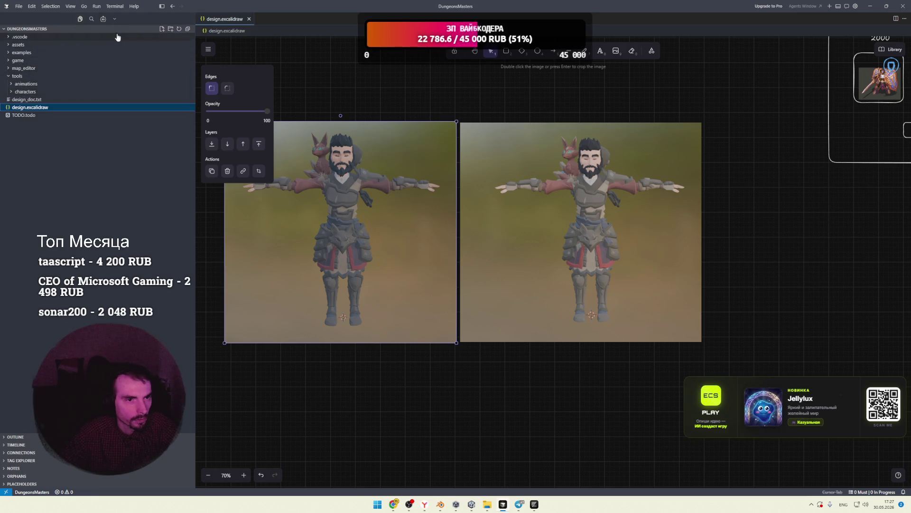
left_click(103, 19)
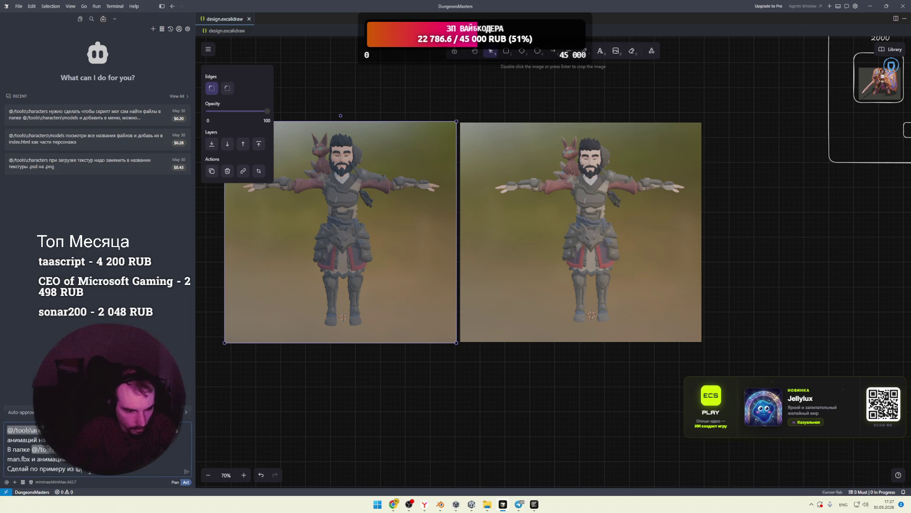
key("Return")
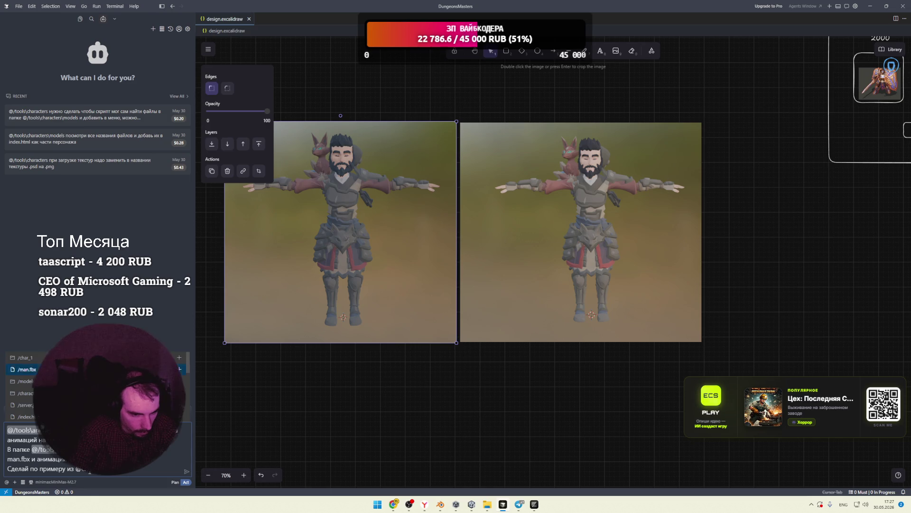
key("Return")
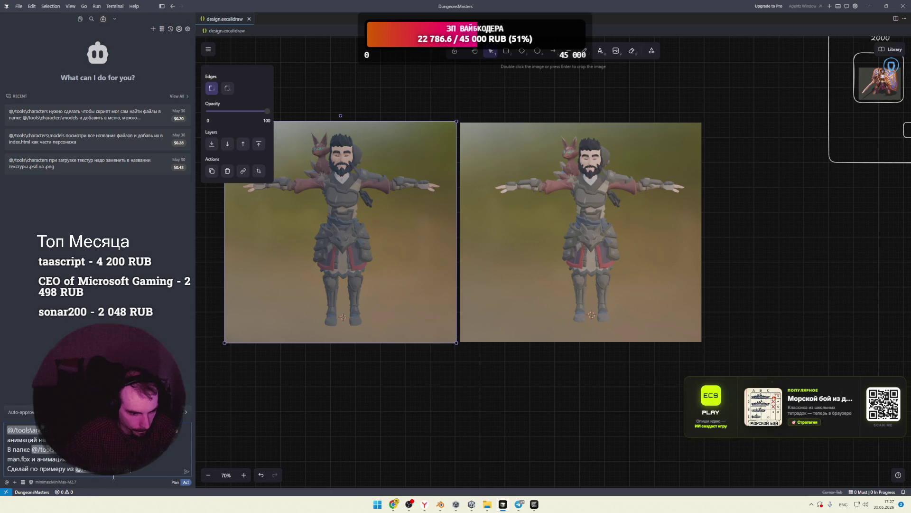
key("alt+shift")
type("а там в")
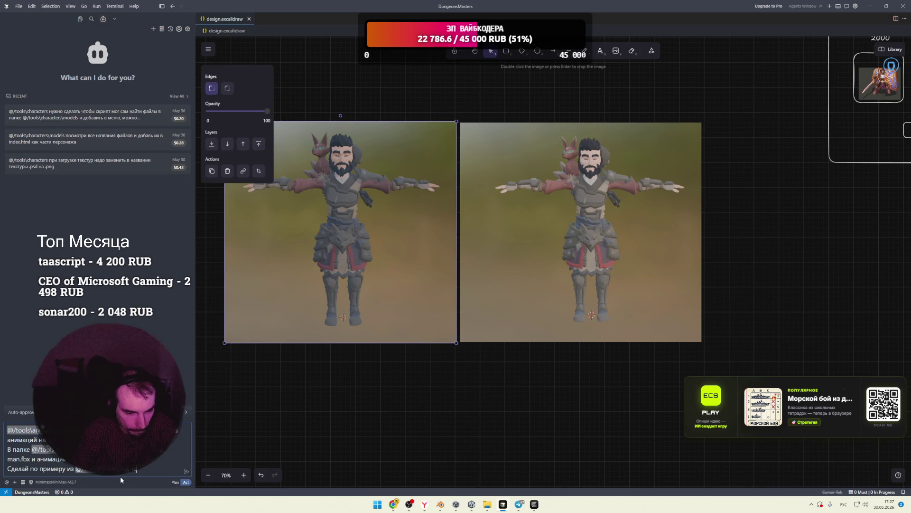
type("еб сервер")
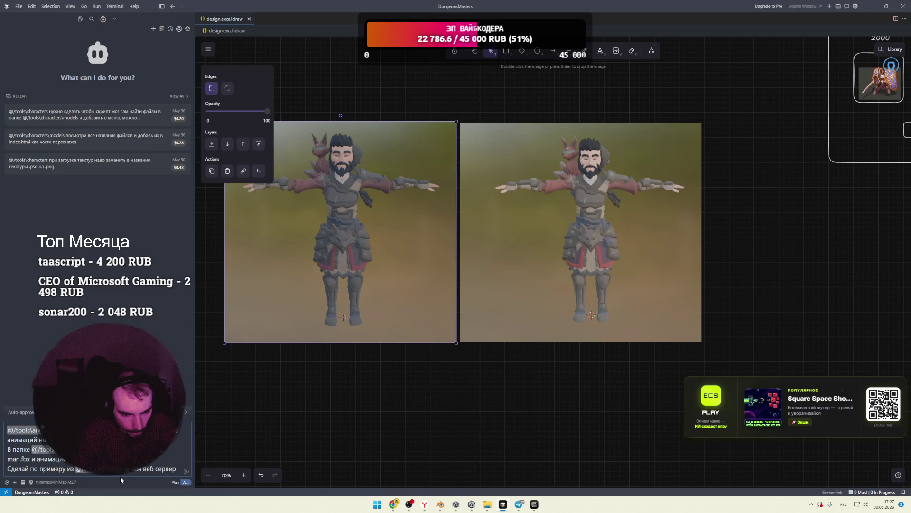
type("отдающий ")
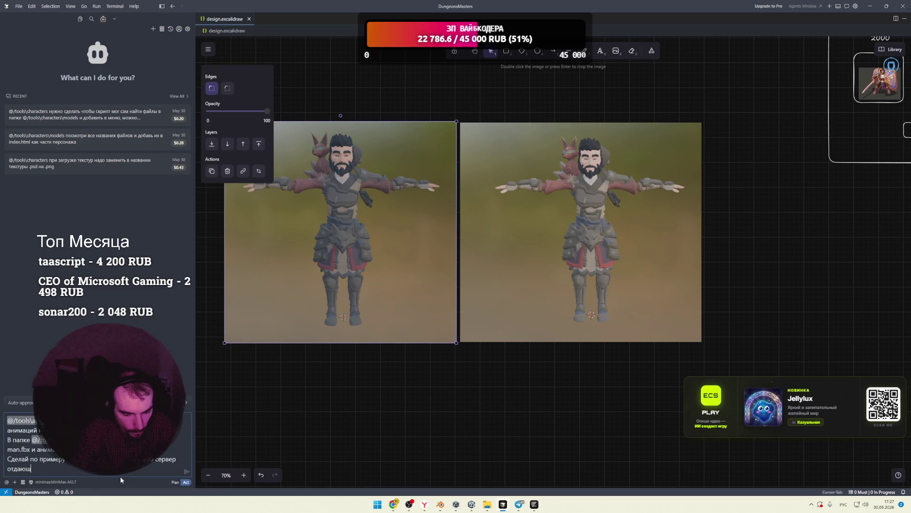
type("файлы")
key("Return")
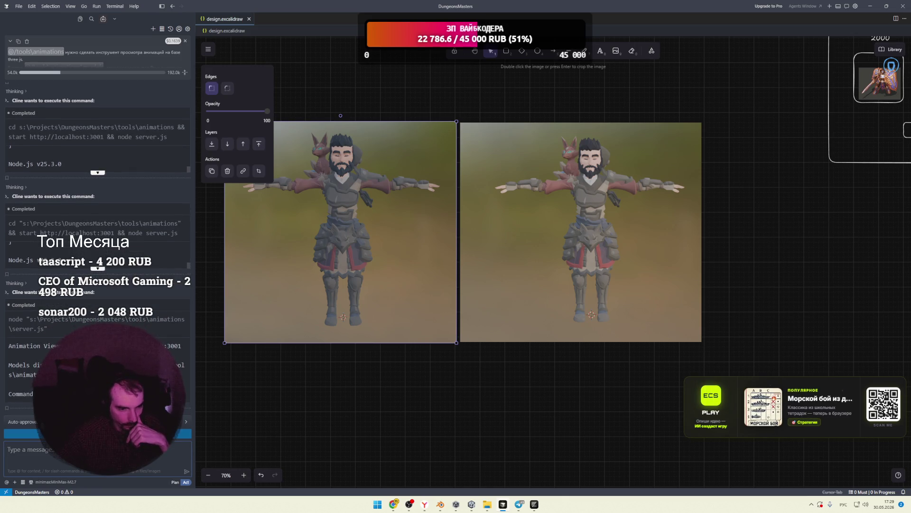
Open a terminal in the tools/characters folder from the project tree
left_click(79, 20)
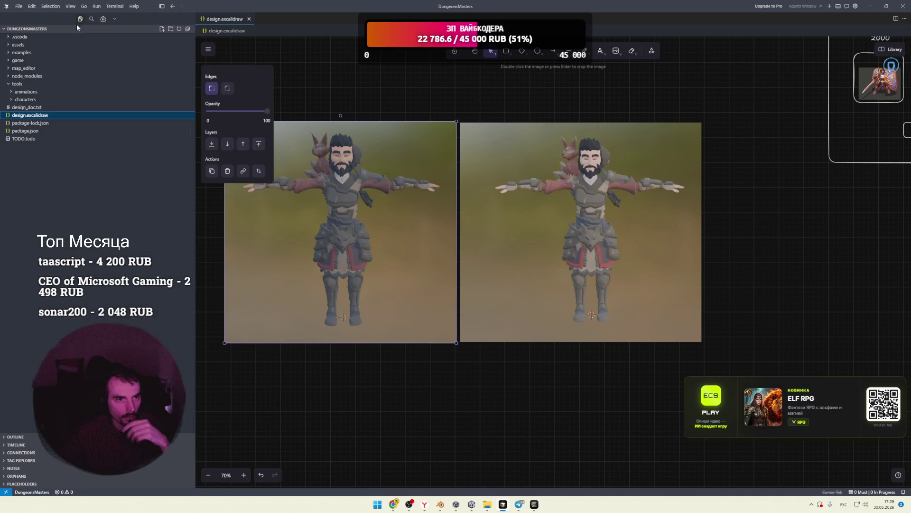
left_click(33, 100)
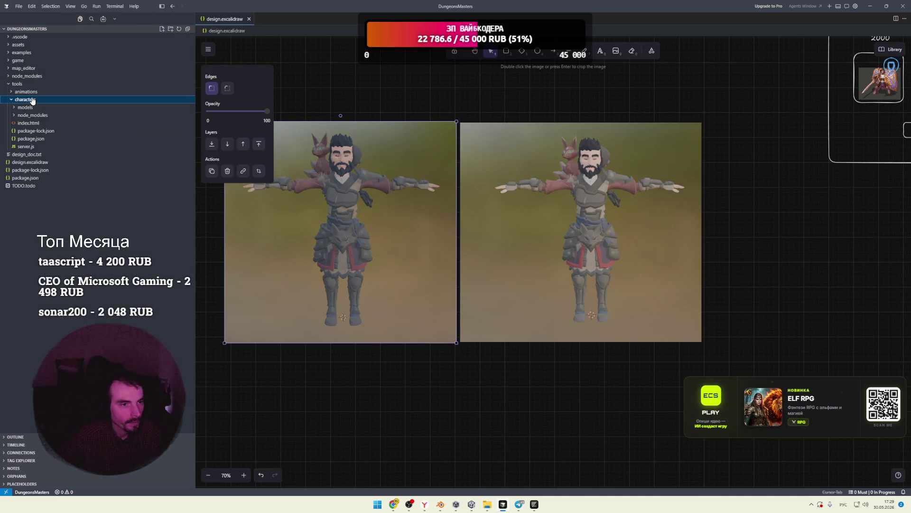
right_click(37, 101)
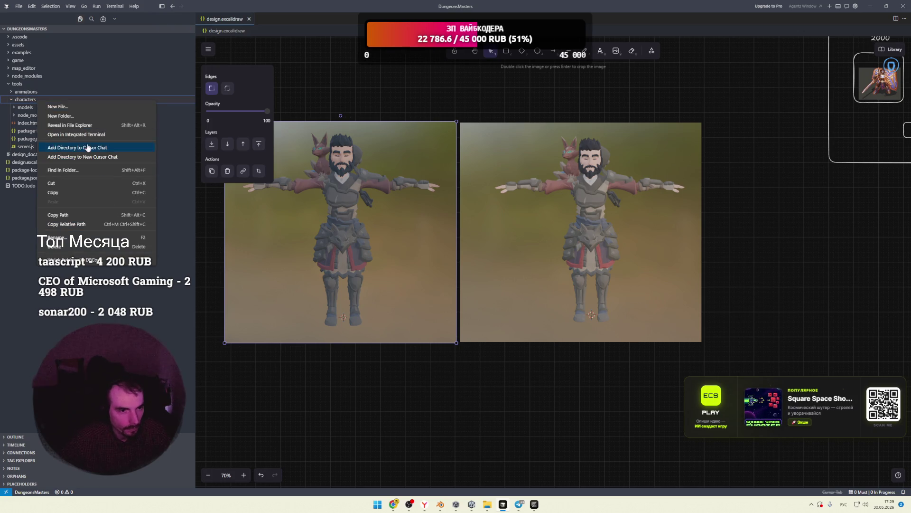
left_click(135, 146)
Run 'node server' to start the Character Editor on localhost:3000 and view server.js
type("тщву ы")
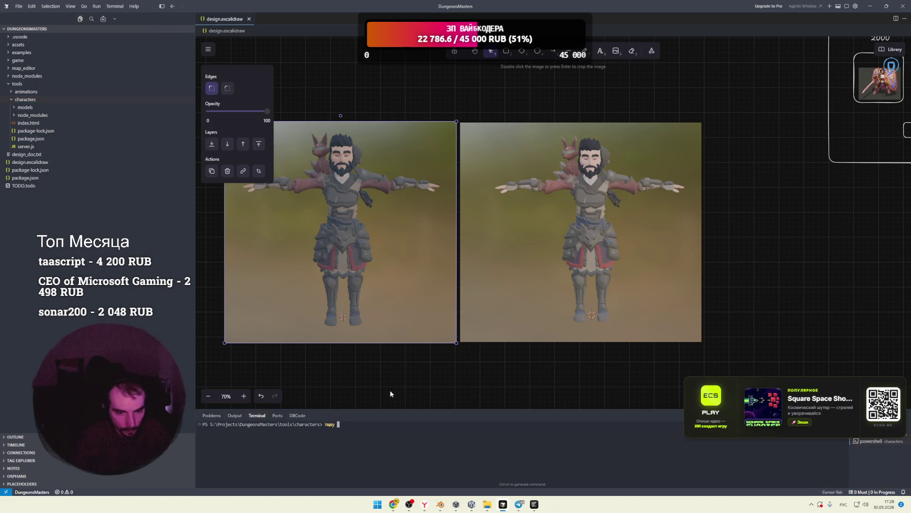
key("BackSpace")
key("BackSpace")
key("BackSpace")
key("alt+shift")
type("noide")
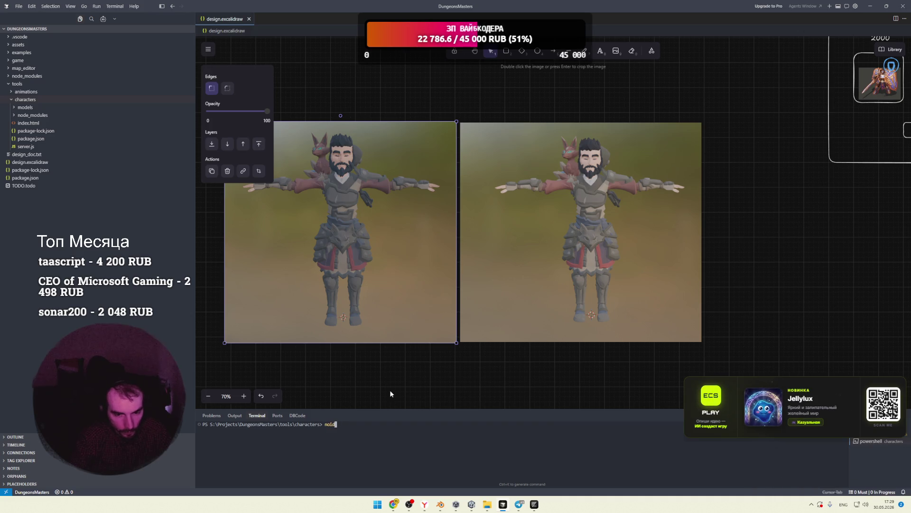
key("BackSpace")
key("BackSpace")
key("BackSpace")
type("de server")
key("Return")
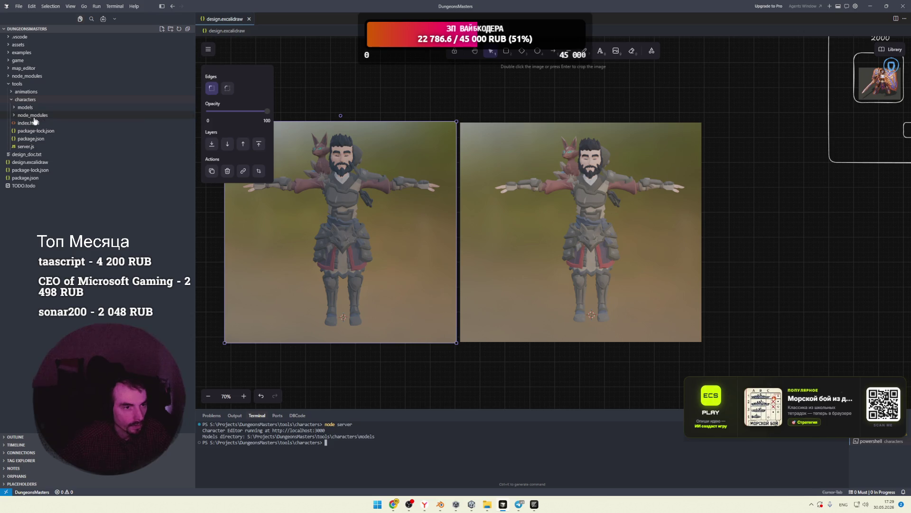
left_click(26, 147)
left_click(384, 108)
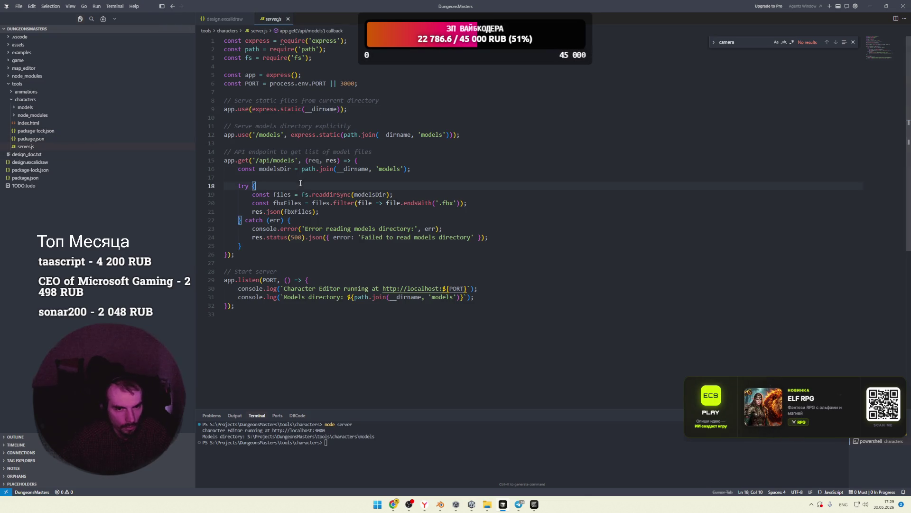
Check package.json's scripts and run npm start in the terminal
left_click(30, 138)
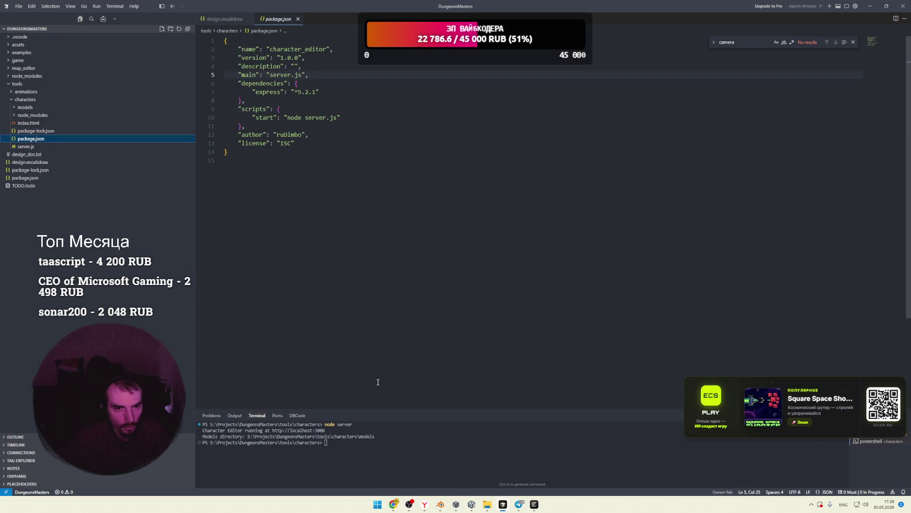
left_click(413, 461)
type("n[m ")
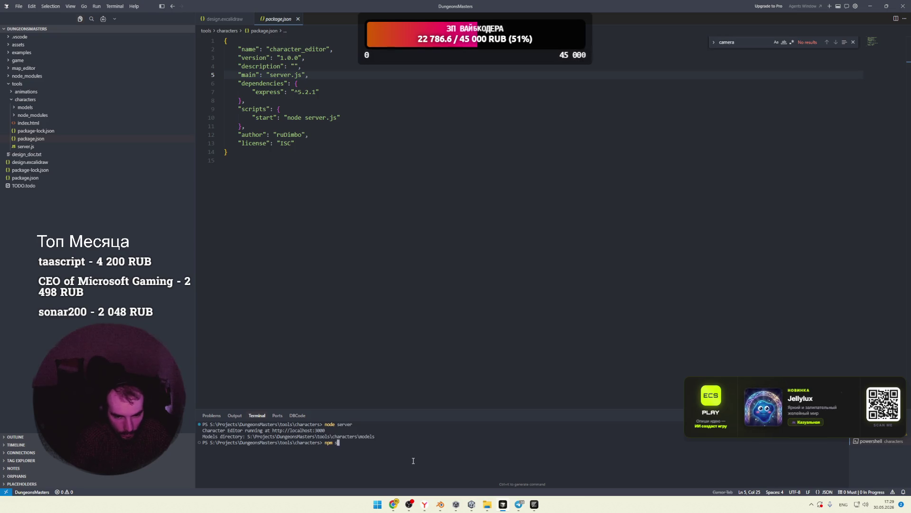
type("rt")
key("Return")
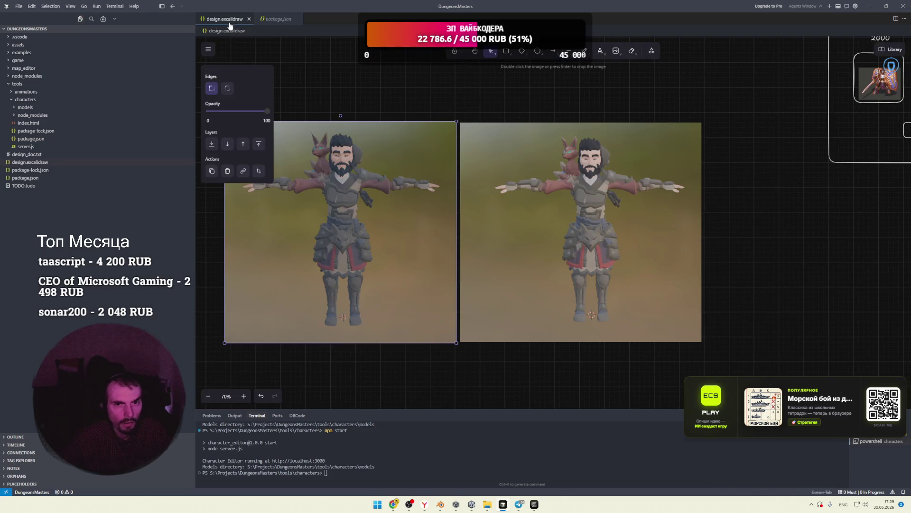
Change the PORT in server.js to 3222 and restart the server with npm start
left_click(273, 22)
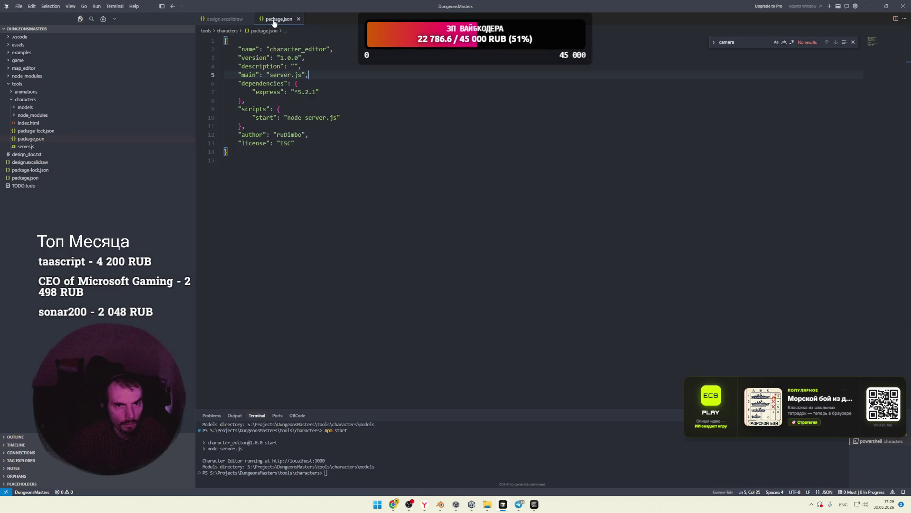
left_click(43, 146)
left_click(380, 168)
left_click(311, 77)
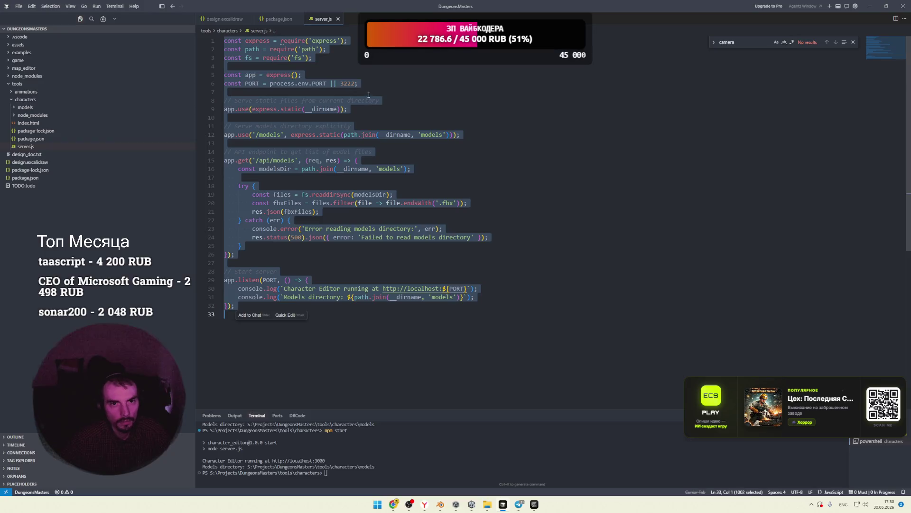
left_click(421, 448)
key("Up")
key("Return")
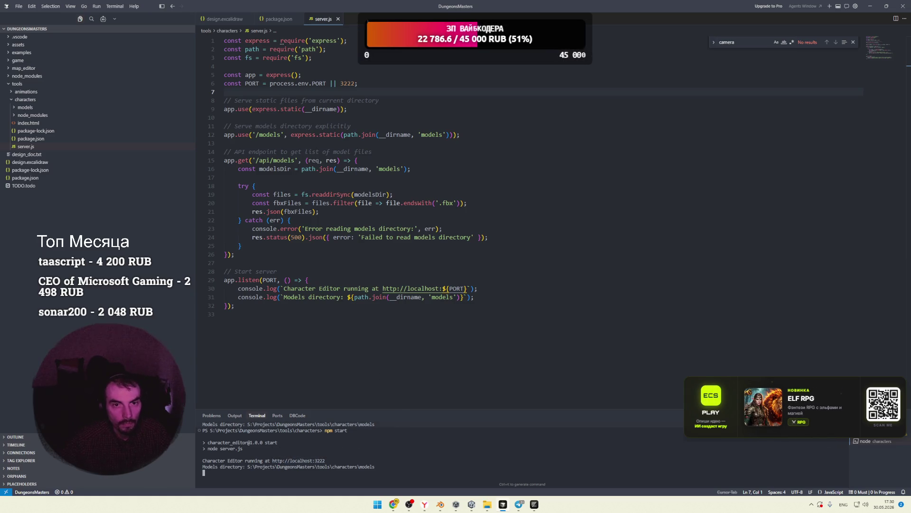
Run the Open Browser command from the Command Palette
right_click(372, 19)
key("Escape")
key("ctrl+shift+p")
key("Return")
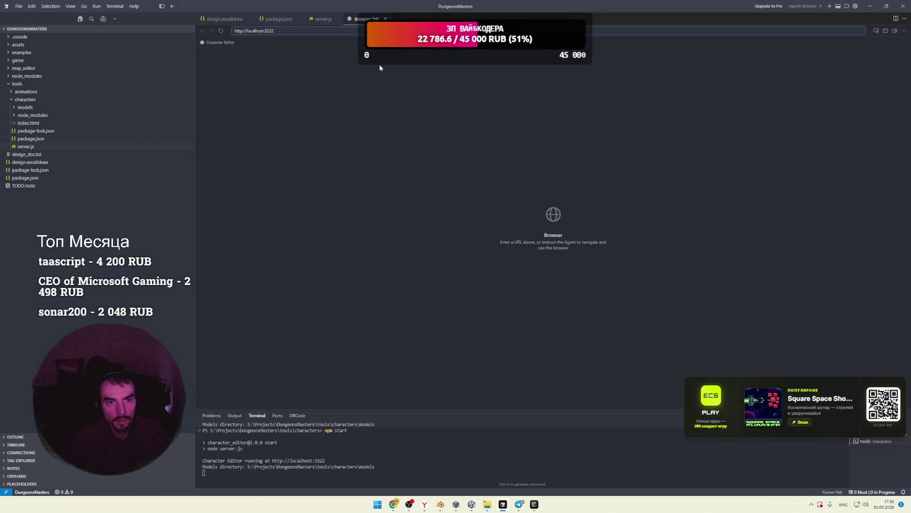
Load localhost:3222 in the built-in browser and expand the tools/animations folder
key("Return")
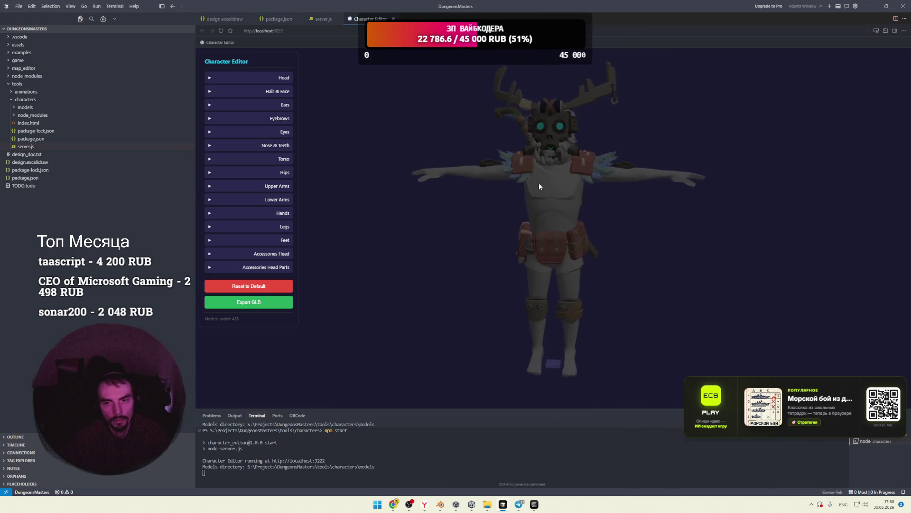
left_click(27, 108)
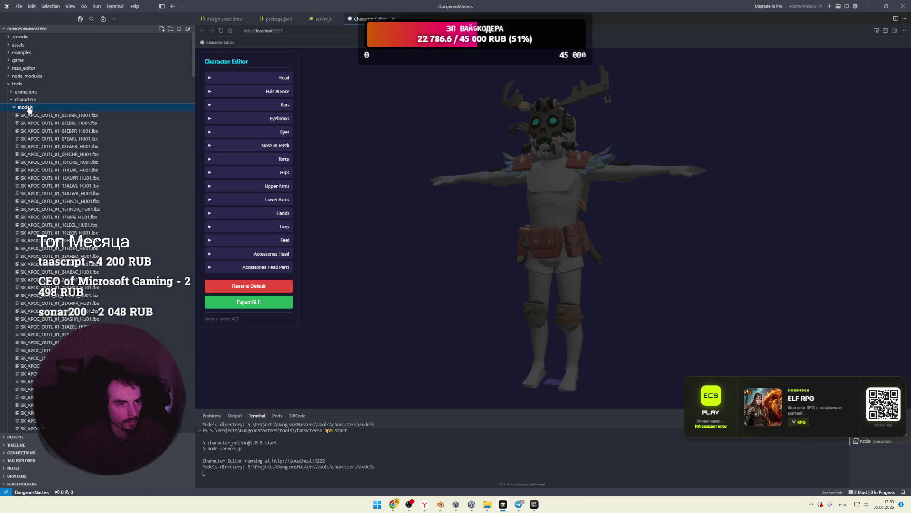
left_click(28, 108)
left_click(29, 100)
left_click(33, 93)
Close the Character Editor browser tab, server.js and package.json, leaving design.excalidraw open
left_click(393, 18)
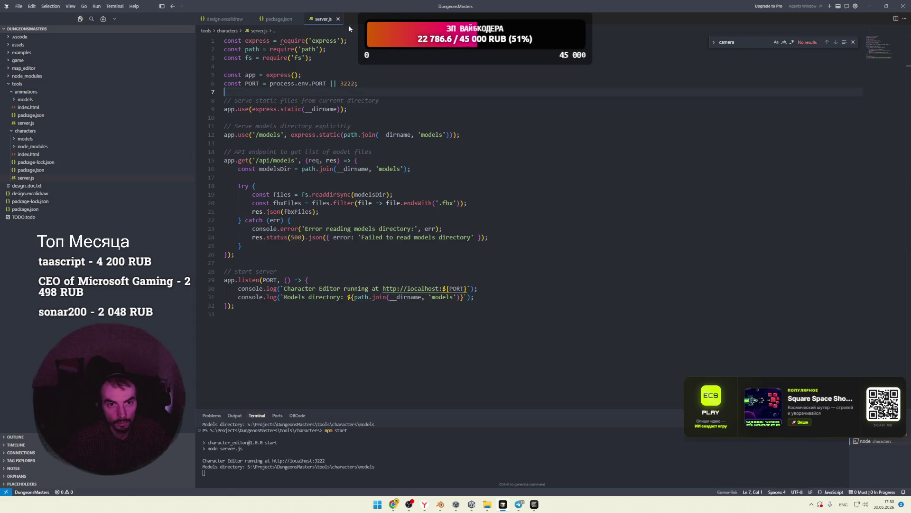
left_click(338, 18)
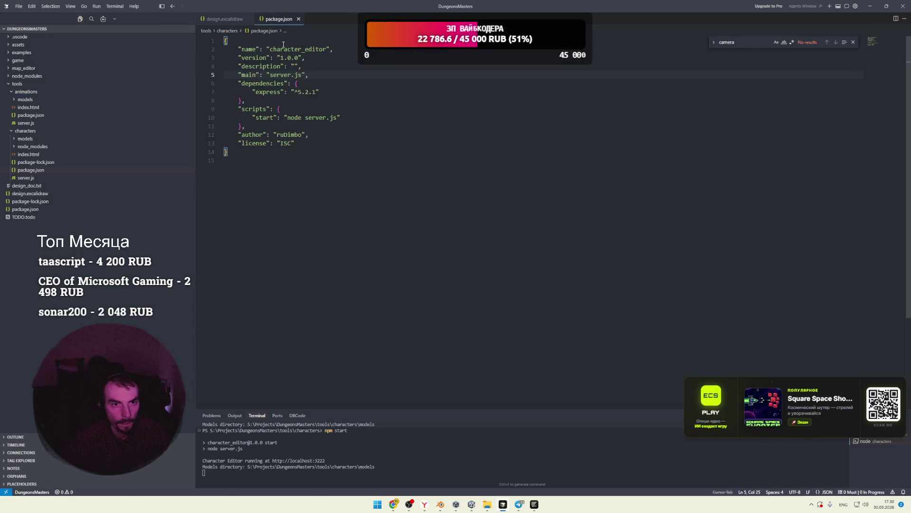
left_click(233, 19)
left_click(298, 18)
left_click(103, 19)
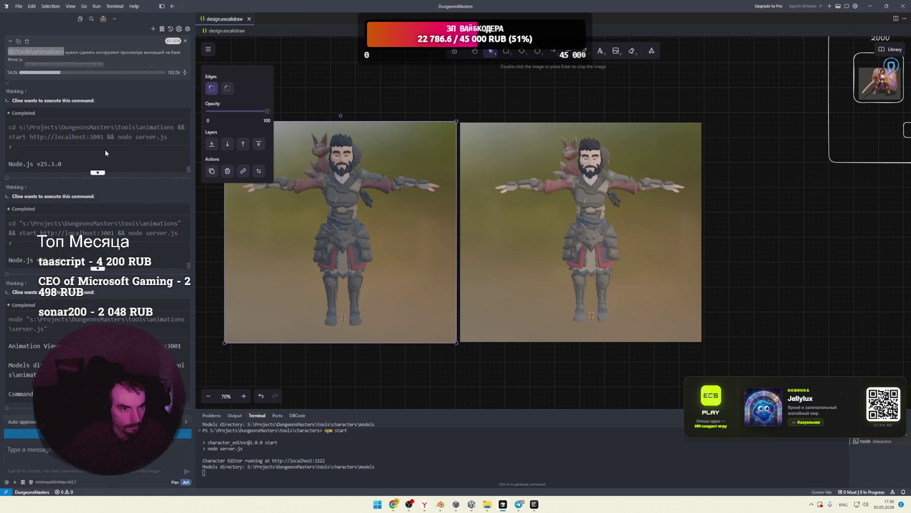
Open a terminal in the animations folder and run 'node server' for the Animation Viewer
left_click(80, 20)
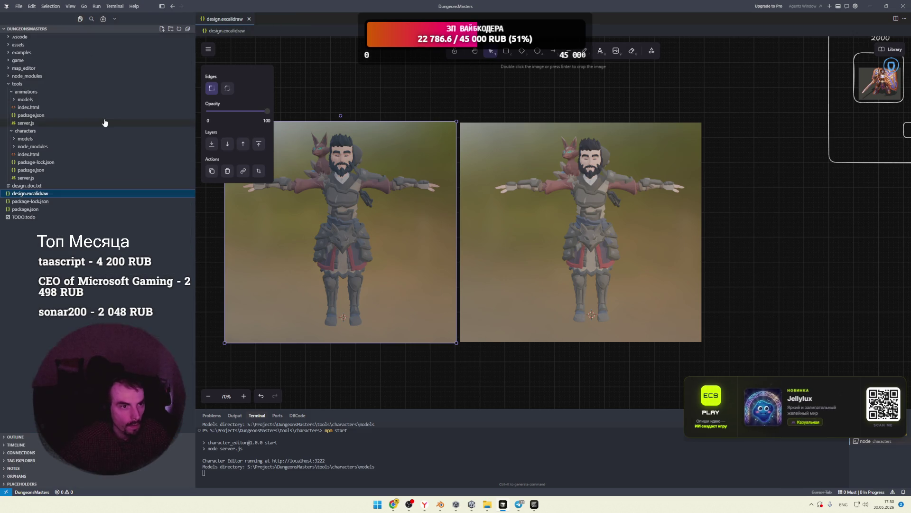
right_click(43, 93)
left_click(77, 133)
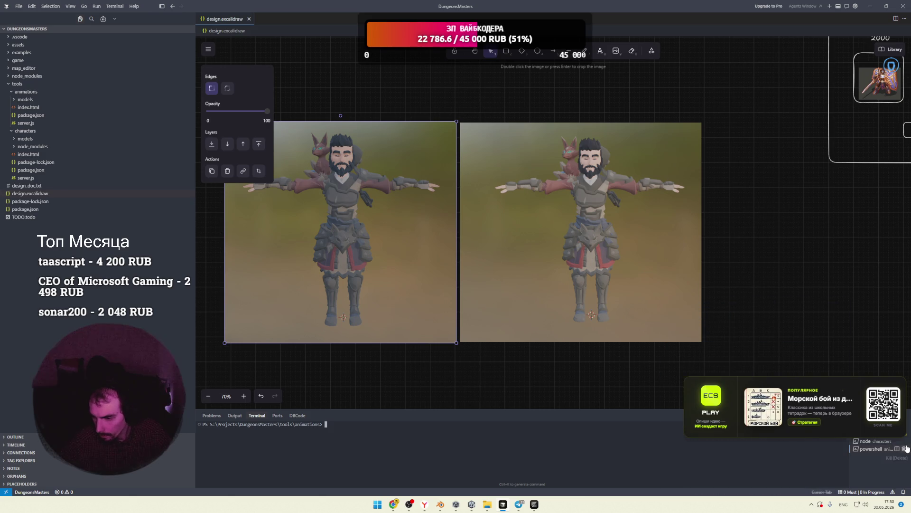
left_click(27, 131)
left_click(391, 435)
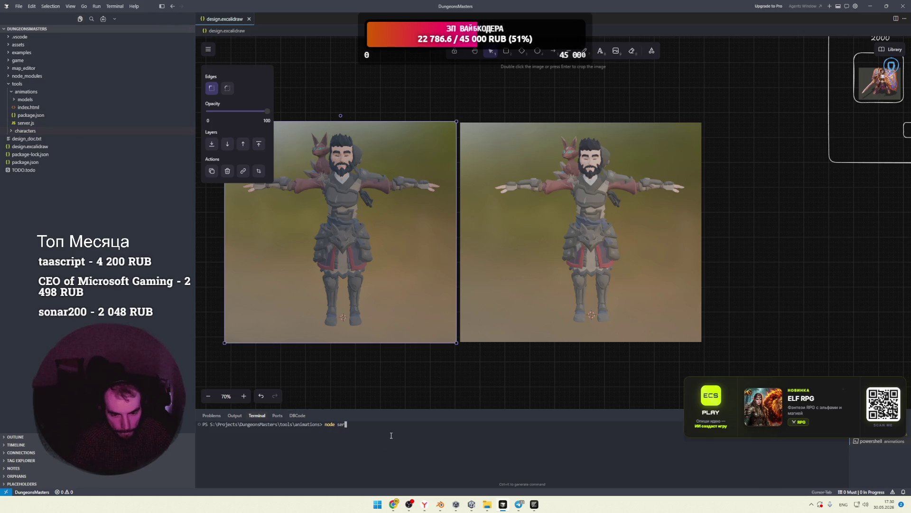
type("ver")
key("Return")
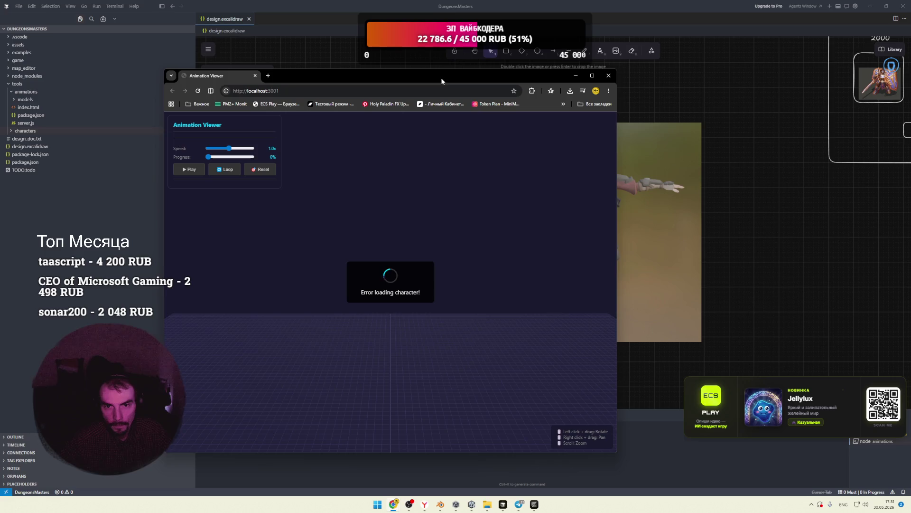
Open Chrome's DevTools console and select the full FBXLoader error and stack trace
double_click(441, 77)
key("F12")
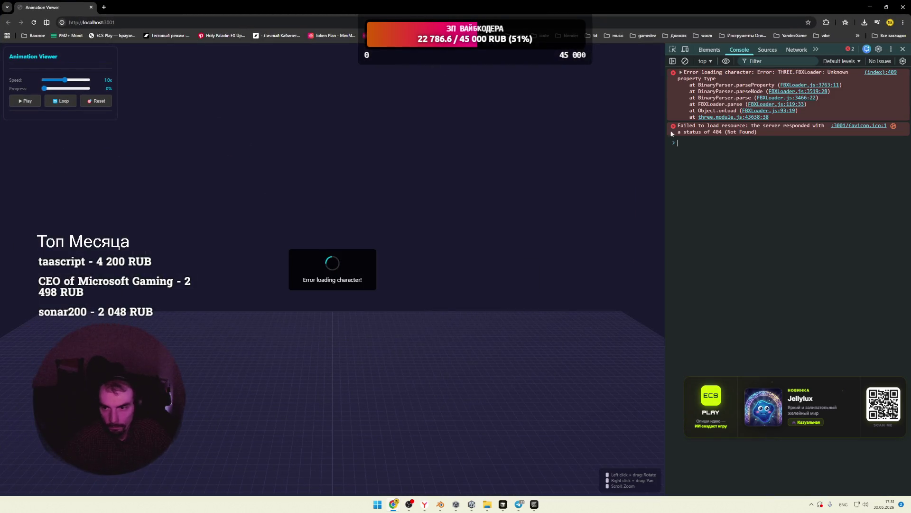
left_click_drag(667, 150, 530, 147)
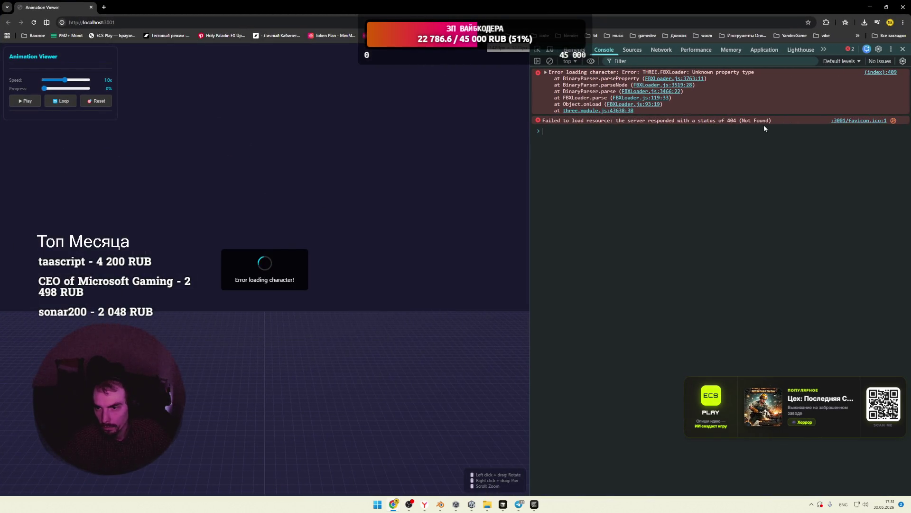
left_click_drag(663, 112, 549, 72)
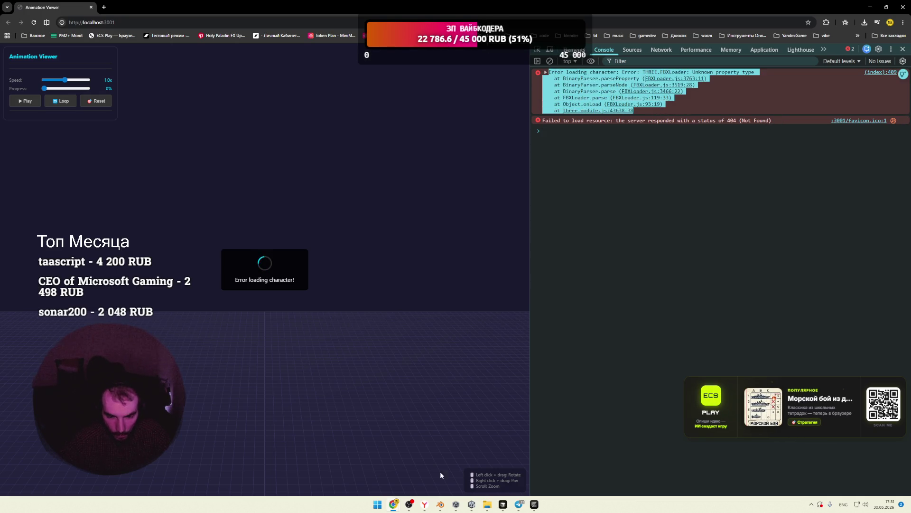
left_click(503, 504)
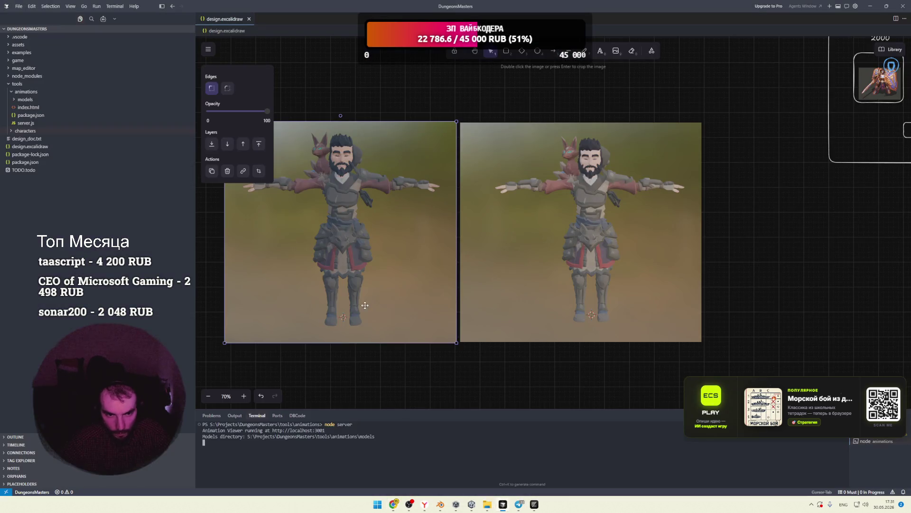
left_click(103, 19)
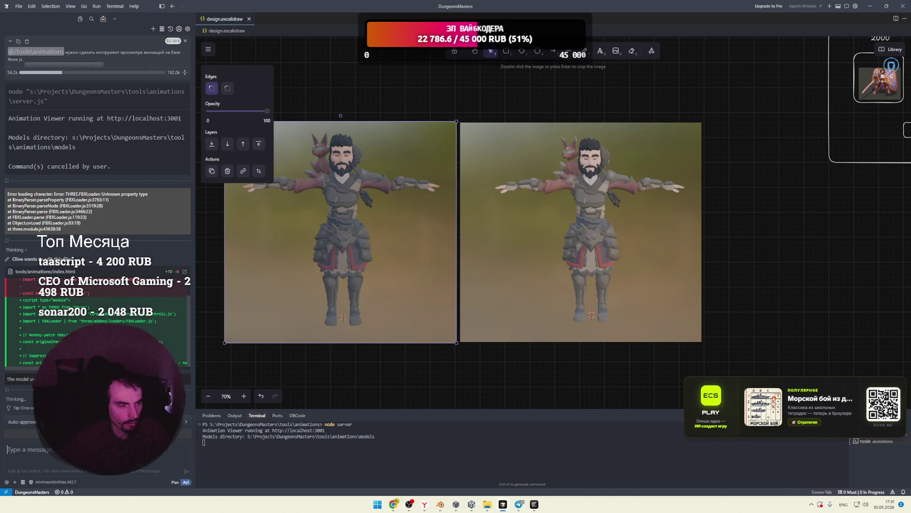
Dismiss the tray and notification popups, then orbit the viewer to look down on the mesh
left_click(811, 504)
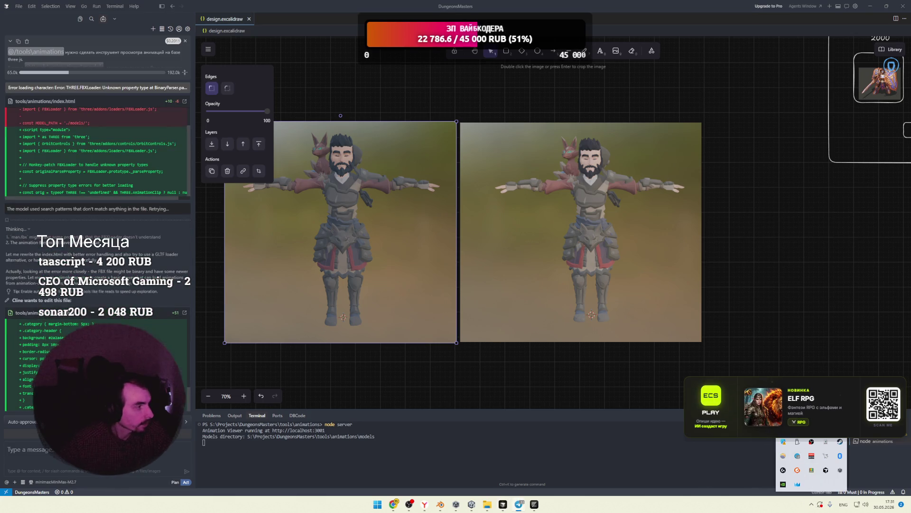
key("Escape")
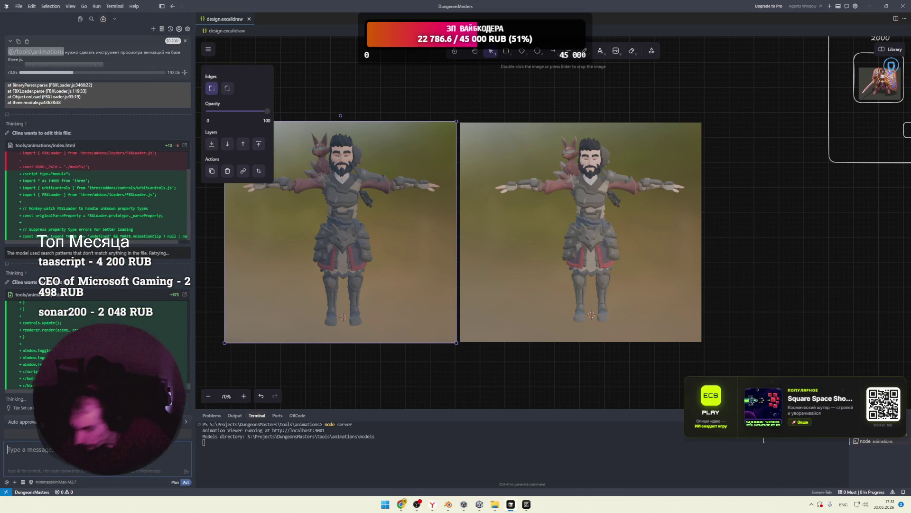
left_click(891, 505)
left_click(512, 380)
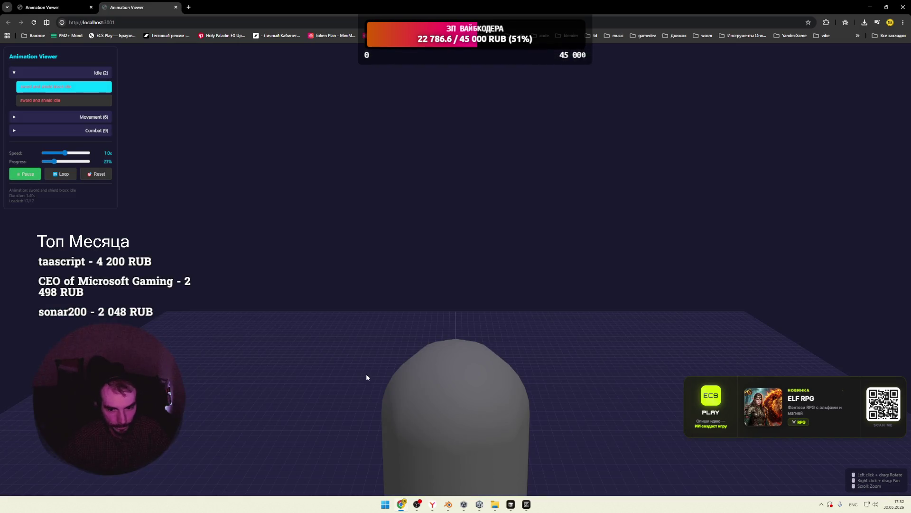
mouse_move(367, 377)
left_mouse_down()
mouse_move(329, 392)
mouse_move(475, 400)
mouse_move(390, 371)
mouse_move(456, 342)
mouse_move(467, 376)
left_mouse_up()
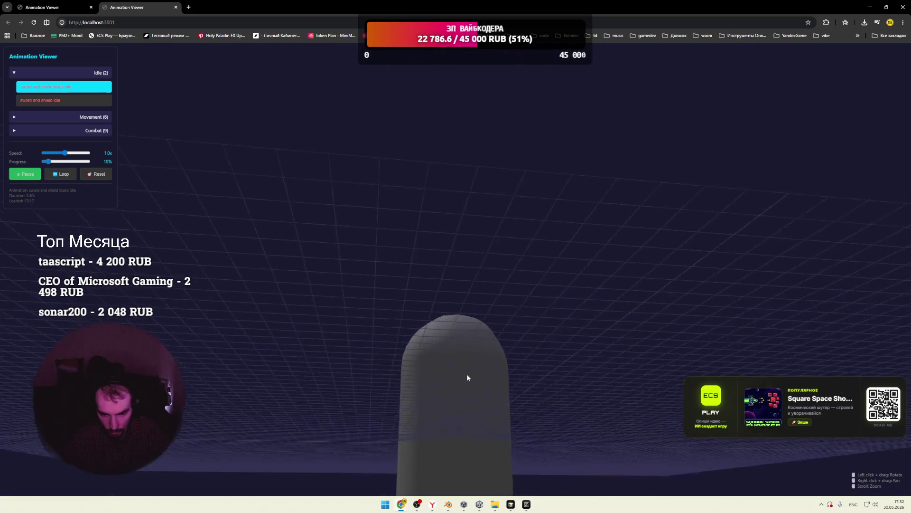
Close the duplicate viewer tabs and the tab stuck on the loading error
scroll(467, 376, "down", 3)
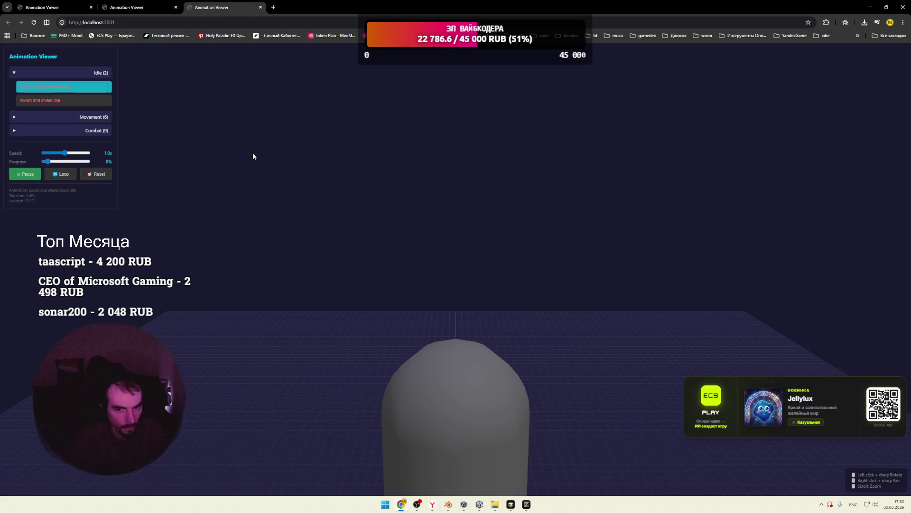
left_click(176, 8)
left_click(94, 10)
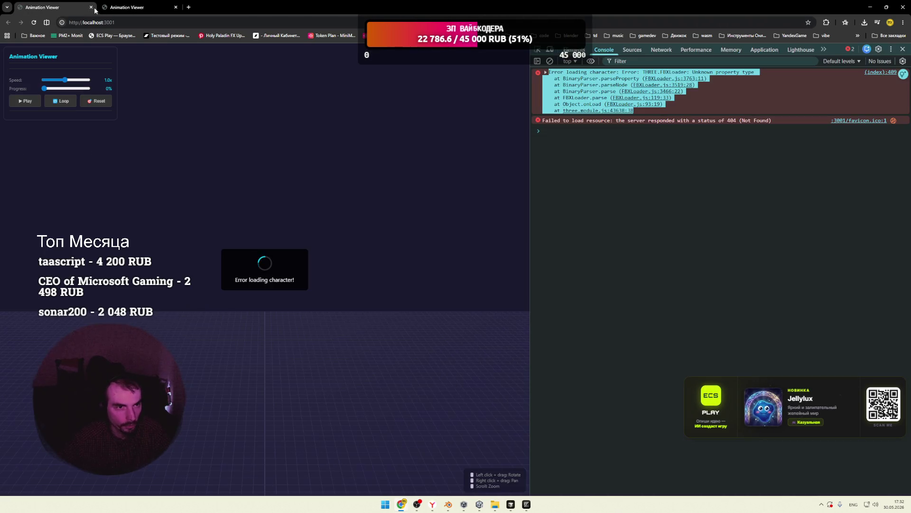
left_click(92, 7)
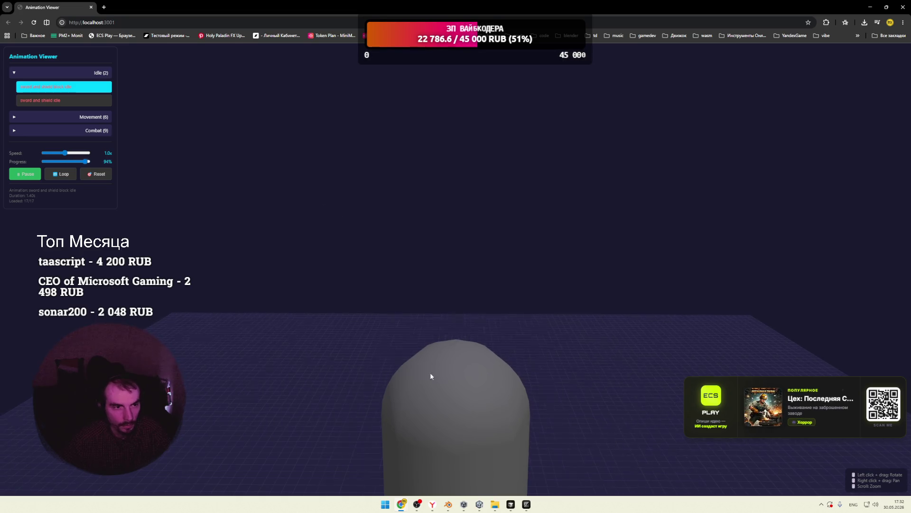
scroll(437, 361, "up", 3)
Orbit around the capsule and play draw sword 1, sheath sword 1 and sword and shield attack (2)
mouse_move(440, 350)
left_mouse_down()
mouse_move(425, 281)
mouse_move(500, 273)
mouse_move(392, 277)
mouse_move(388, 269)
mouse_move(399, 330)
left_mouse_up()
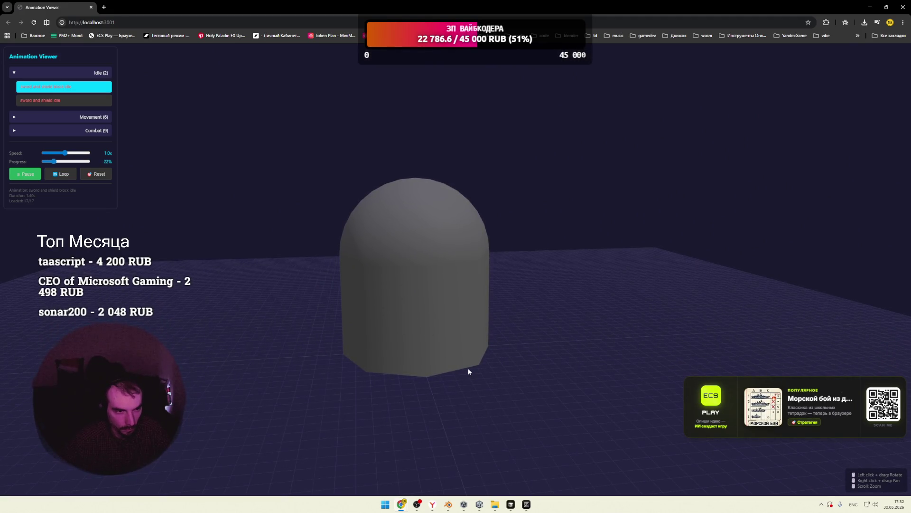
left_click(87, 131)
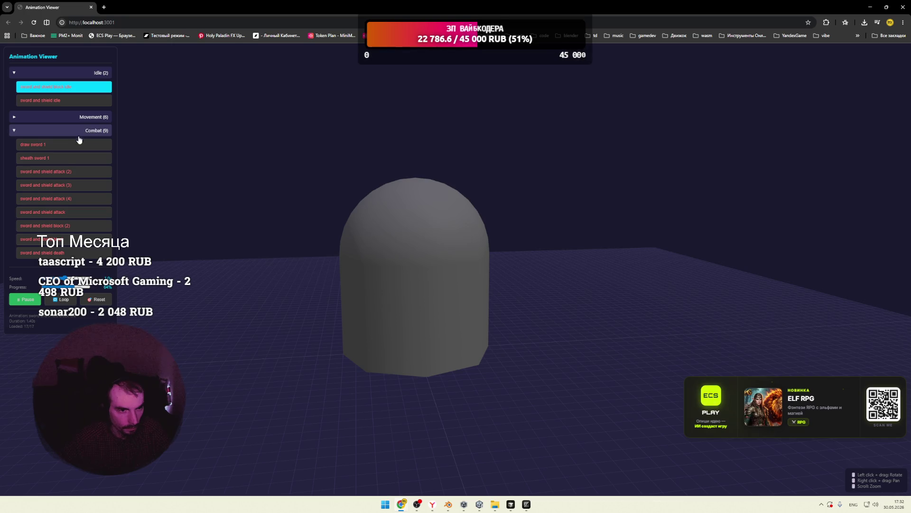
left_click(65, 148)
left_click(62, 159)
left_click(67, 172)
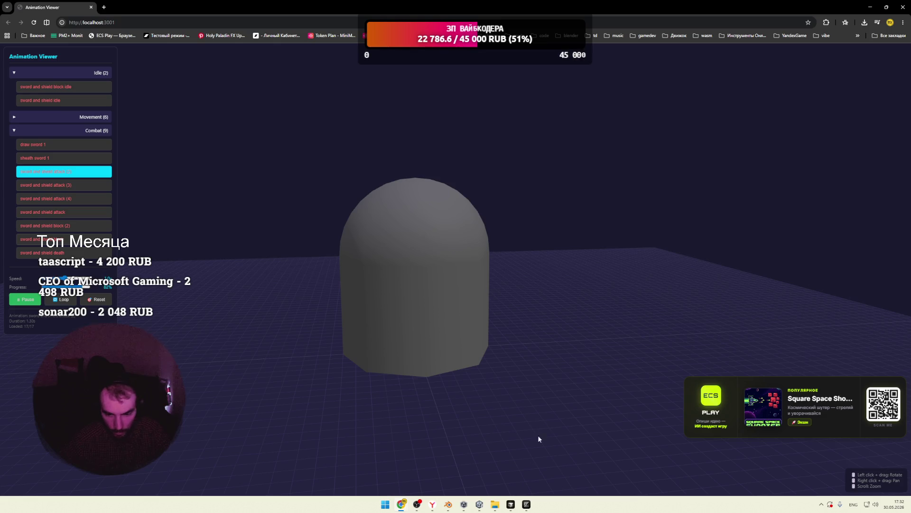
left_click(511, 504)
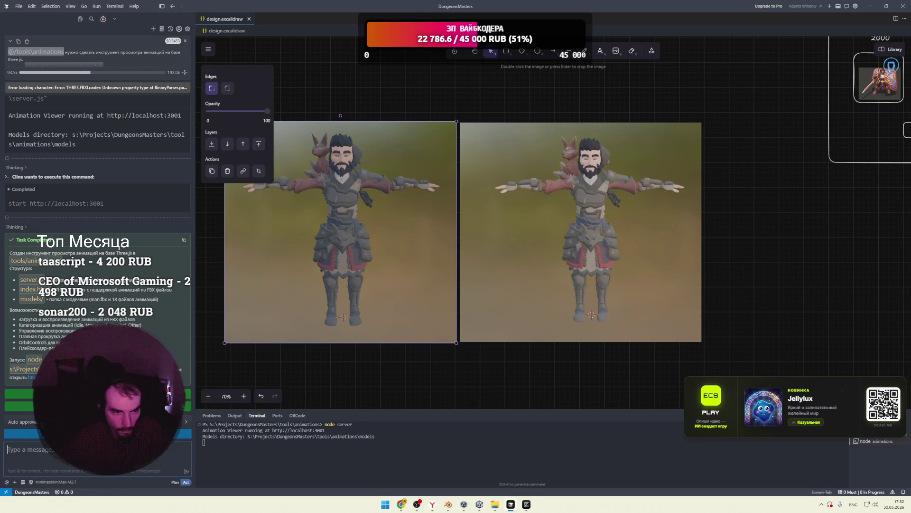
Ask Cline, in Russian, to apply the animations to man.fbx instead of the capsule
type("н")
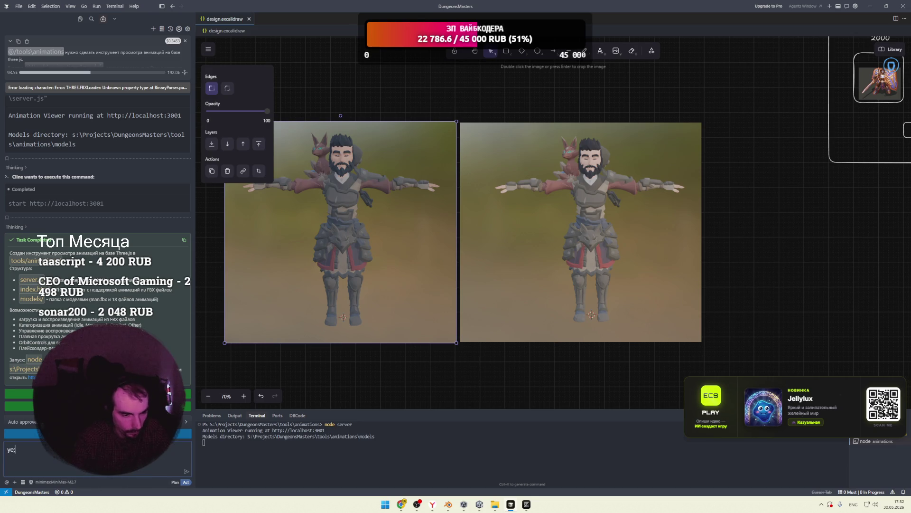
key("super+space")
type("ужно примени")
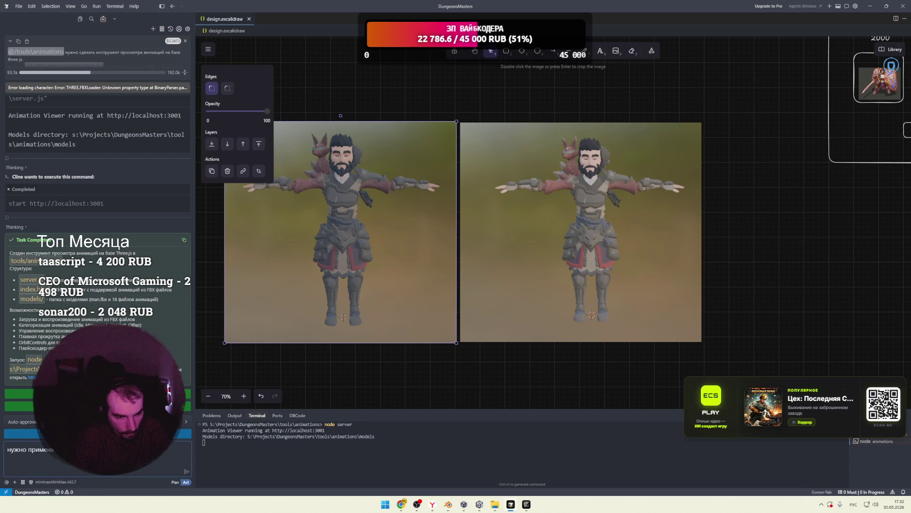
key("super+space")
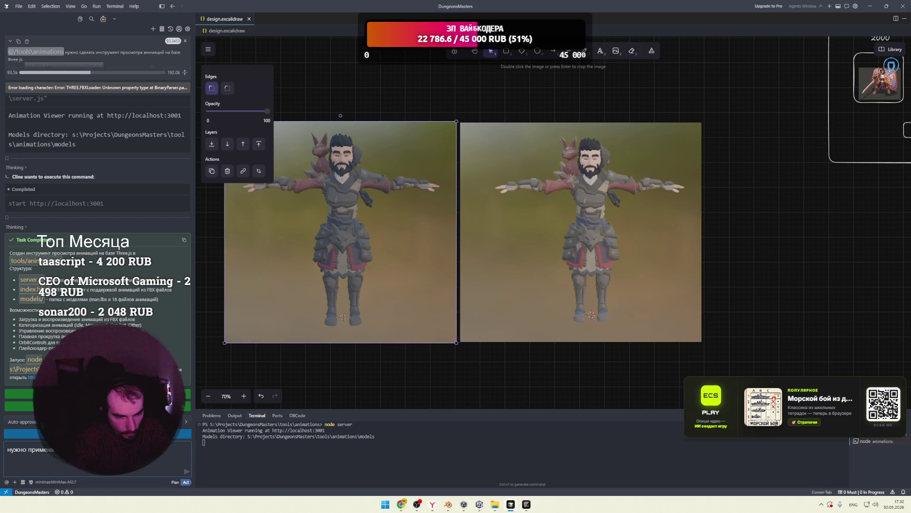
key("super+space")
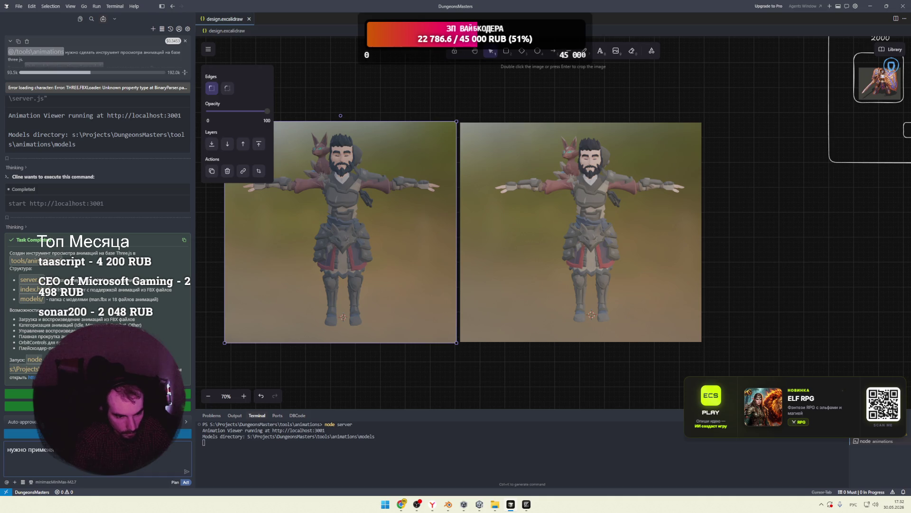
key("Return")
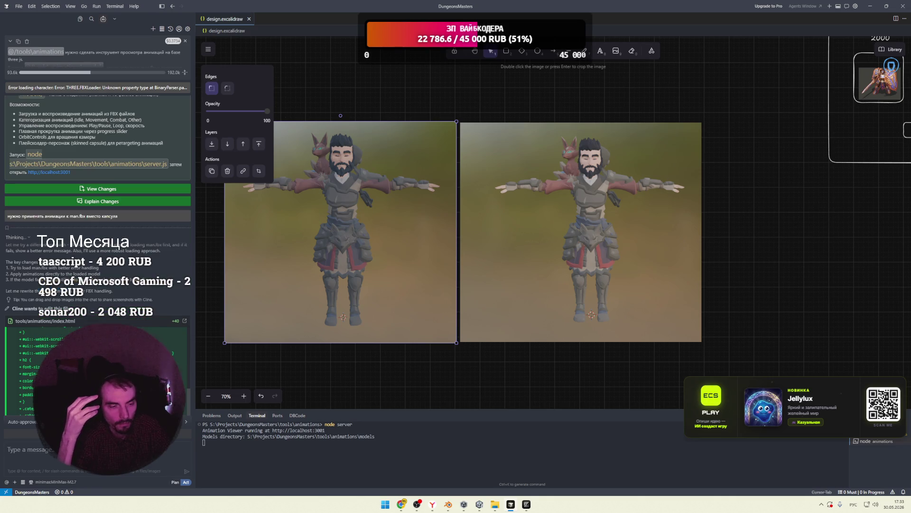
key("alt+Tab")
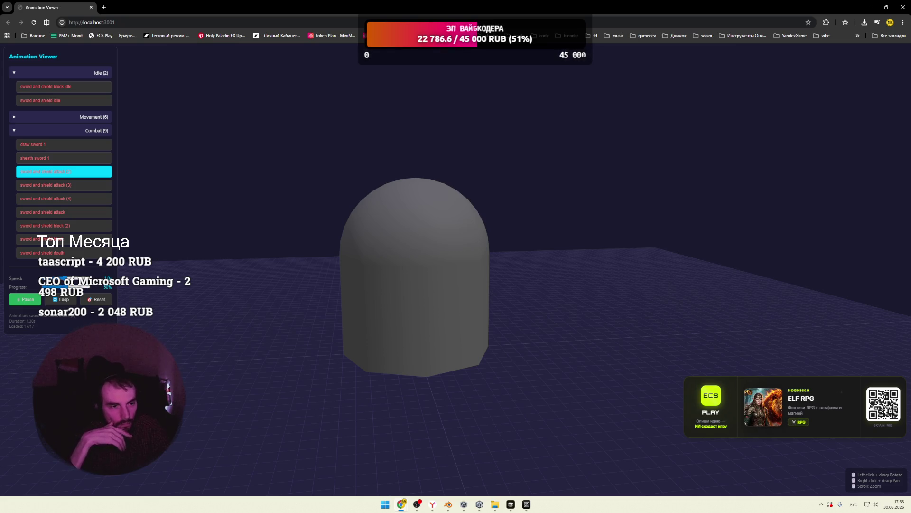
Return to Cursor and let Cline finish making the viewer animate man.fbx directly
key("alt+Tab")
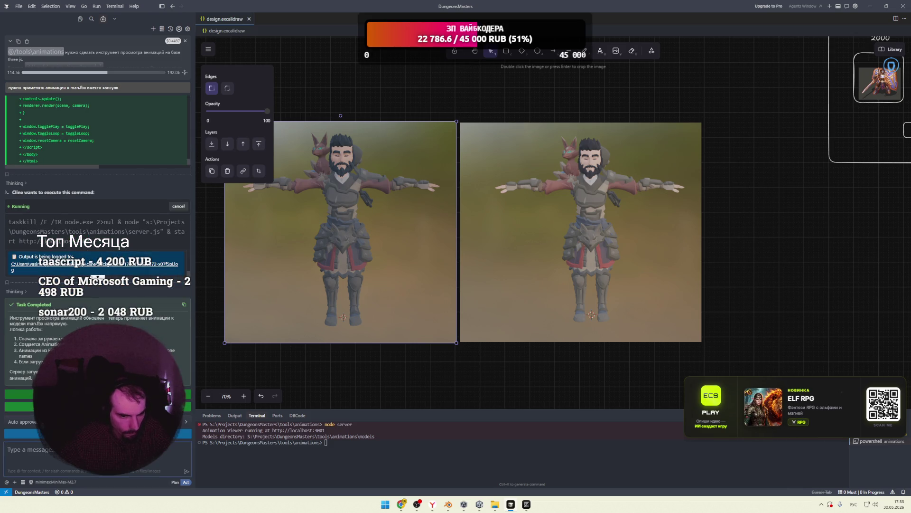
Restart node server, reload the viewer and check the console for the FBXLoader error
left_click(351, 439)
key("Up")
key("Return")
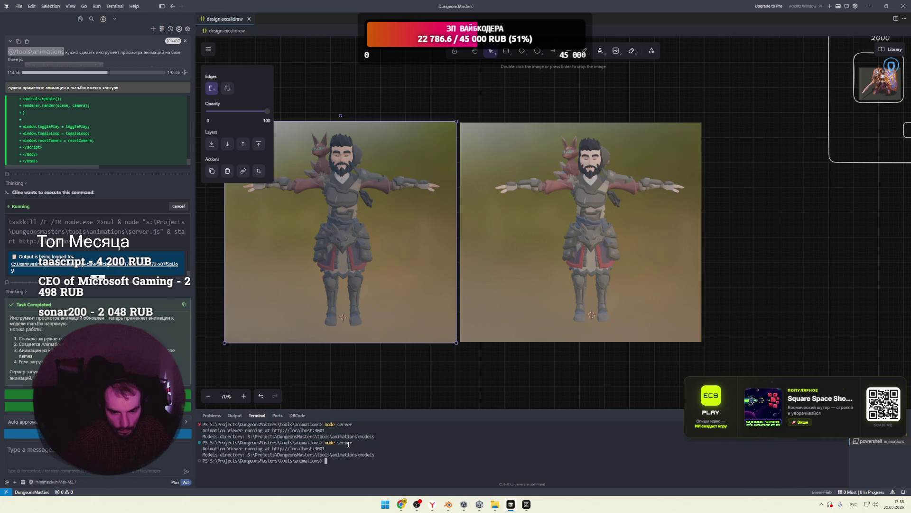
key("alt+Tab")
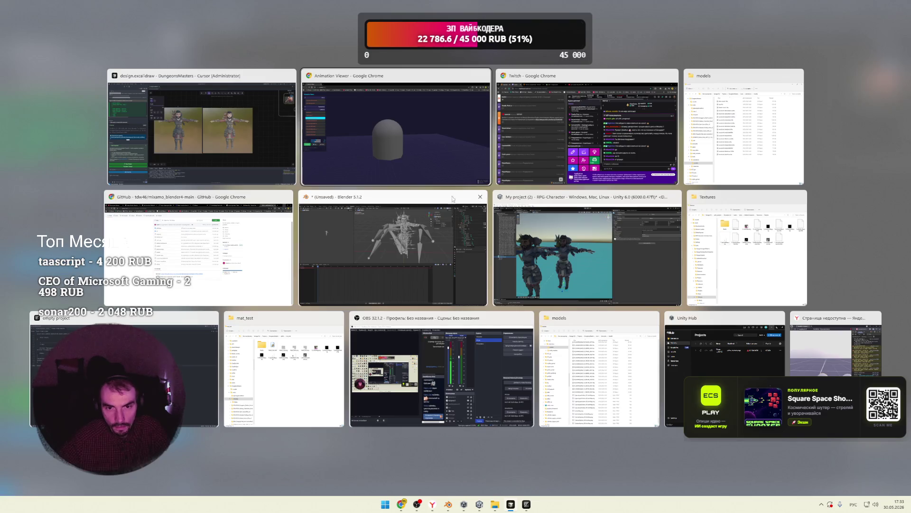
key("F5")
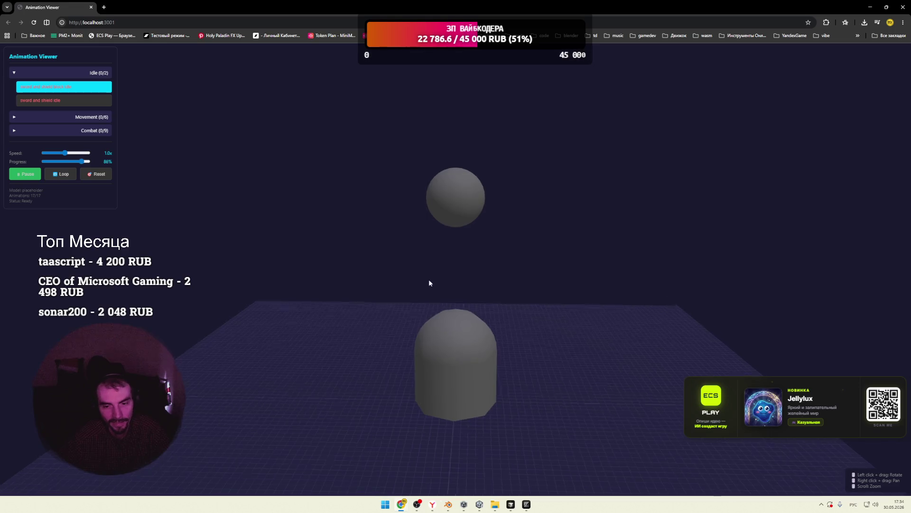
scroll(393, 187, "up", 3)
scroll(479, 279, "down", 5)
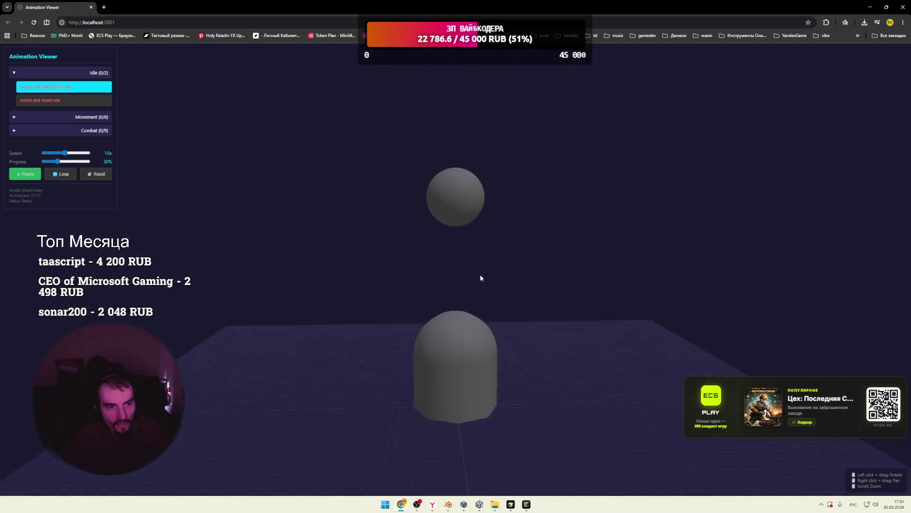
key("F12")
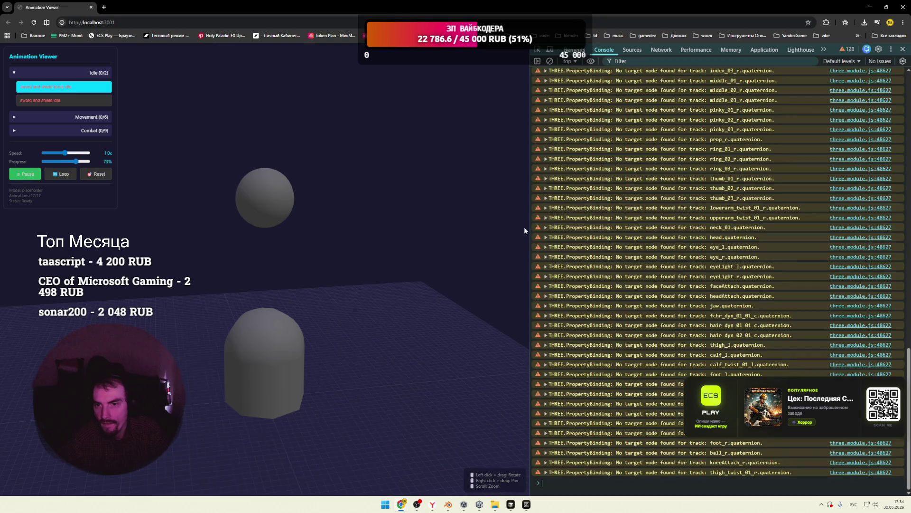
scroll(602, 247, "up", 15)
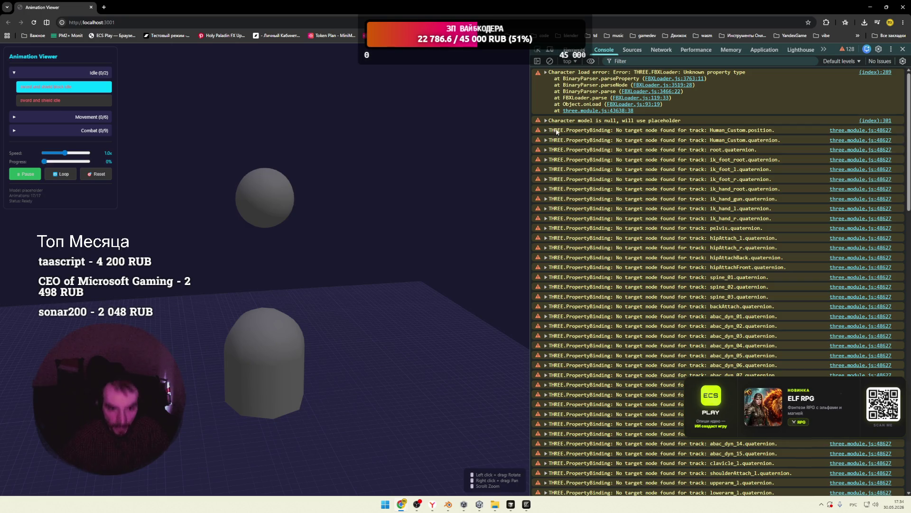
Go back to Cursor and show the project file tree in the Explorer
key("alt+Tab")
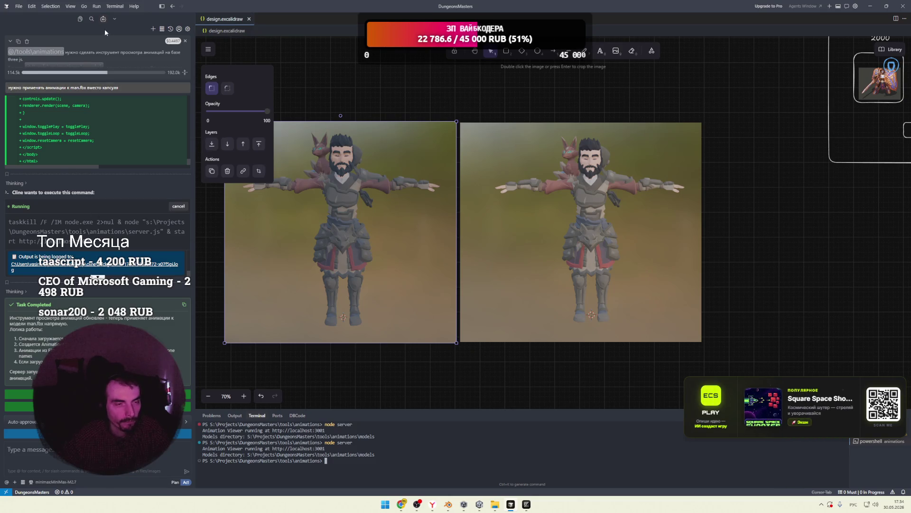
key("ctrl+shift+e")
left_click(109, 221)
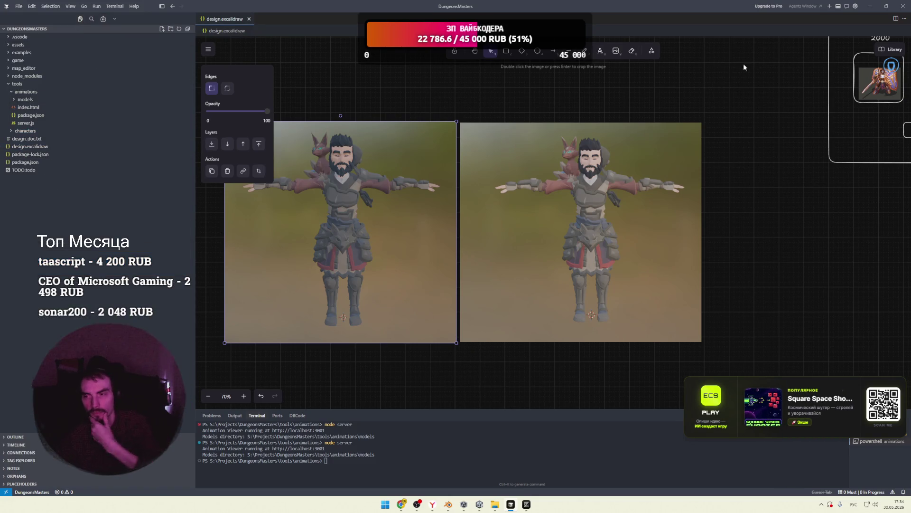
Minimize Cursor to reveal the tools\animations\models folder with man.fbx and the FBX animations
left_click(872, 6)
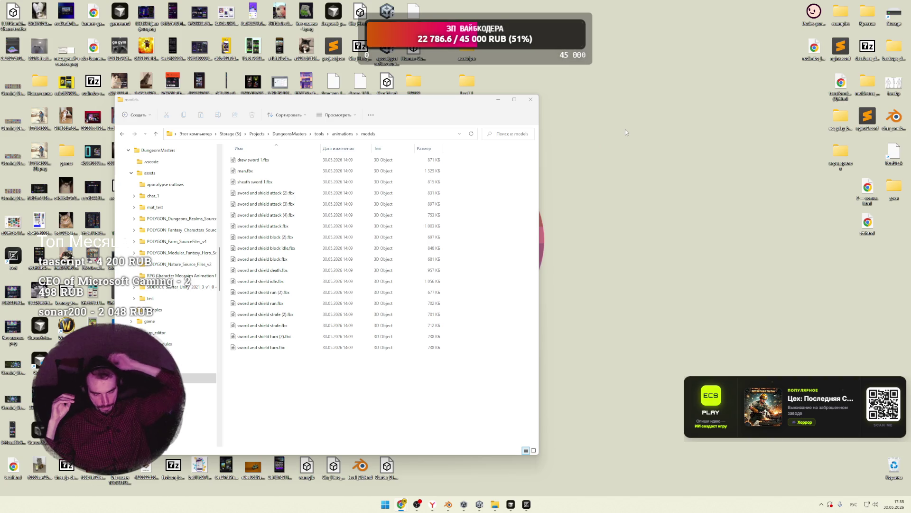
Start a glTF 2.0 export in Blender, keeping Merge Animation and Animation Mode set to Actions
left_click(448, 504)
left_click(15, 12)
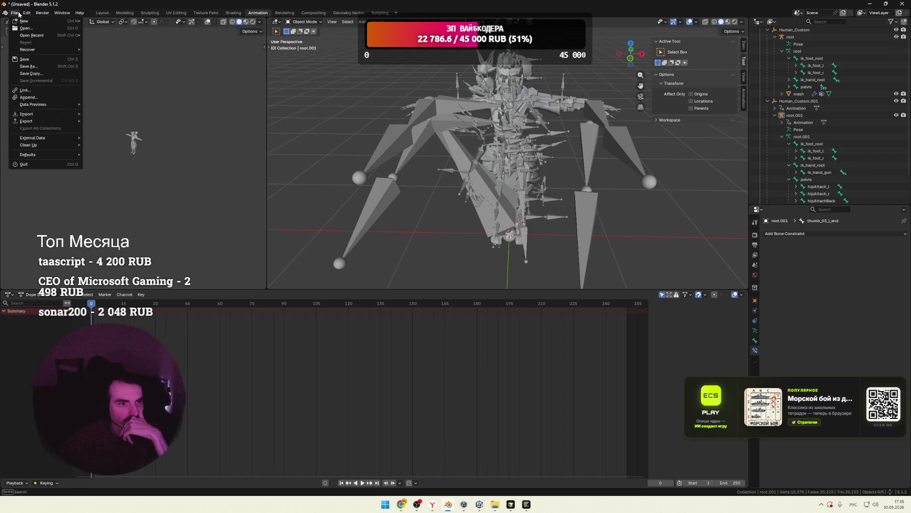
mouse_move(33, 115)
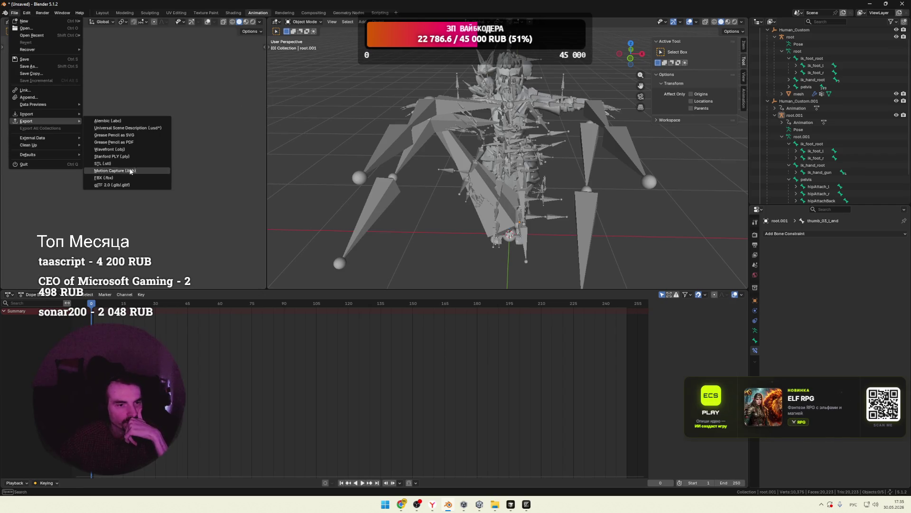
left_click(140, 185)
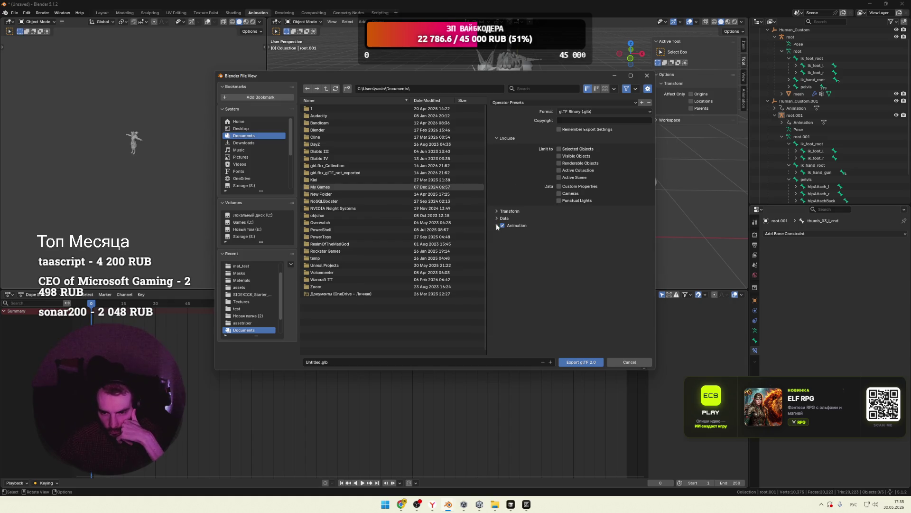
left_click(613, 265)
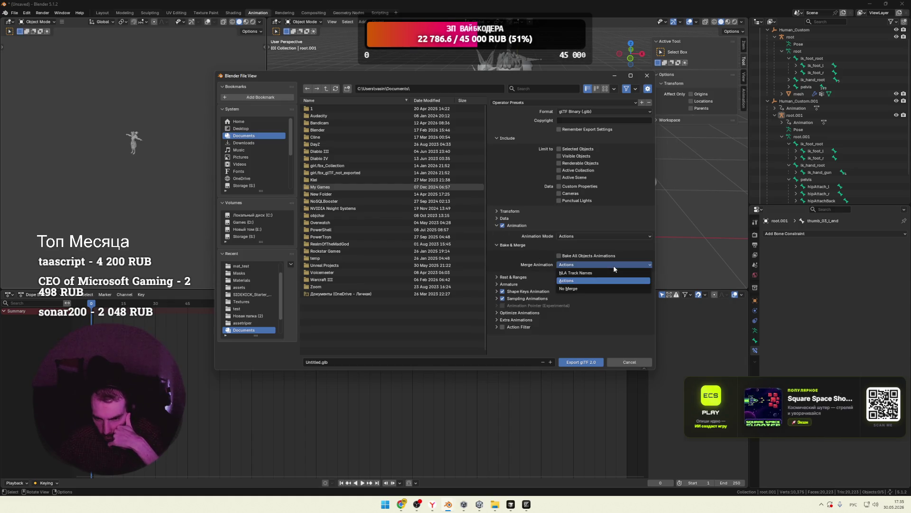
left_click(619, 236)
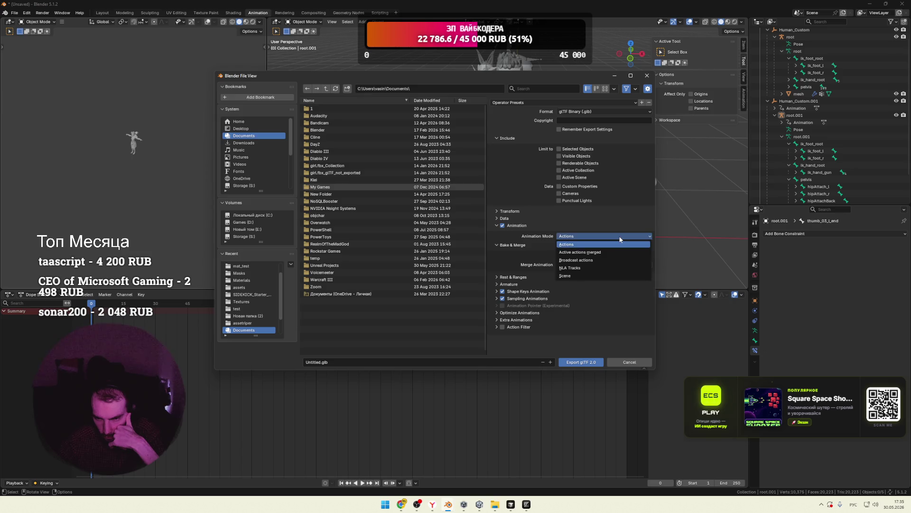
left_click(619, 237)
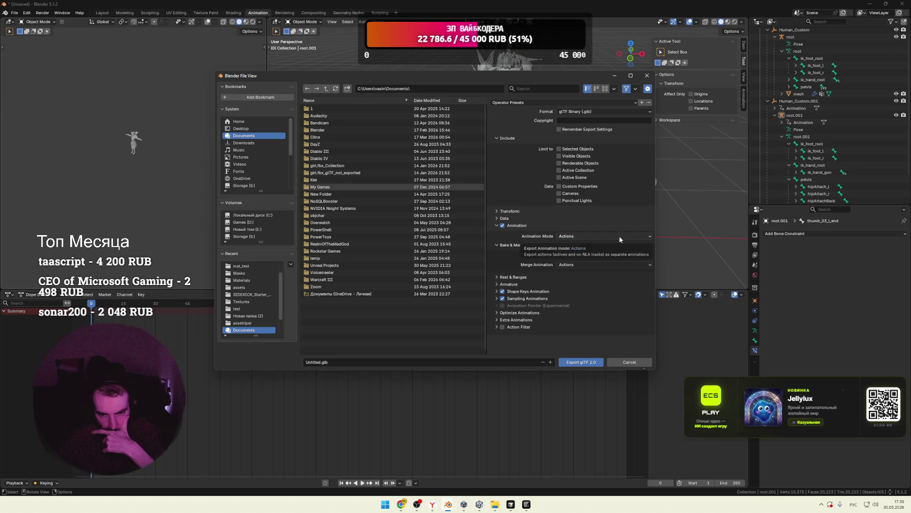
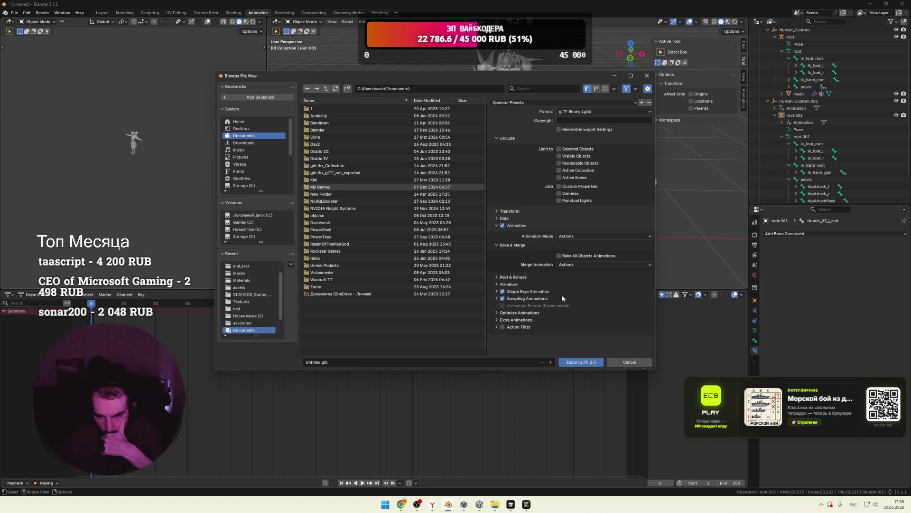
Tick Action Filter and the mixamo.com action in the glTF export, then cancel without exporting
left_click(502, 327)
scroll(593, 306, "down", 2)
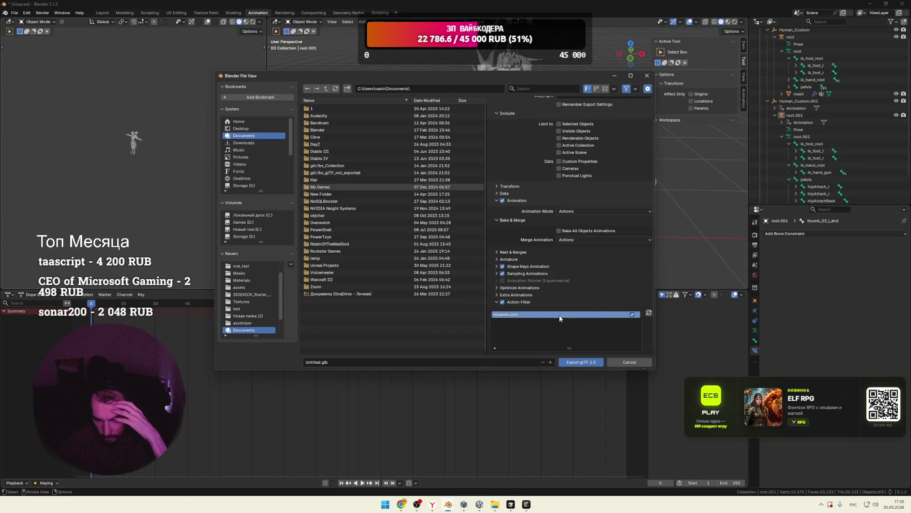
left_click(632, 314)
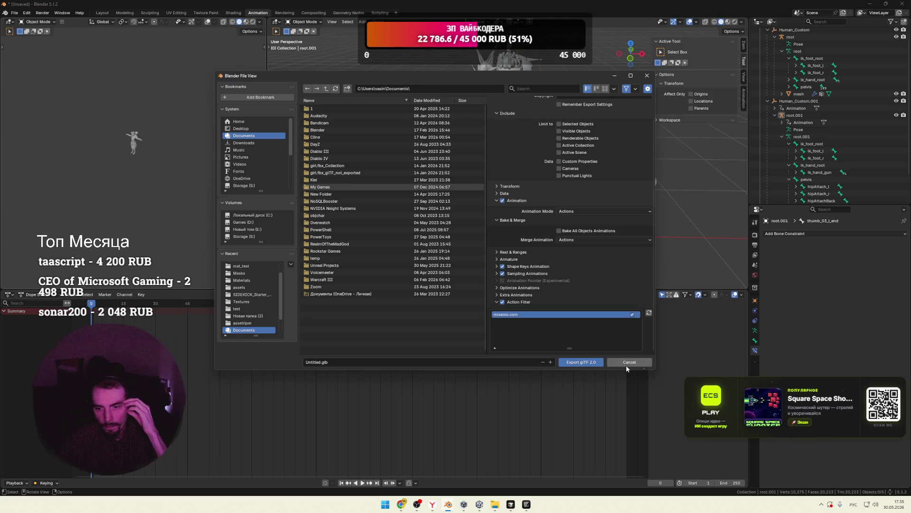
left_click(626, 364)
left_click(516, 74)
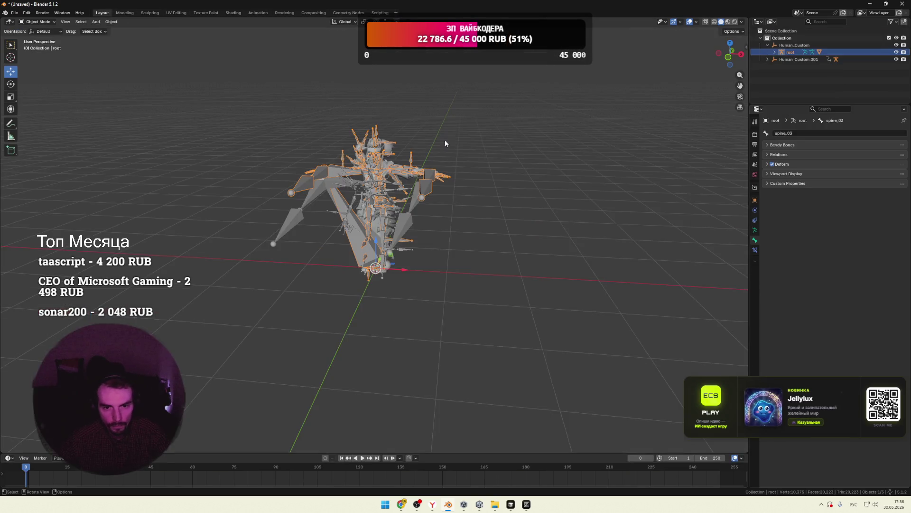
Select the scene's objects and collapse Human_Custom's children in the Outliner
left_click(385, 149)
key("a")
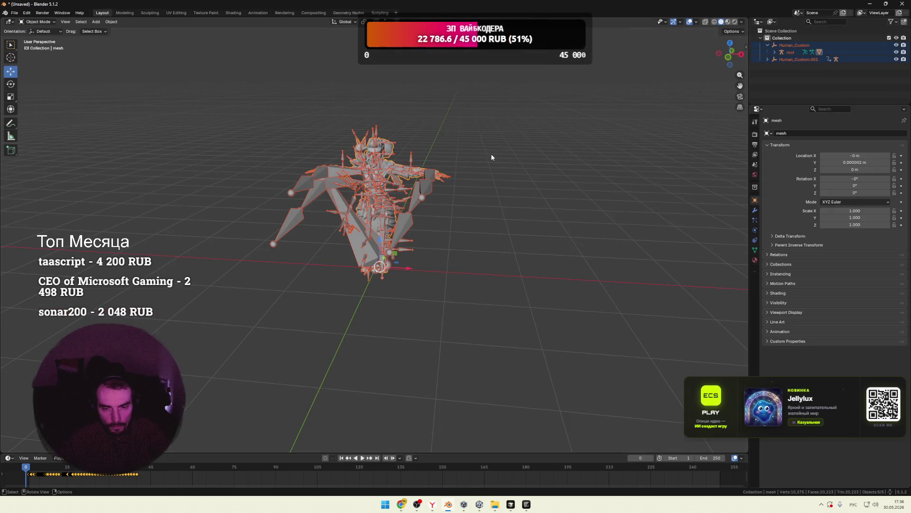
left_click(780, 59, "ctrl")
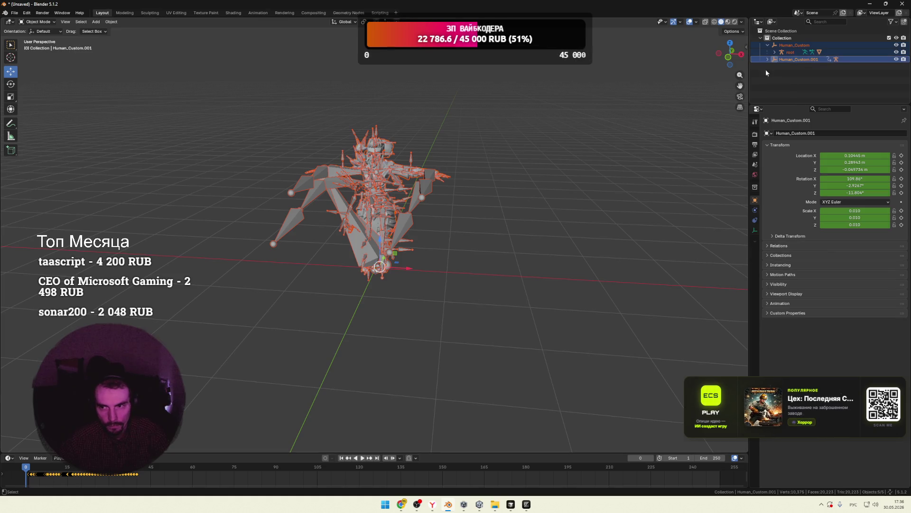
left_click(799, 61)
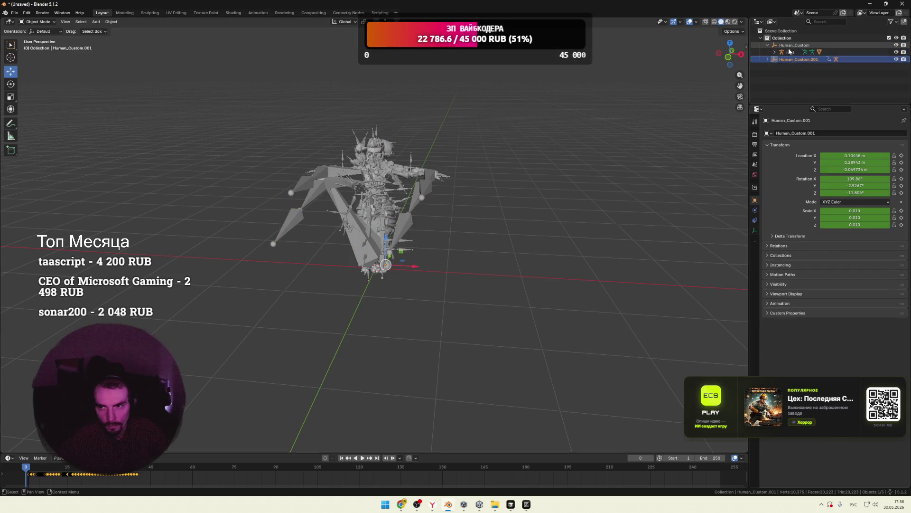
left_click(788, 48)
left_click(768, 46)
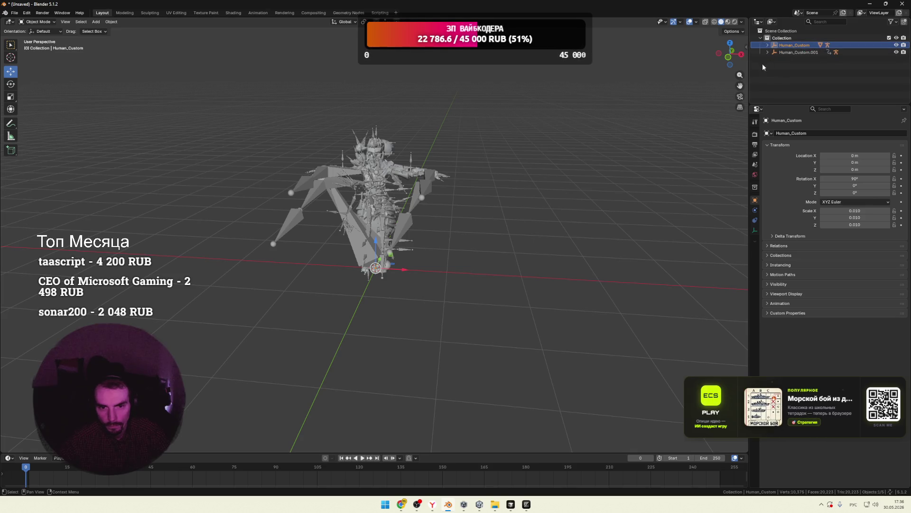
key("a")
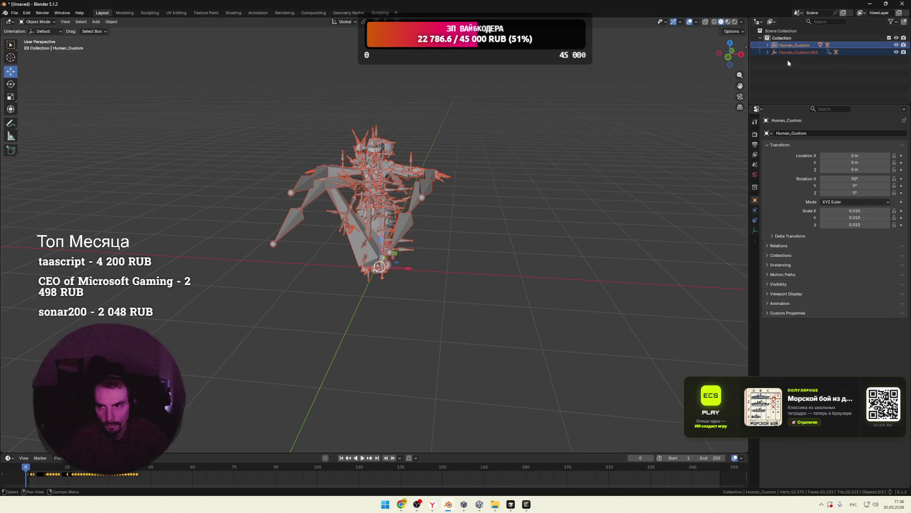
mouse_move(745, 73)
middle_mouse_down()
mouse_move(468, 195)
mouse_move(731, 93)
middle_mouse_up()
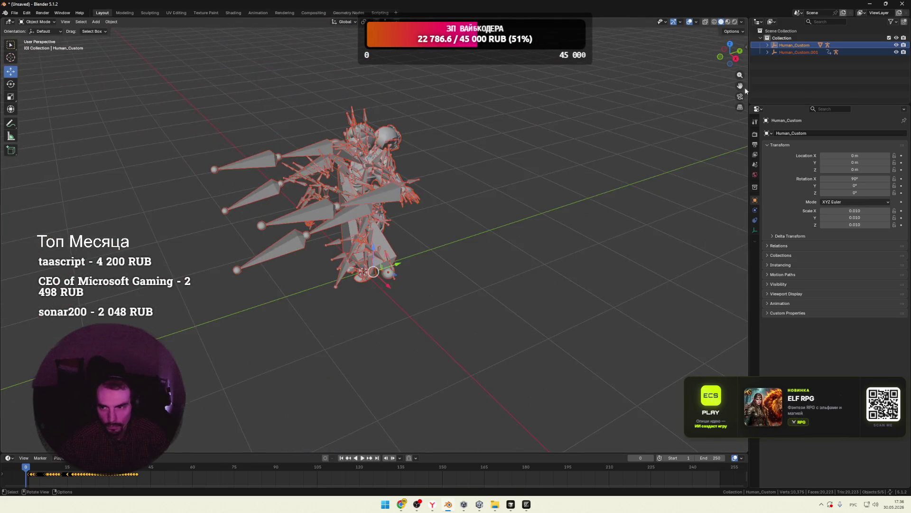
Delete Human_Custom.001 with its whole hierarchy and box-select the remaining figure
key("Delete")
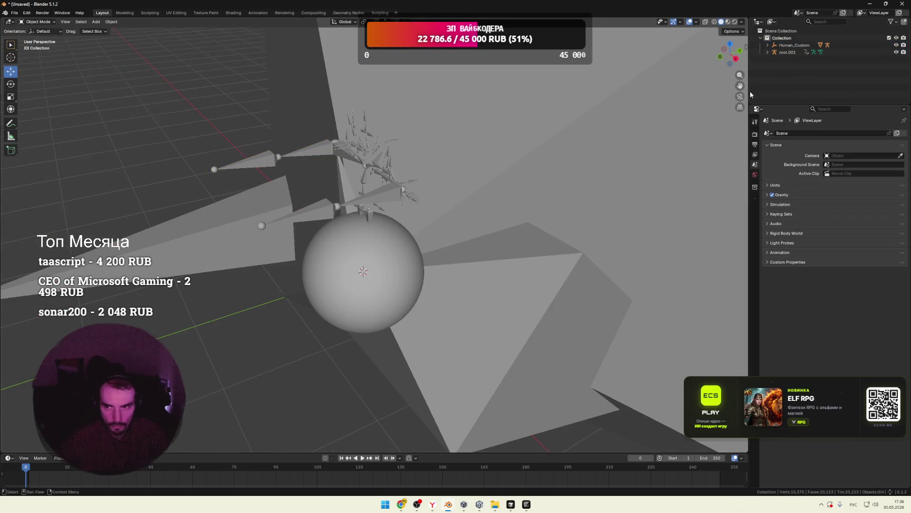
key("ctrl+z")
right_click(783, 48)
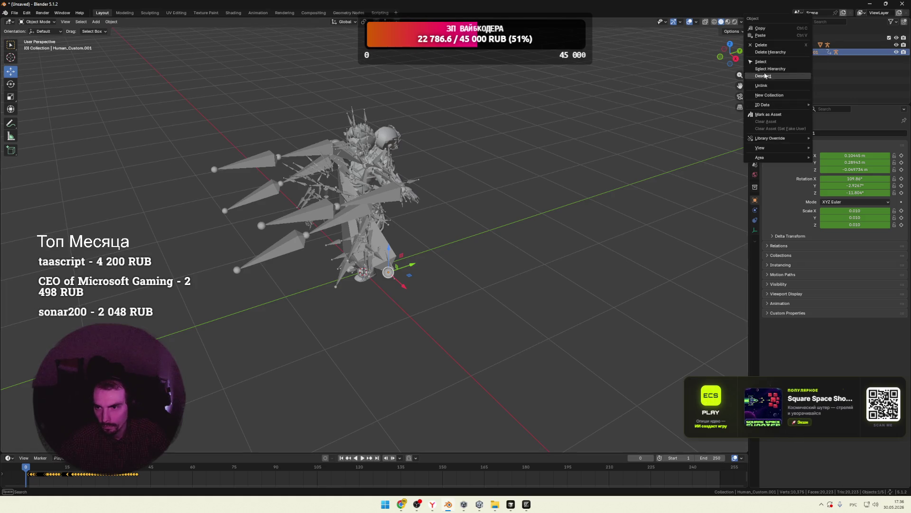
left_click(770, 52)
mouse_move(511, 104)
left_mouse_down()
mouse_move(232, 311)
mouse_move(320, 175)
left_mouse_up()
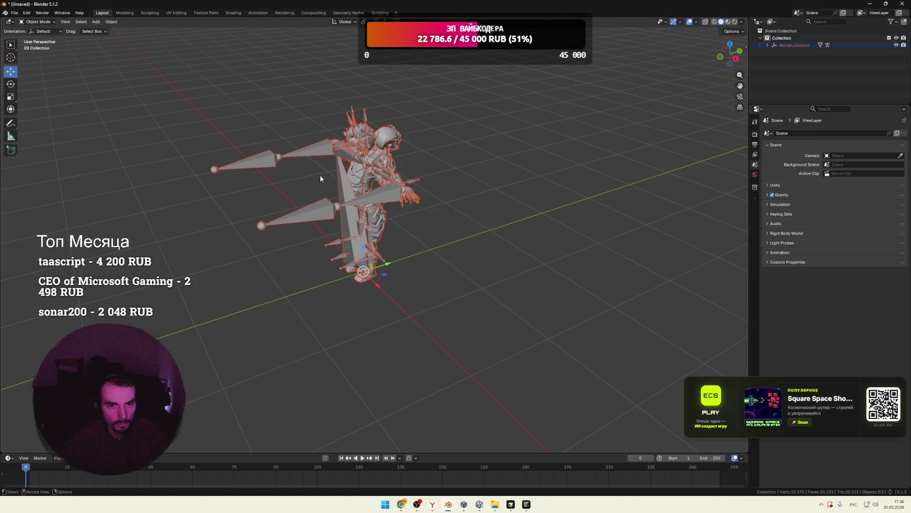
Export the character as glTF 2.0 to the Desktop with Selected Objects and Action Filter enabled
left_click(14, 13)
mouse_move(48, 122)
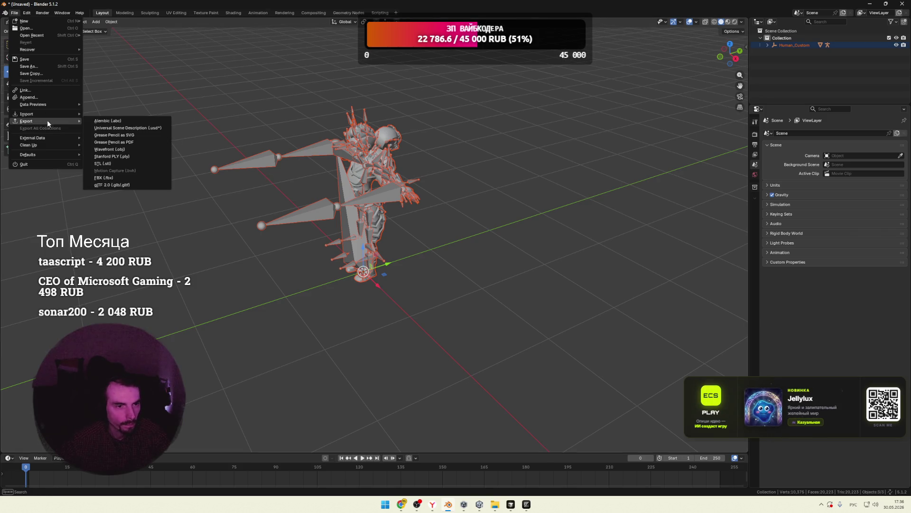
left_click(126, 185)
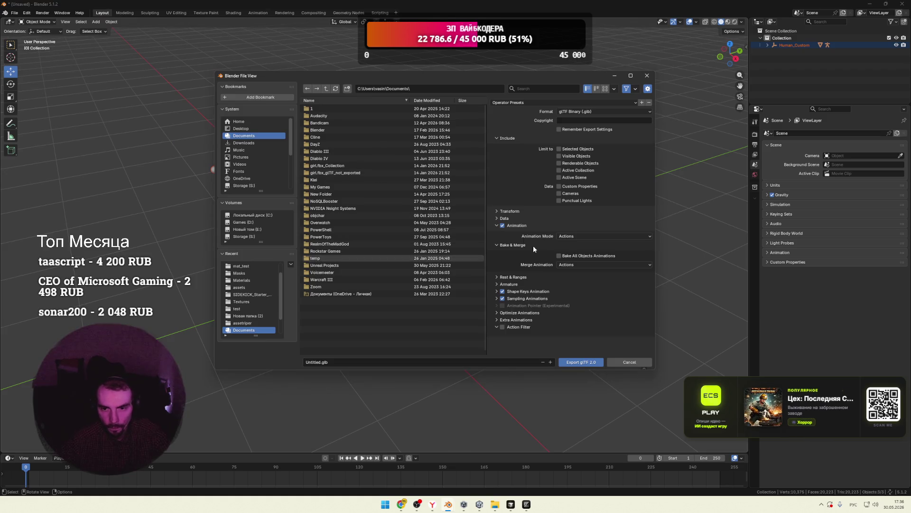
left_click(242, 128)
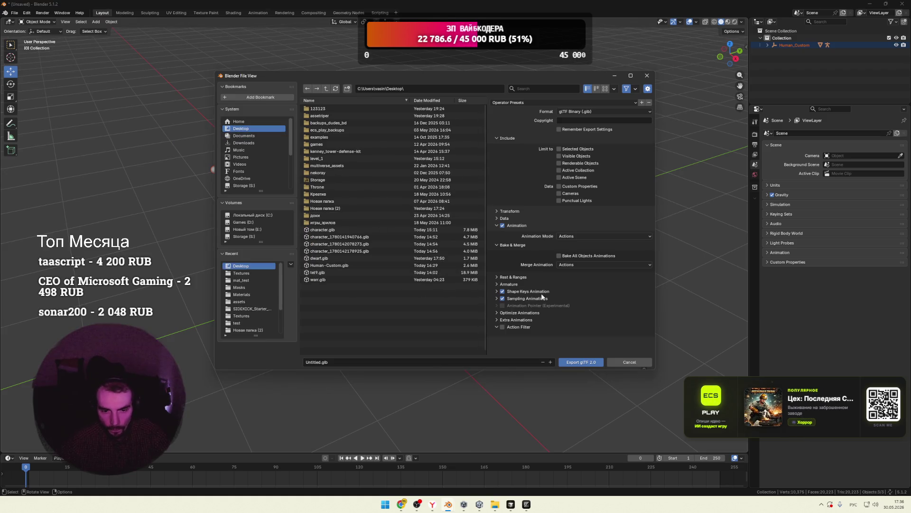
left_click(560, 148)
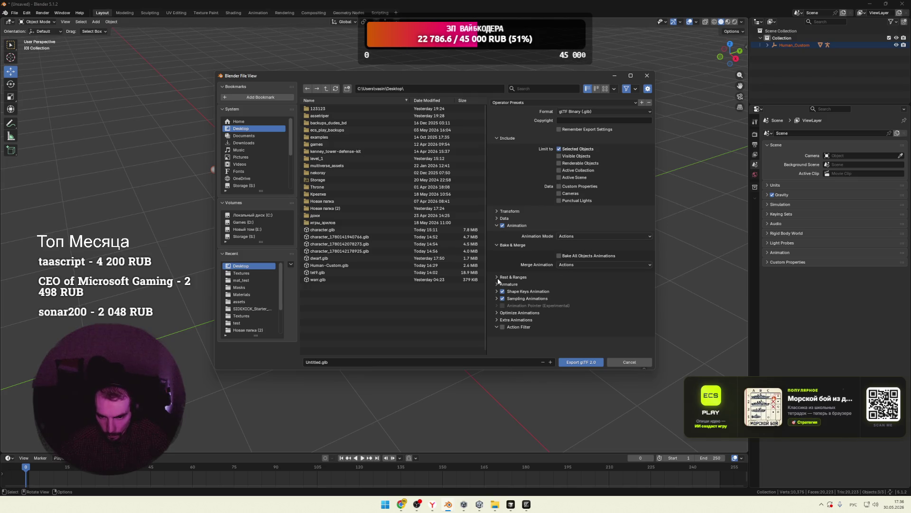
left_click(502, 327)
scroll(563, 334, "down", 1)
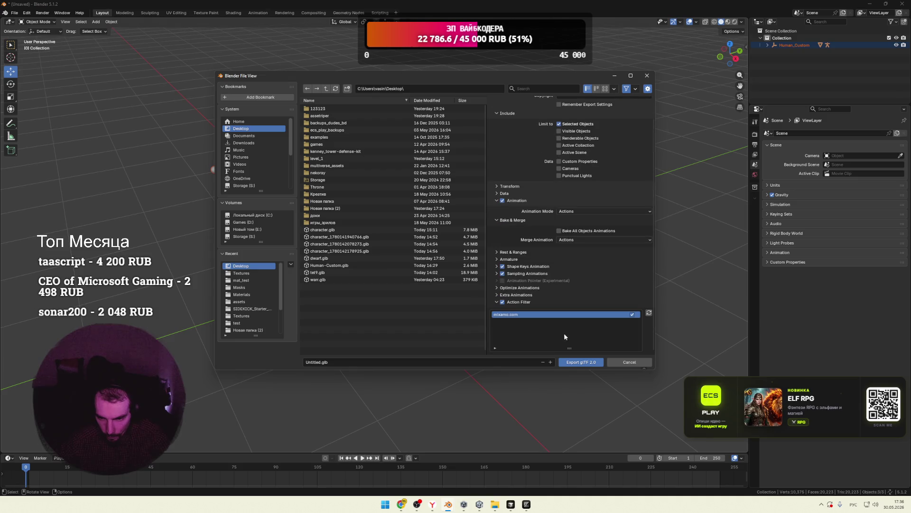
left_click(581, 362)
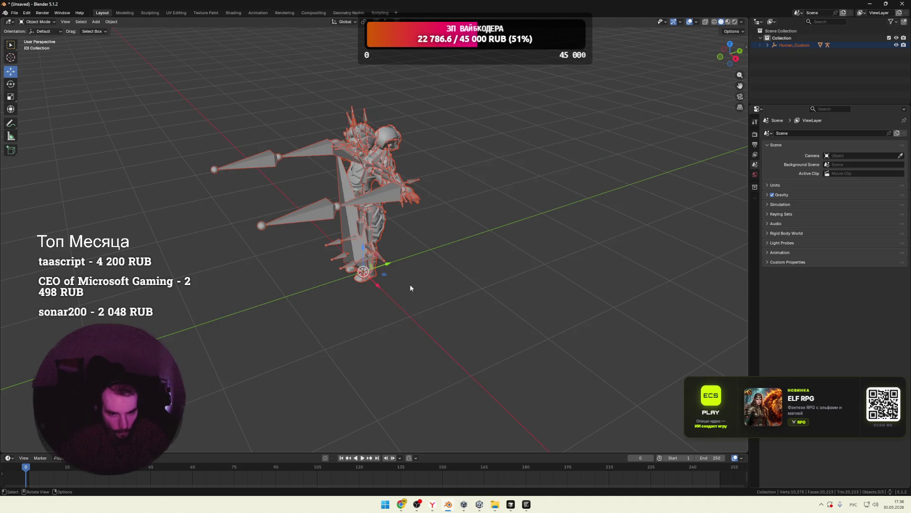
left_click(258, 13)
In the Action Editor, assign the mixamo.com action to the root armature with the root.001 slot
left_click(29, 294)
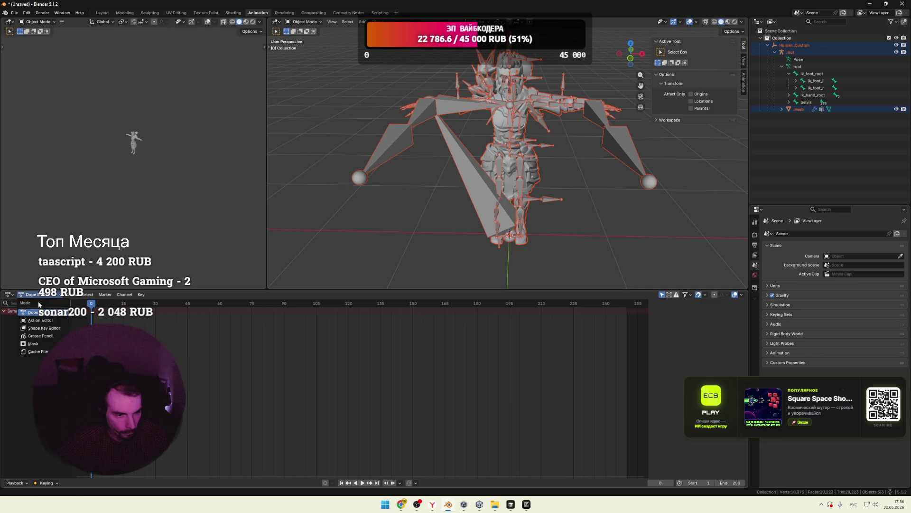
left_click(38, 320)
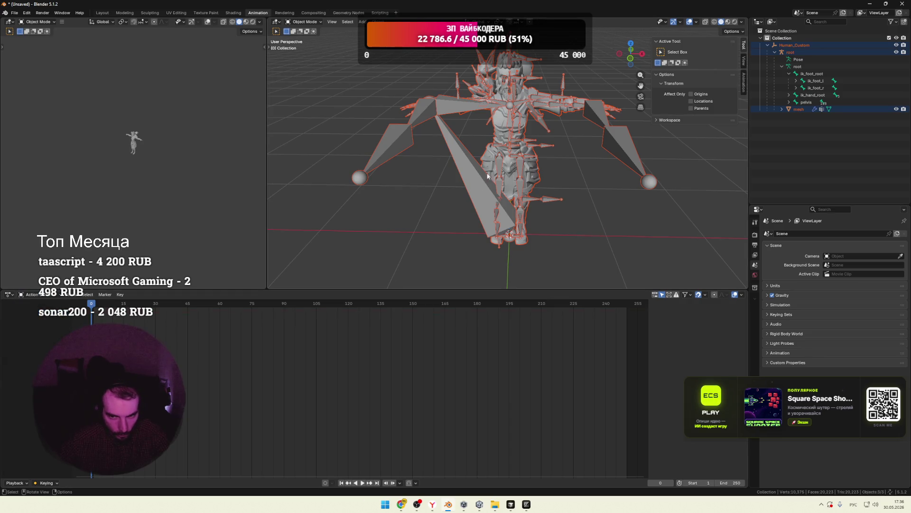
left_click(465, 158)
left_click(350, 294)
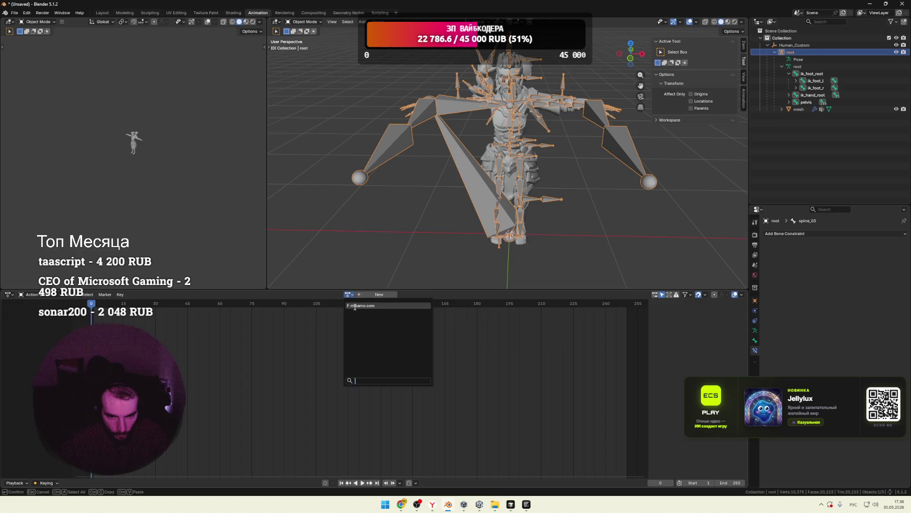
left_click(354, 306)
left_click(389, 295)
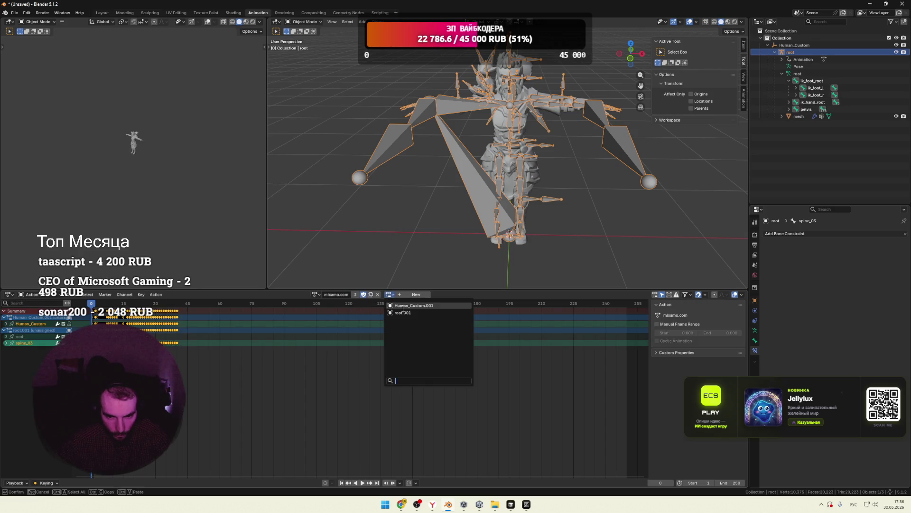
left_click(403, 306)
left_click(391, 295)
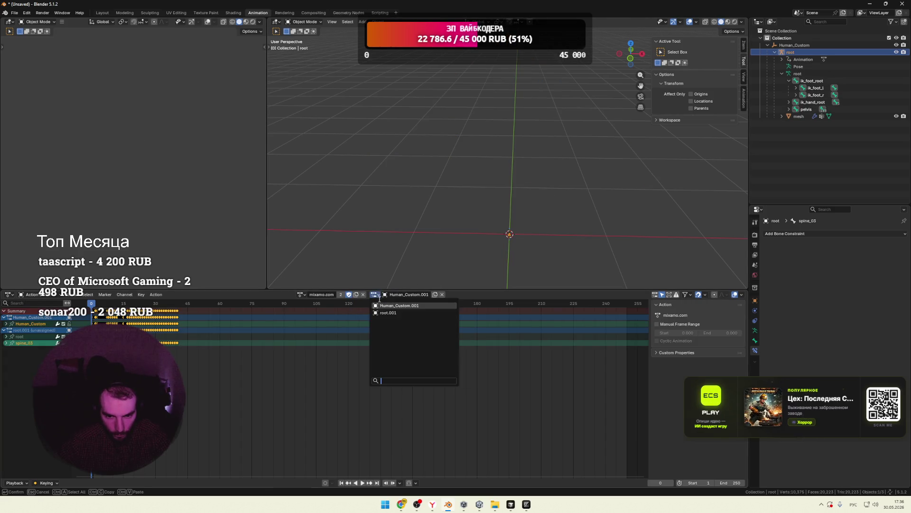
left_click(386, 312)
Switch the slot to Human_Custom.001 and play the animation, checking poses at frames 11 and 18
mouse_move(92, 303)
left_mouse_down()
mouse_move(187, 309)
mouse_move(126, 309)
left_mouse_up()
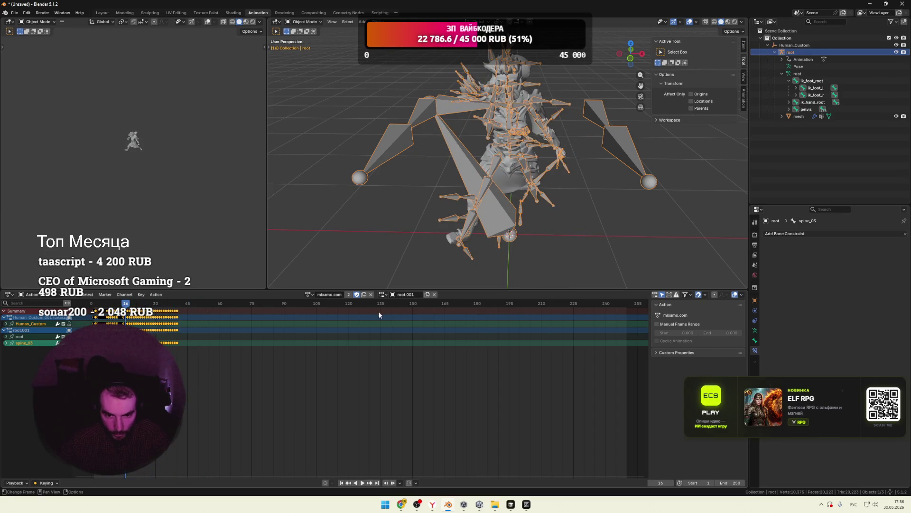
left_click(383, 294)
left_click(404, 323)
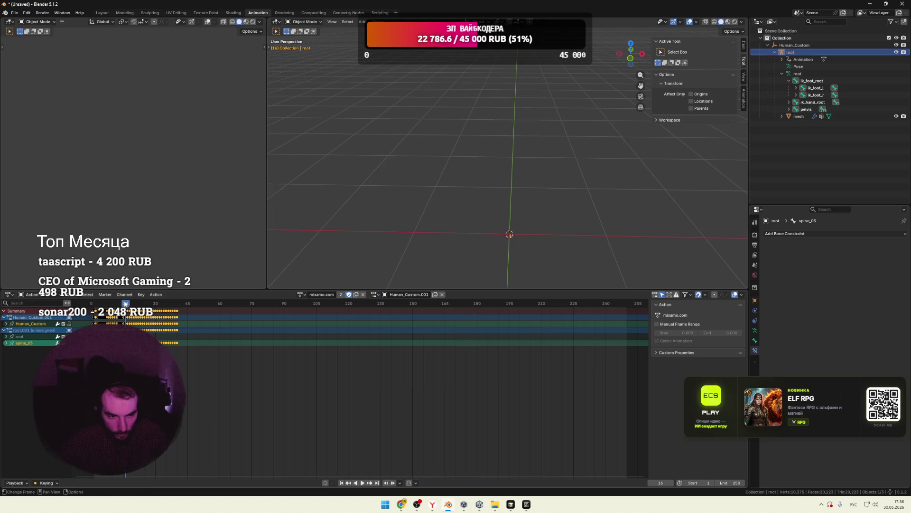
left_click_drag(141, 306, 129, 306)
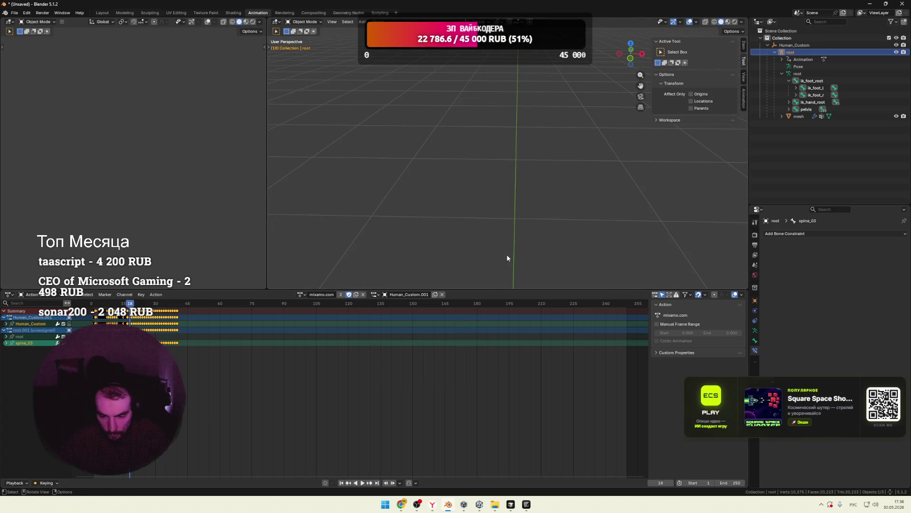
left_click(482, 240)
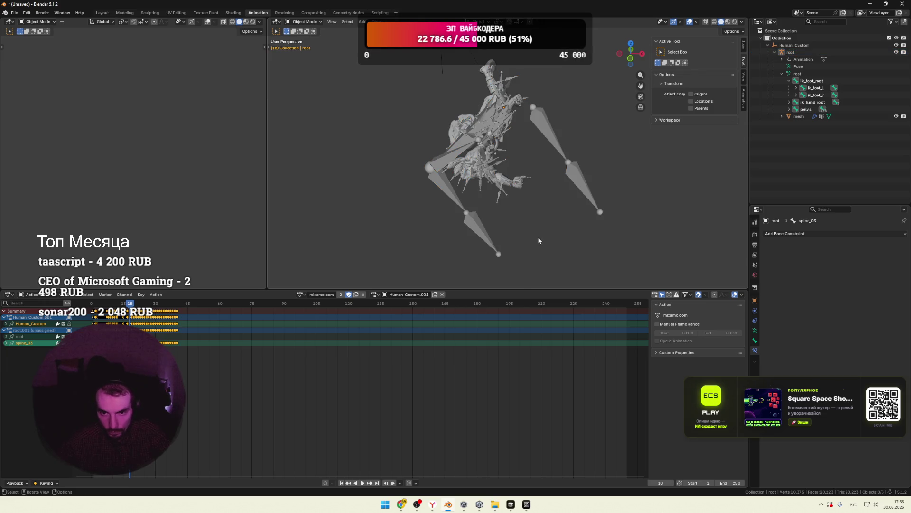
middle_click_drag(482, 240, 517, 221)
key("space")
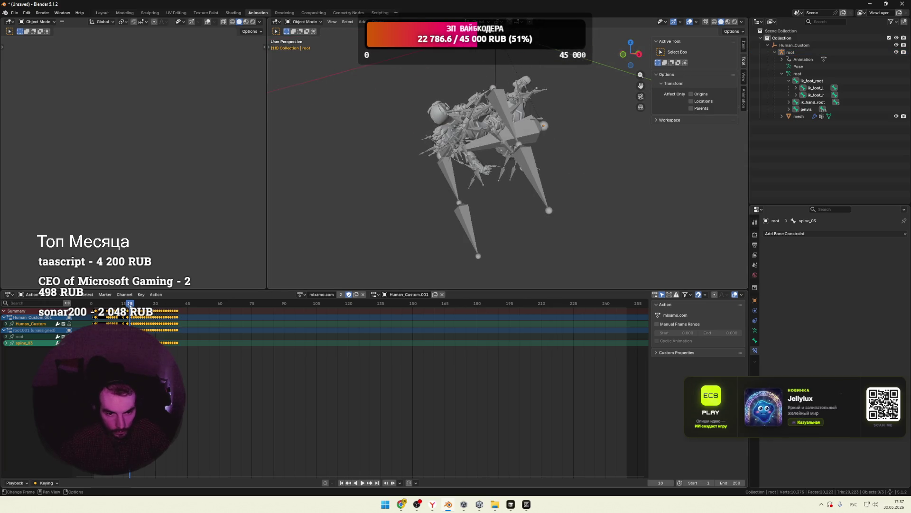
left_click_drag(92, 305, 89, 307)
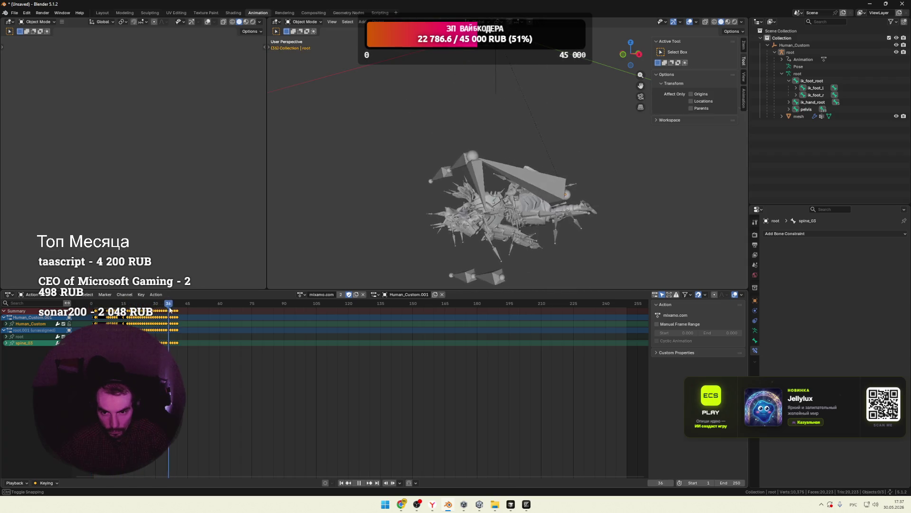
Stop playback, scrub to frame 24, then return to the first frame and open the File menu
key("Escape")
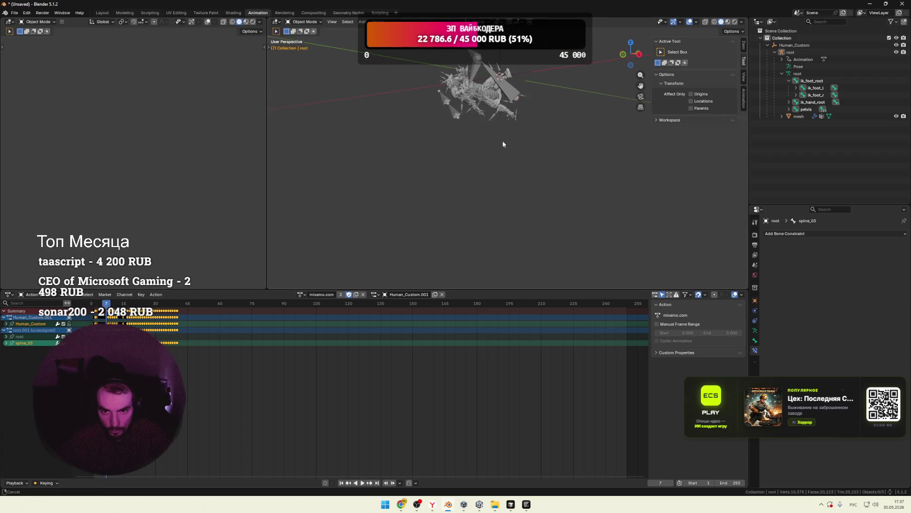
middle_click_drag(502, 140, 475, 229)
mouse_move(106, 306)
left_mouse_down()
mouse_move(92, 305)
mouse_move(142, 306)
left_mouse_up()
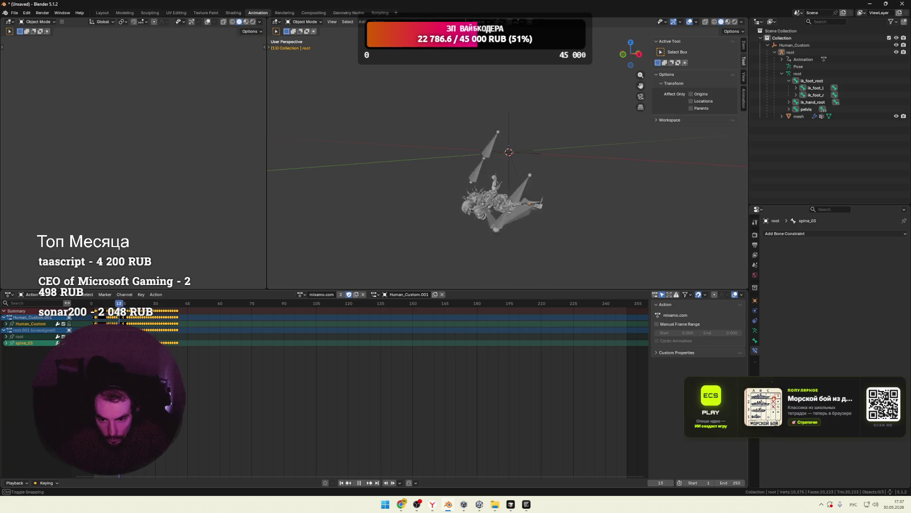
key("Escape")
scroll(460, 173, "down", 4)
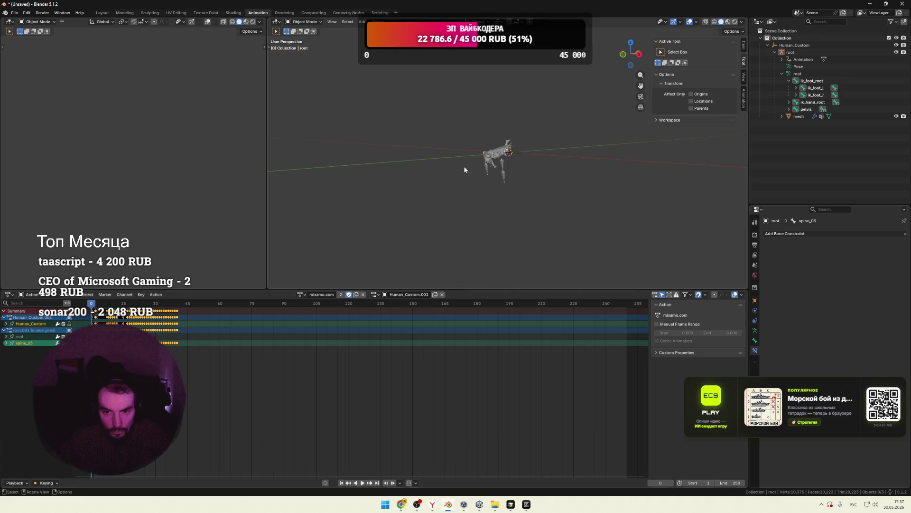
left_click(14, 13)
Start a new General scene without saving and delete all its default objects
mouse_move(24, 23)
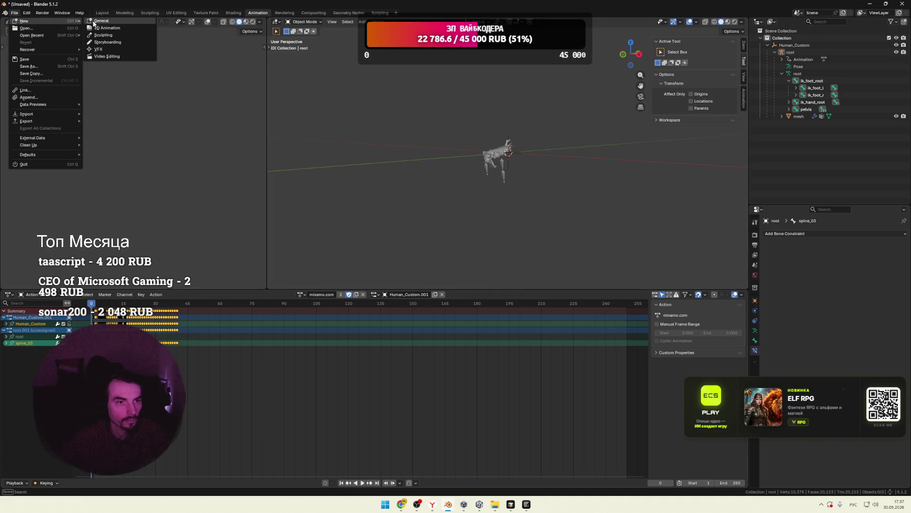
left_click(105, 23)
left_click(453, 261)
key("a")
key("Delete")
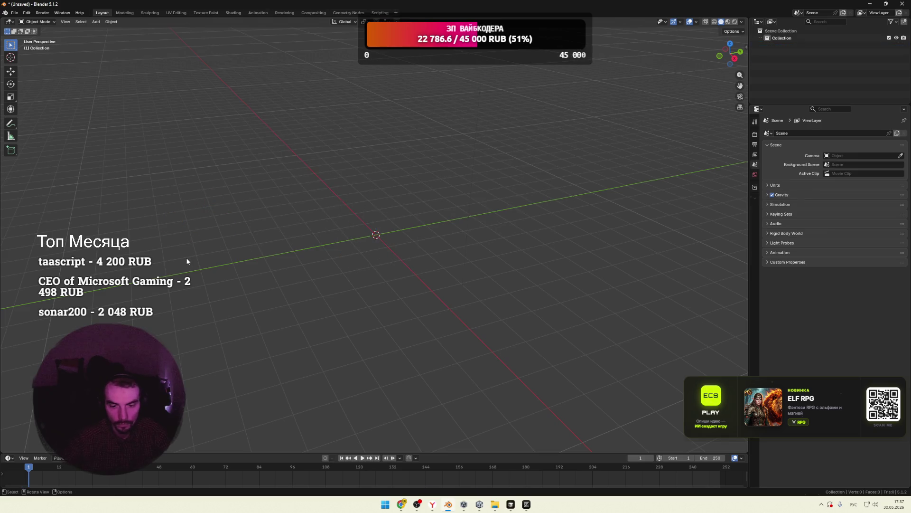
Import man.fbx from the assets char_1 folder as an FBX file
left_click(15, 13)
mouse_move(32, 117)
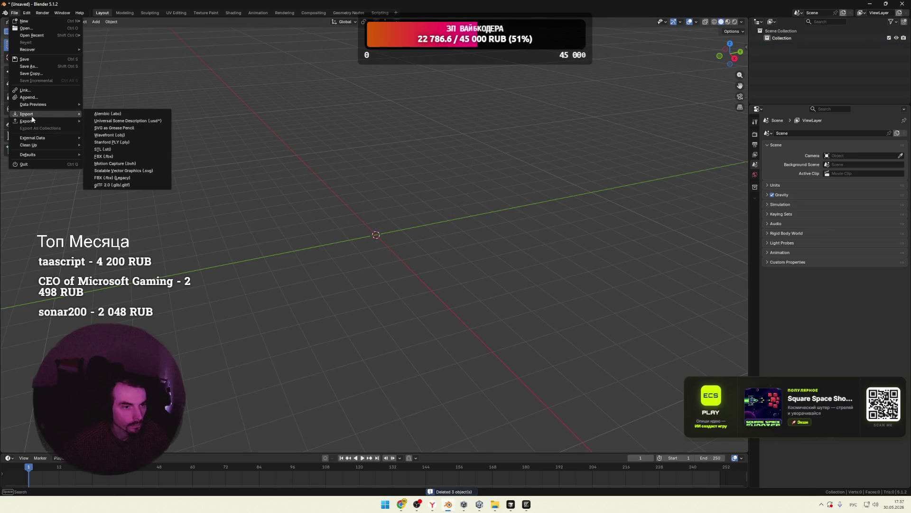
left_click(131, 178)
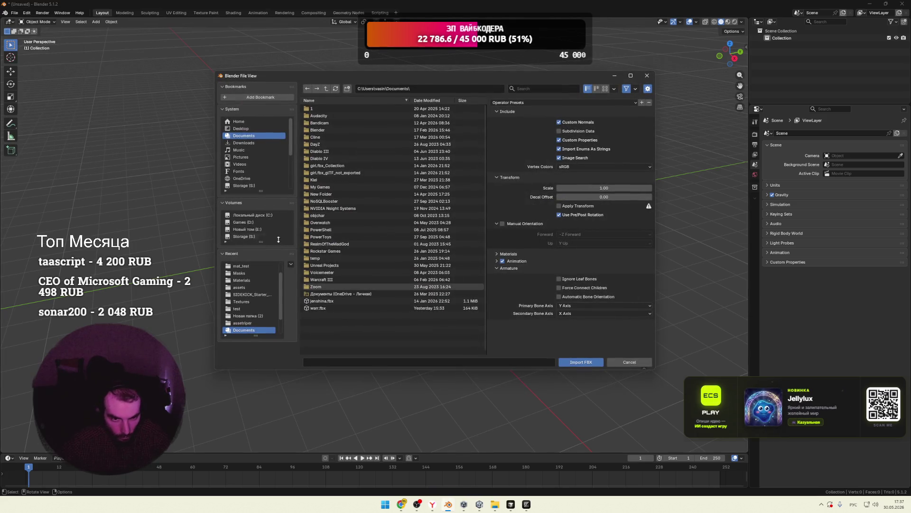
left_click(242, 131)
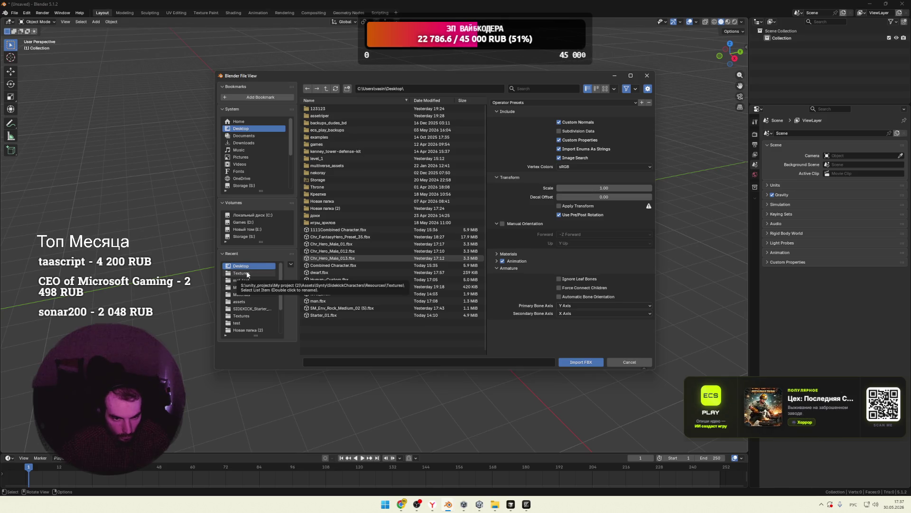
left_click(253, 303)
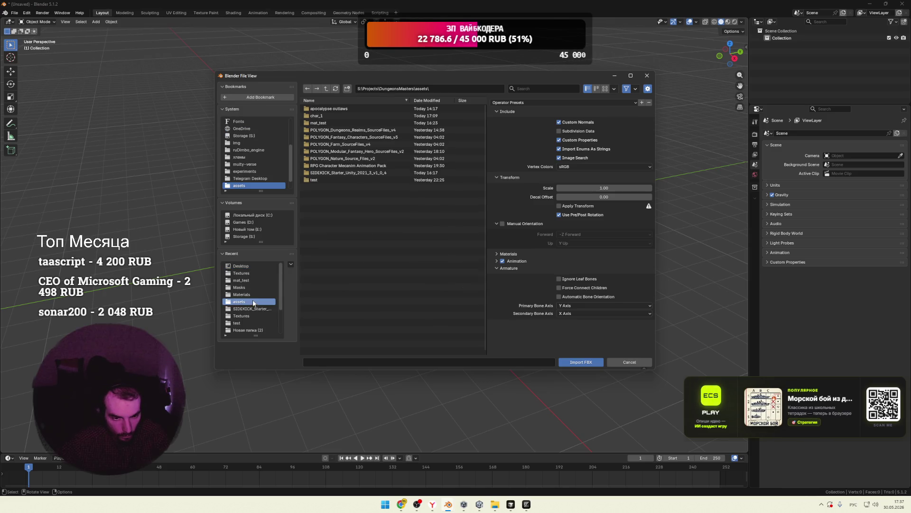
double_click(325, 115)
left_click(332, 116)
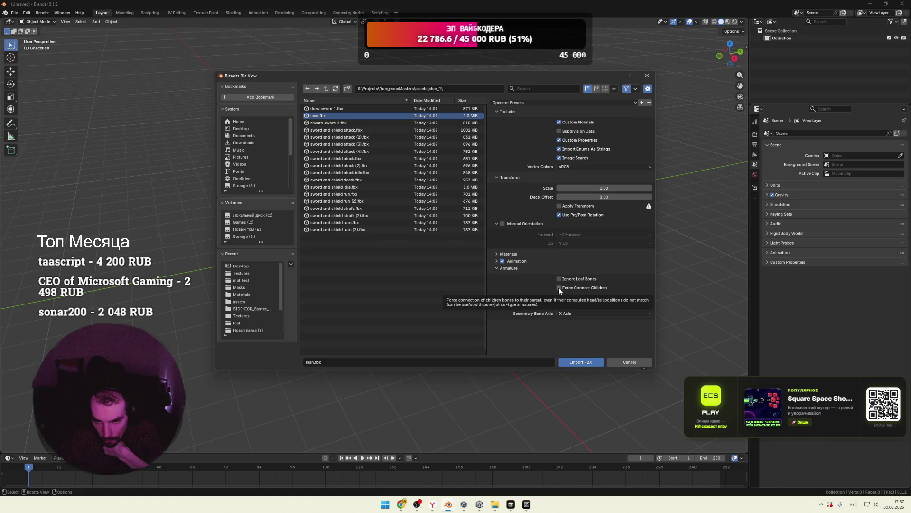
left_click(579, 361)
Orbit and zoom the view to inspect the imported man character
left_click(430, 277)
middle_click_drag(430, 277, 472, 235)
scroll(472, 234, "up", 5)
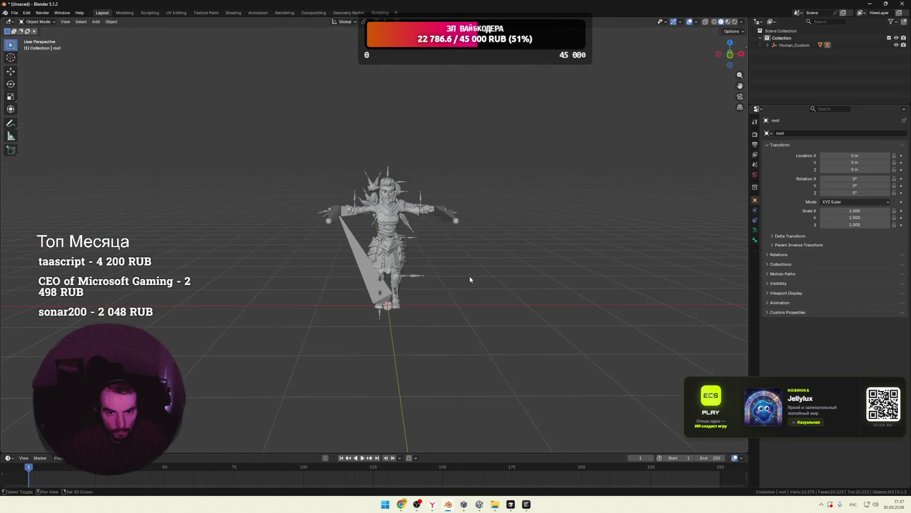
scroll(470, 280, "up", 5)
middle_click_drag(470, 280, 506, 288)
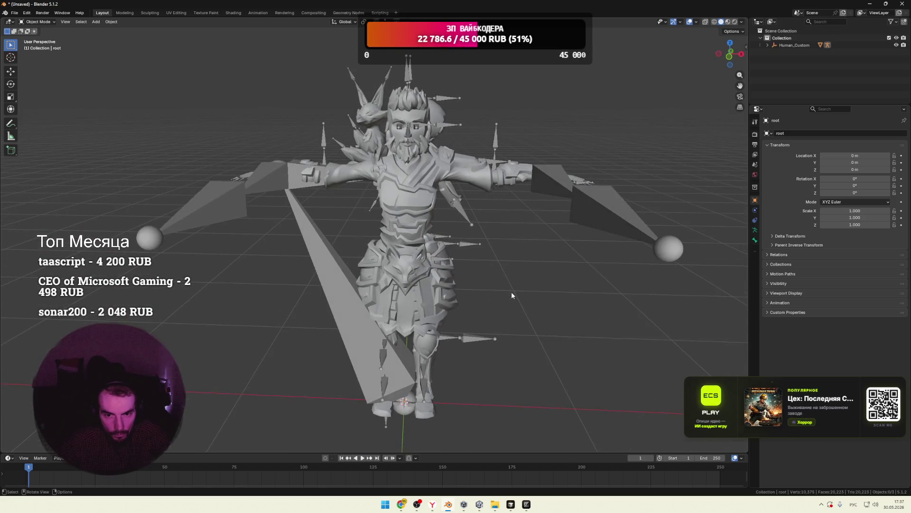
scroll(511, 291, "down", 5)
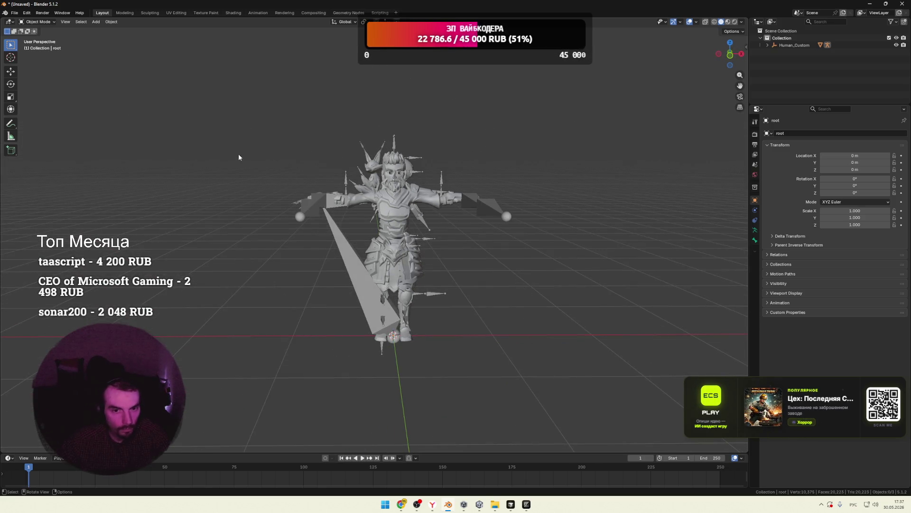
Import sheath sword 1.fbx and scrub its animation in the Animation workspace
left_click(14, 12)
mouse_move(42, 124)
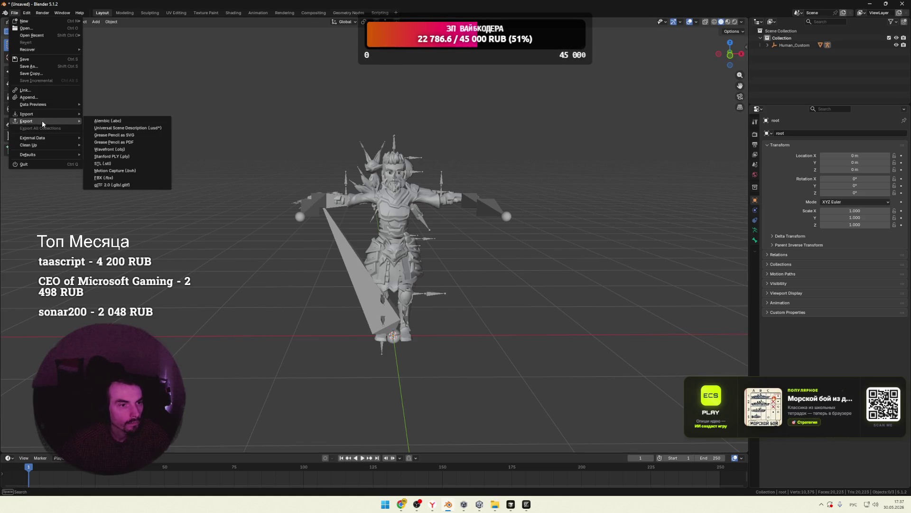
left_click(116, 174)
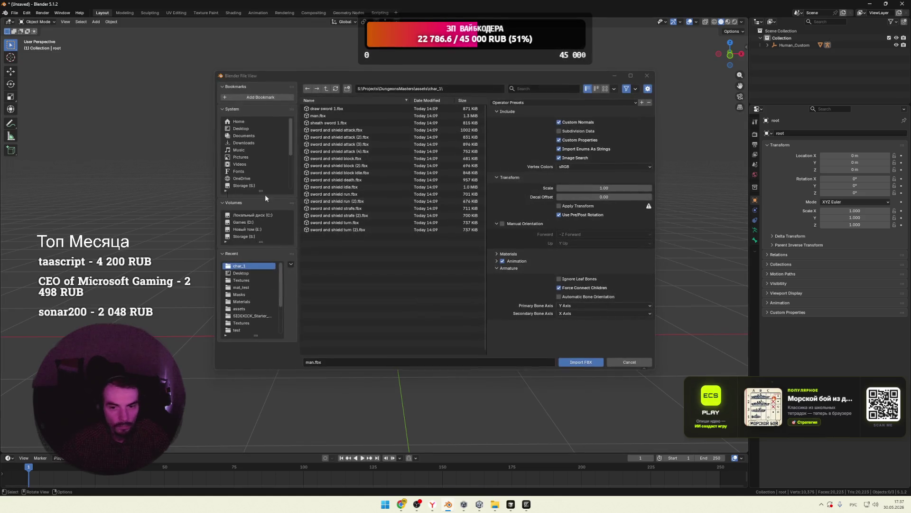
left_click(326, 123)
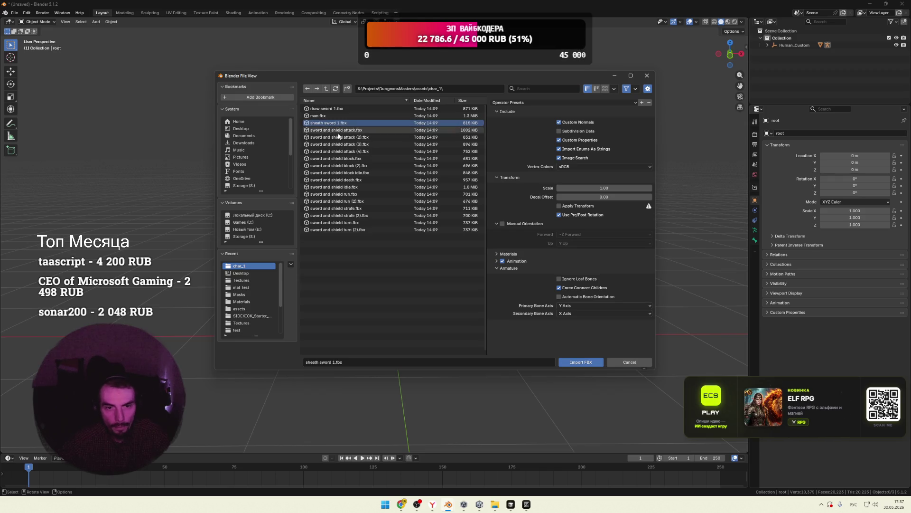
left_click(581, 362)
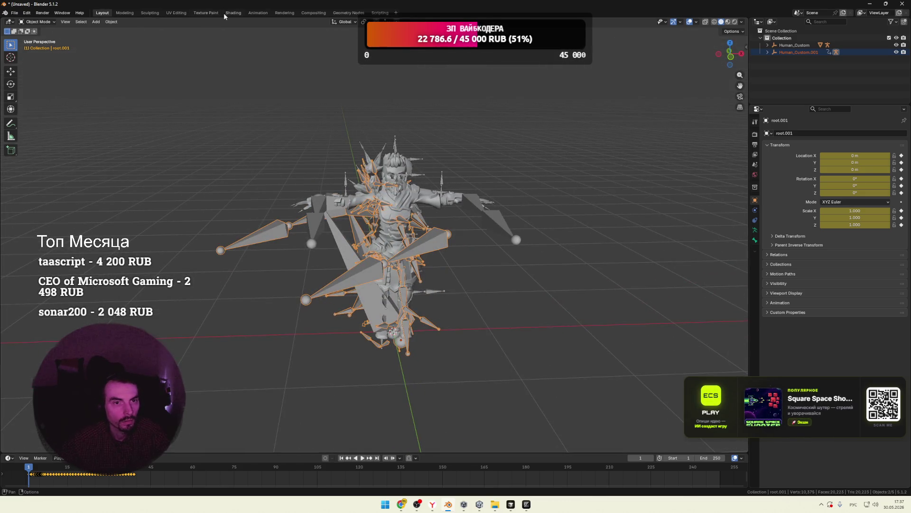
left_click(257, 12)
mouse_move(125, 303)
left_mouse_down()
mouse_move(197, 306)
mouse_move(95, 304)
left_mouse_up()
Switch to the Action Editor and rename Human_Custom.001's mixamo action to 'stealth' in the Outliner
left_click(30, 295)
left_click(42, 319)
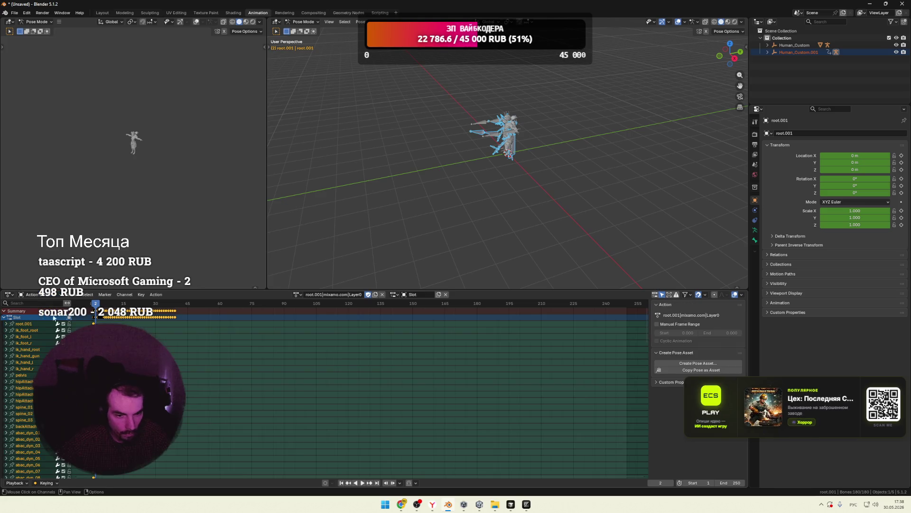
left_click(767, 53)
left_click(775, 60)
left_click(803, 67)
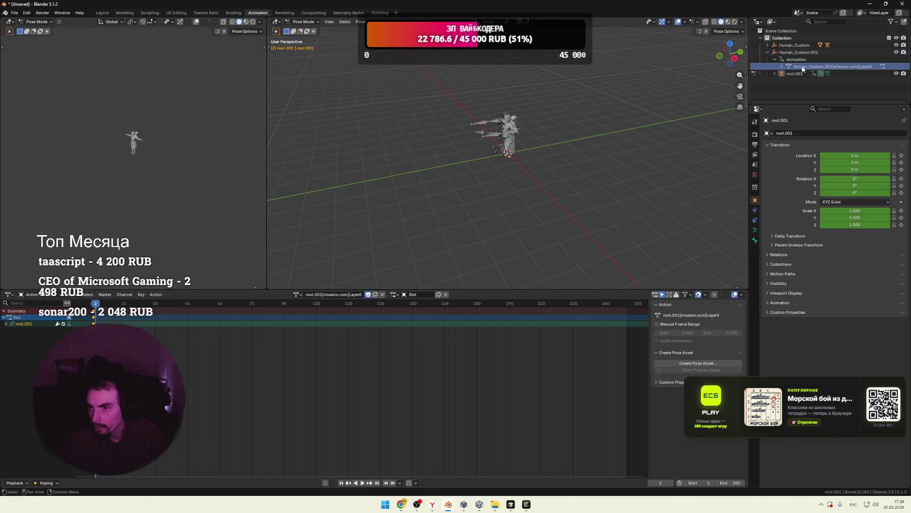
double_click(812, 68)
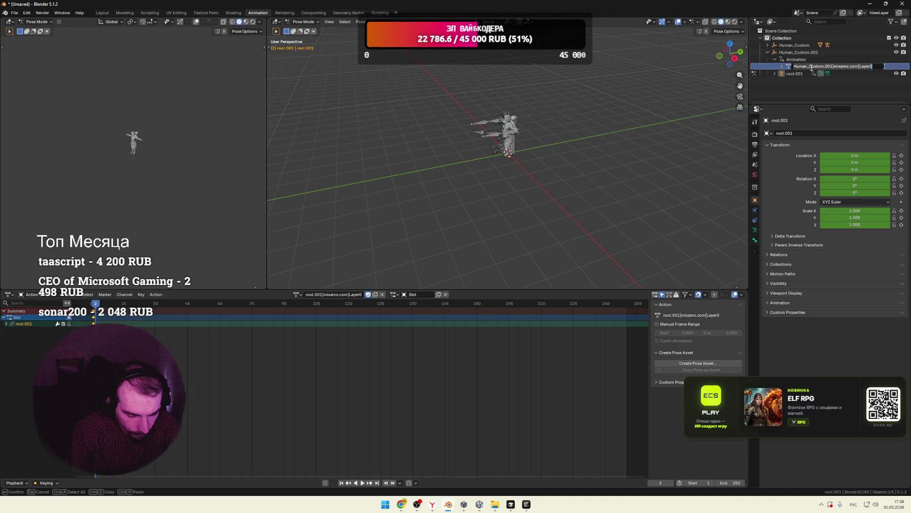
type("Ч")
key("BackSpace")
key("alt+shift")
type("stealth")
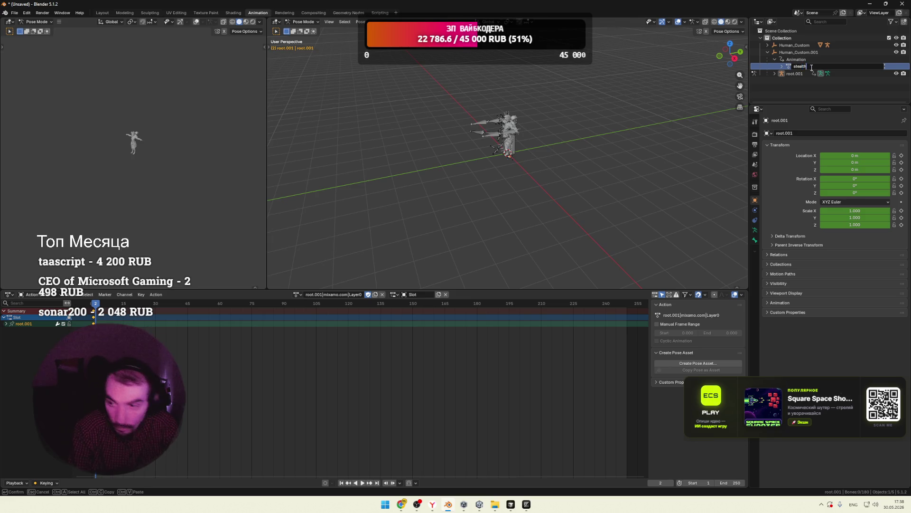
key("Return")
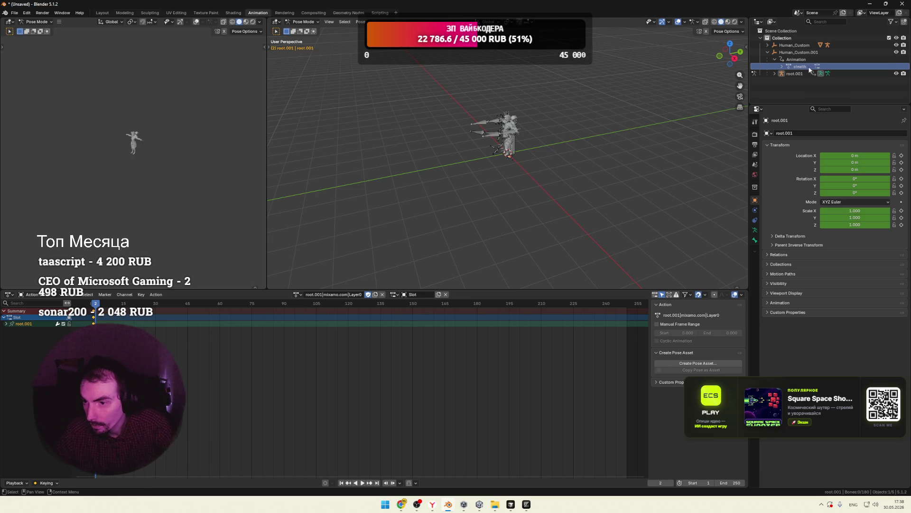
Delete the extra Human_Custom.001 rig
left_click(793, 52)
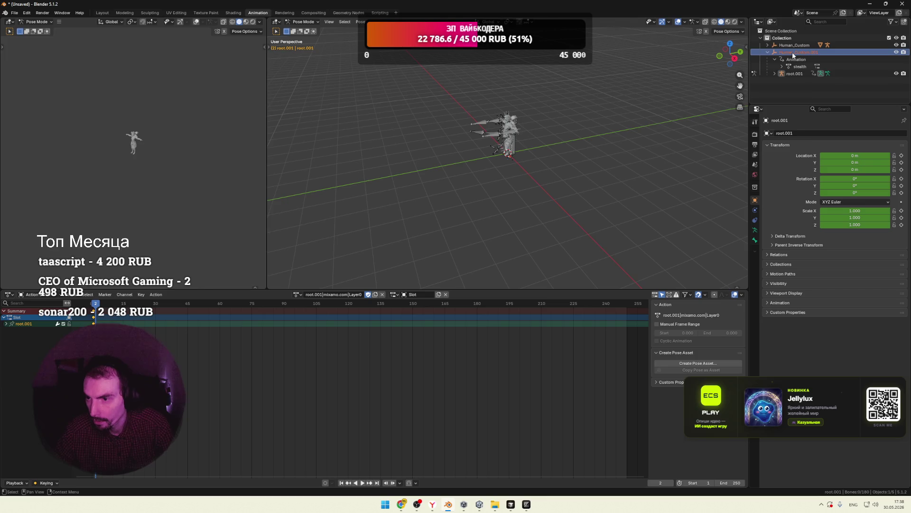
right_click(792, 52)
left_click(771, 52)
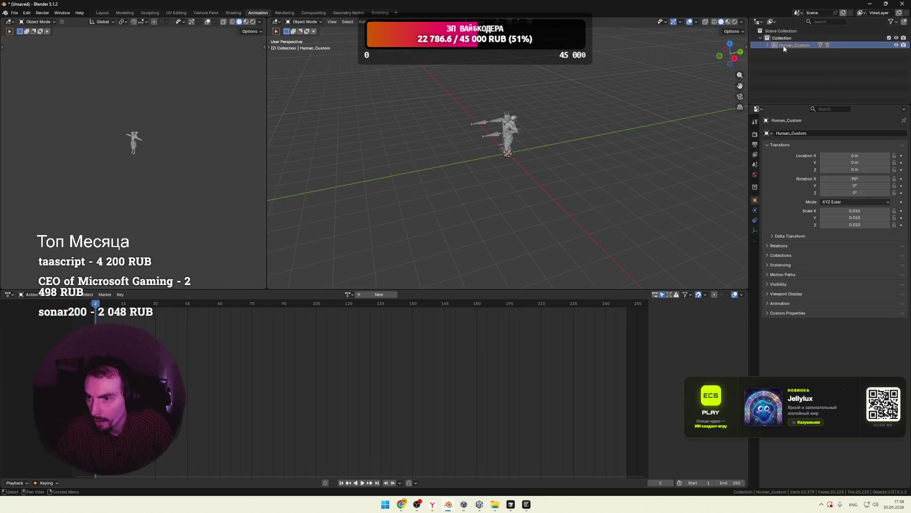
Assign the stealth action with its Slot to the man's root armature
left_click(774, 52)
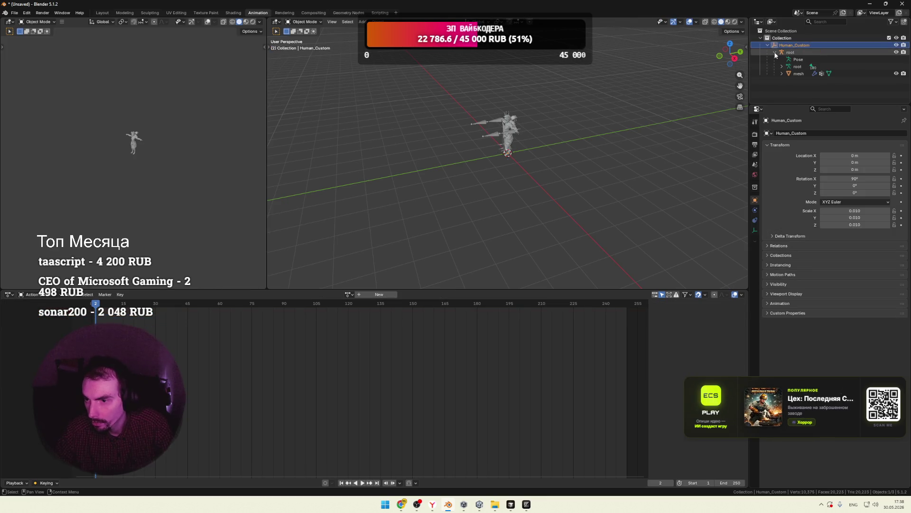
left_click(767, 44)
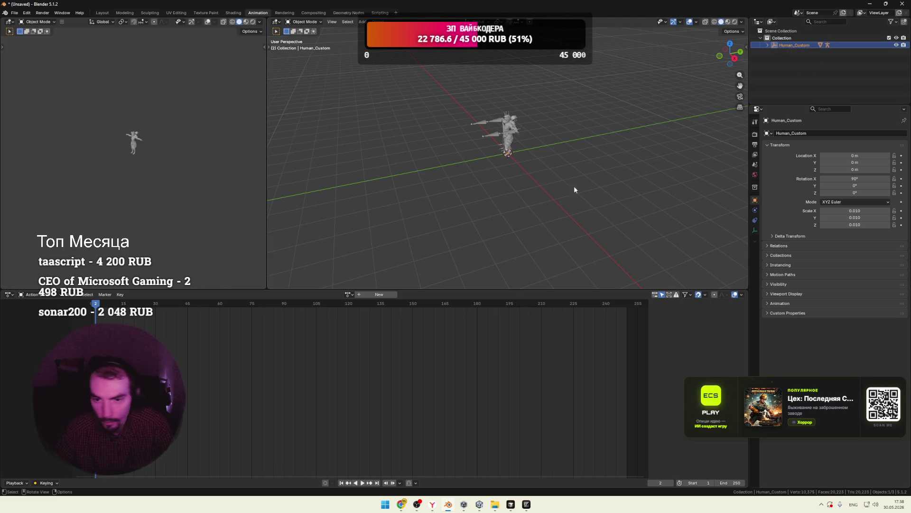
middle_click_drag(486, 183, 563, 165)
scroll(533, 193, "up", 5)
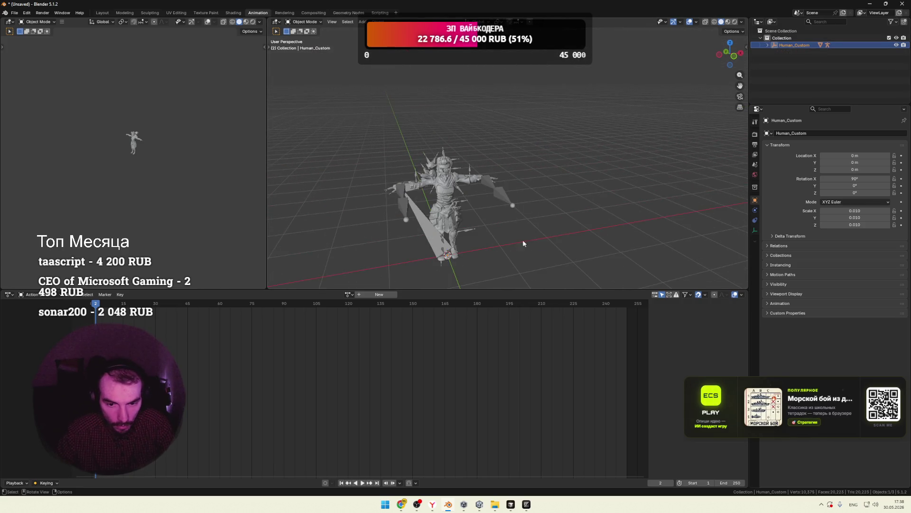
middle_click_drag(512, 243, 497, 197)
left_click(496, 197)
left_click(350, 294)
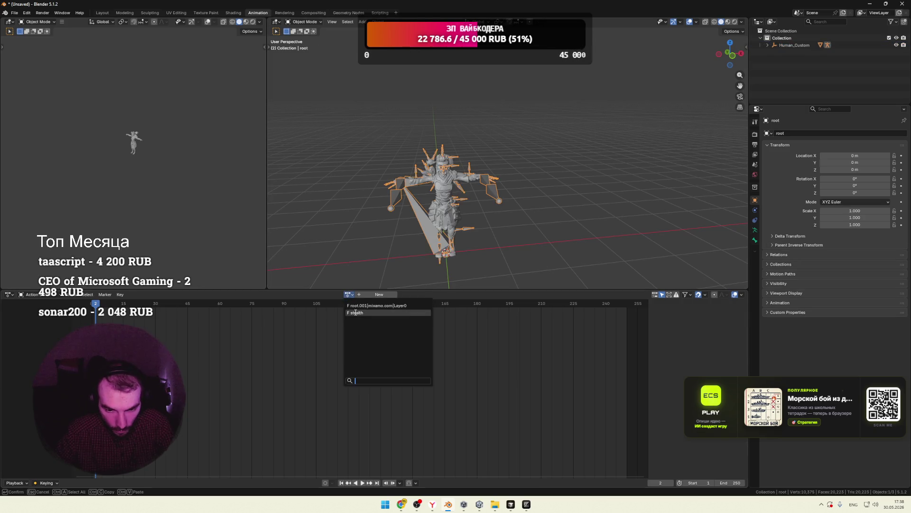
left_click(375, 309)
left_click(385, 295)
left_click(401, 309)
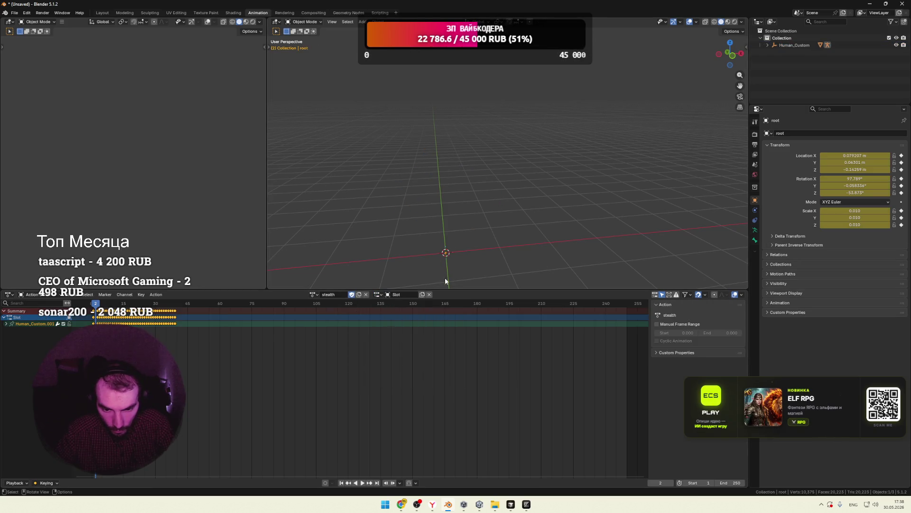
Play the stealth animation, then undo back to the imported Human_Custom.001 rig and its action
key("KP_Decimal")
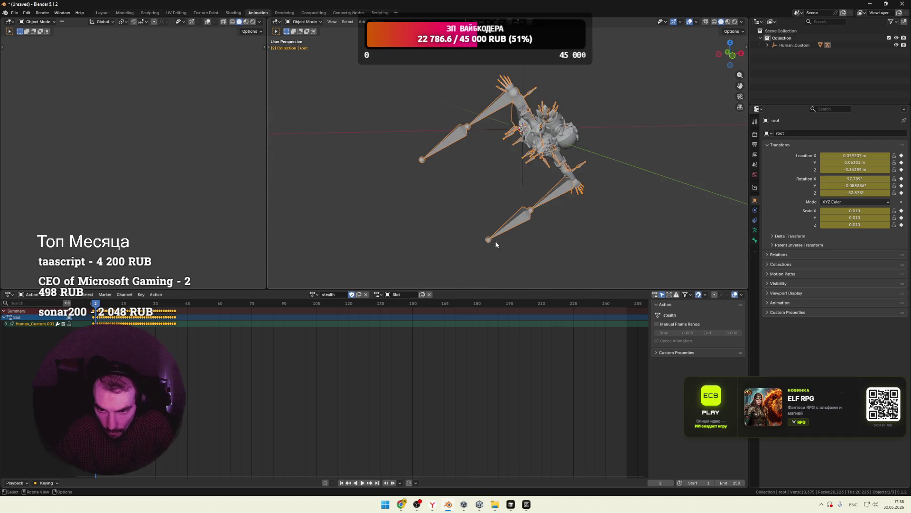
key("space")
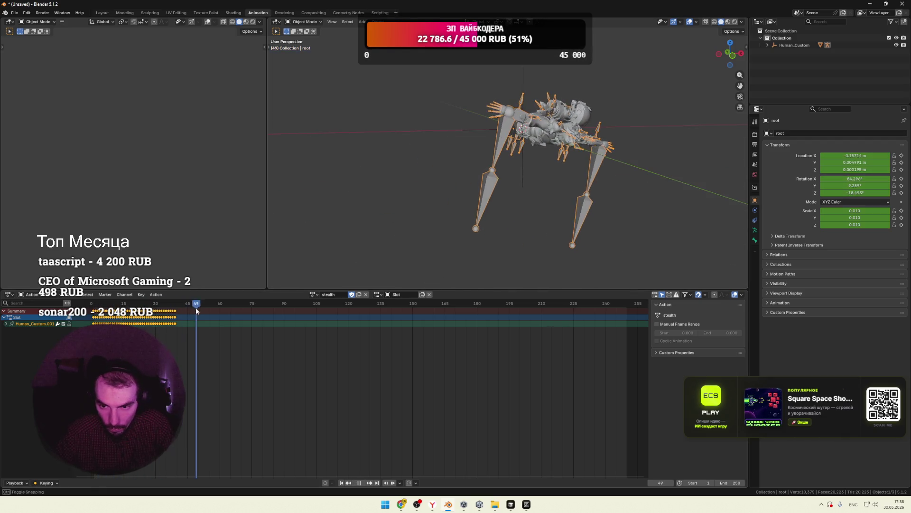
key("Escape")
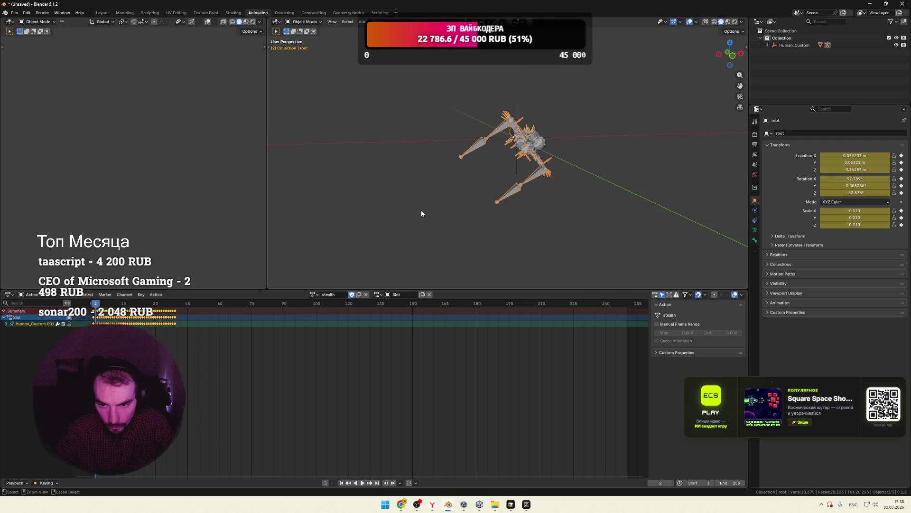
key("ctrl+z")
scroll(465, 192, "down", 8)
left_click(483, 192)
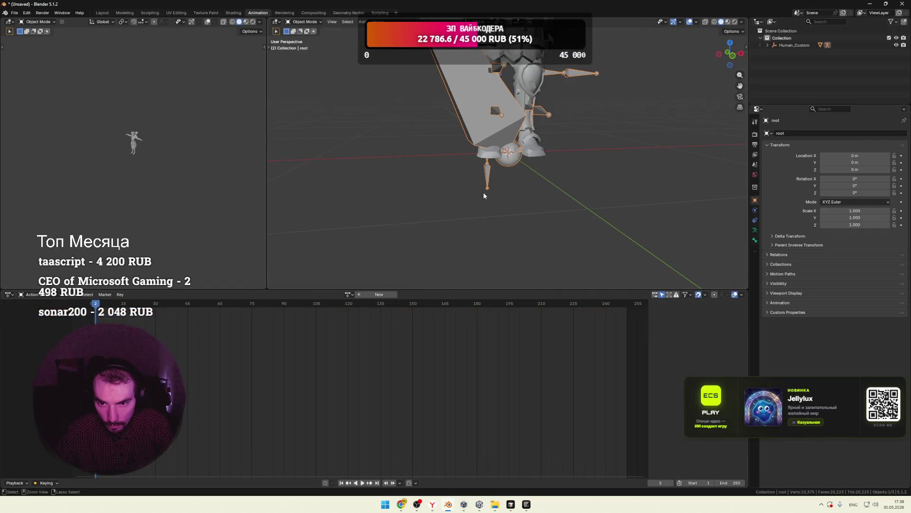
key("ctrl+z")
key("ctrl+z")
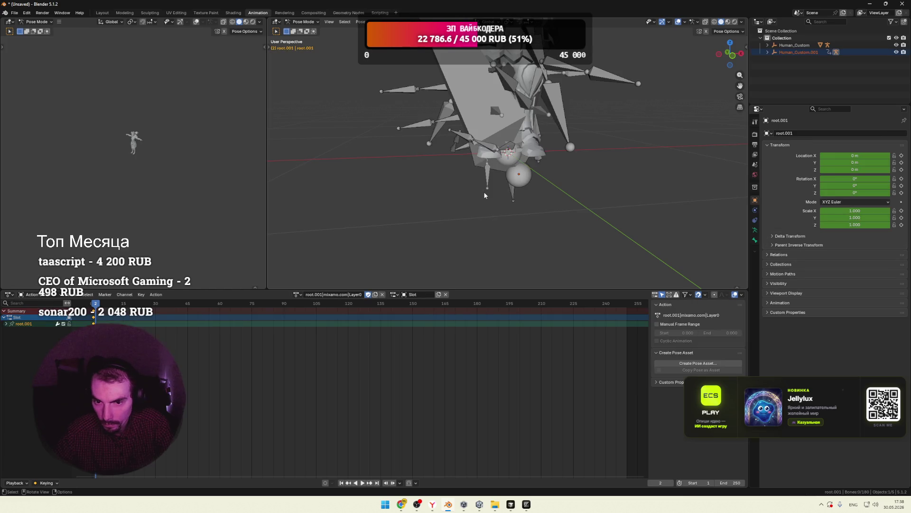
Make Human_Custom active and inspect the left hand IK bone at frame 0
scroll(485, 193, "down", 5)
middle_click_drag(504, 189, 546, 181)
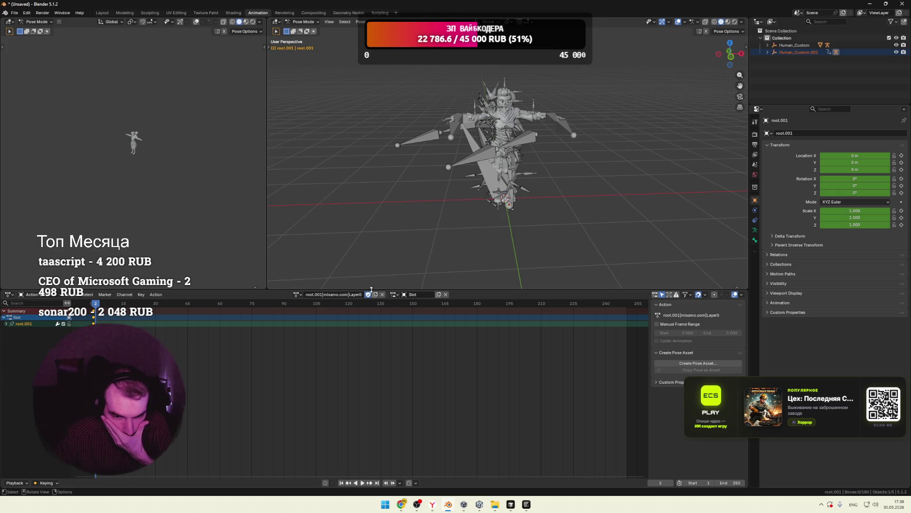
left_click(403, 299)
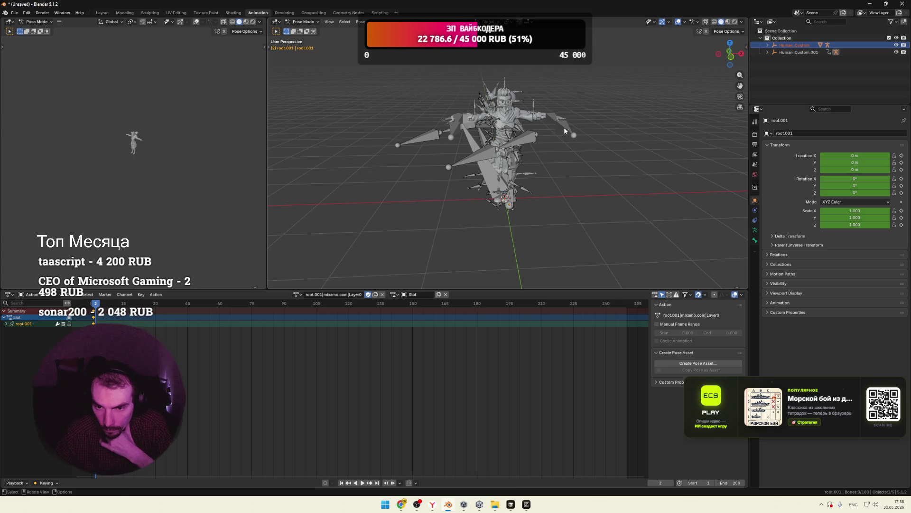
left_click(525, 142)
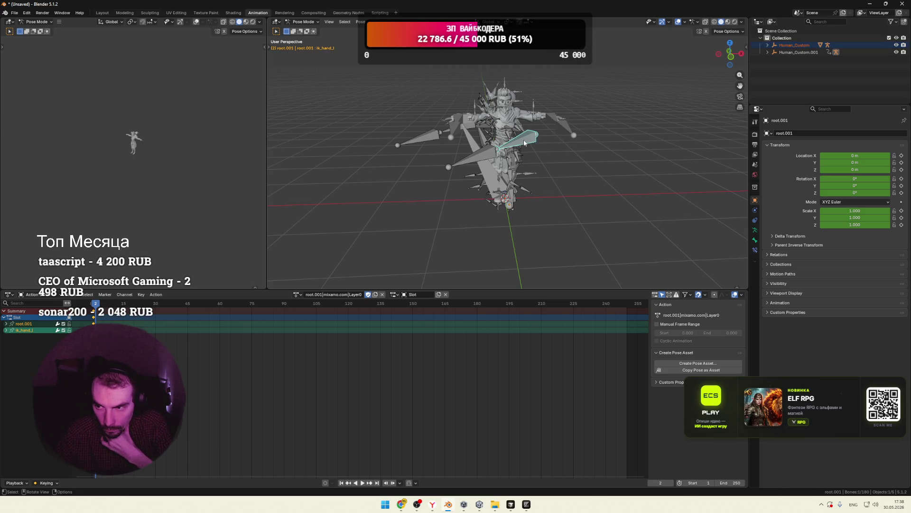
key("Left")
key("Left")
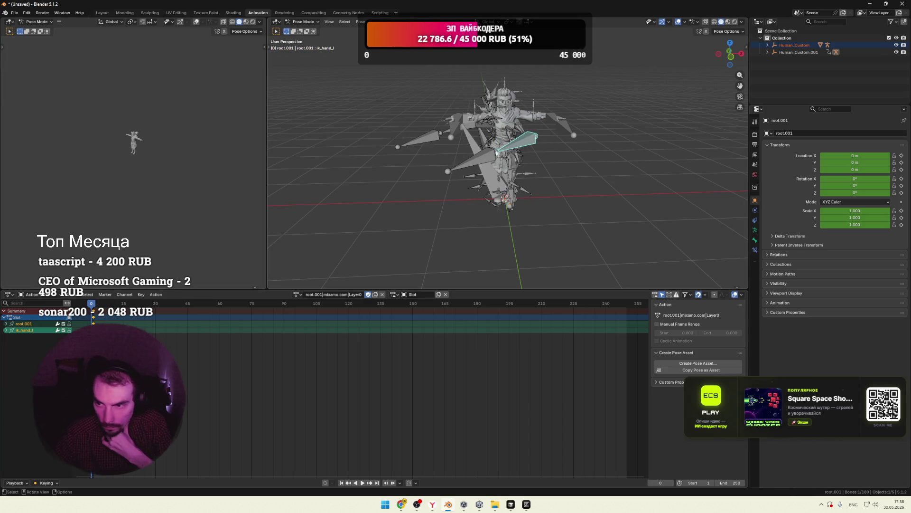
left_click(598, 146)
mouse_move(92, 305)
left_mouse_down()
mouse_move(103, 305)
mouse_move(92, 305)
left_mouse_up()
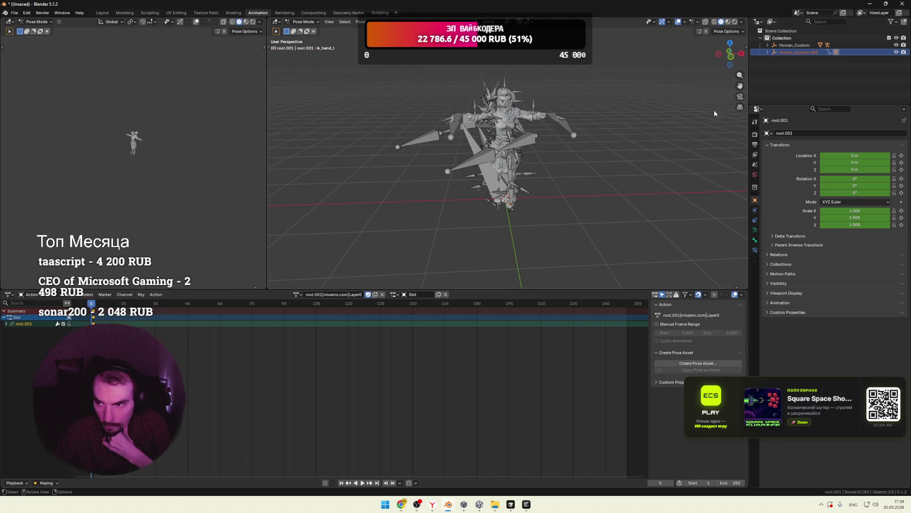
Hide Human_Custom.001, expand Human_Custom > root in the Outliner, then show Human_Custom.001 again
left_click(896, 52)
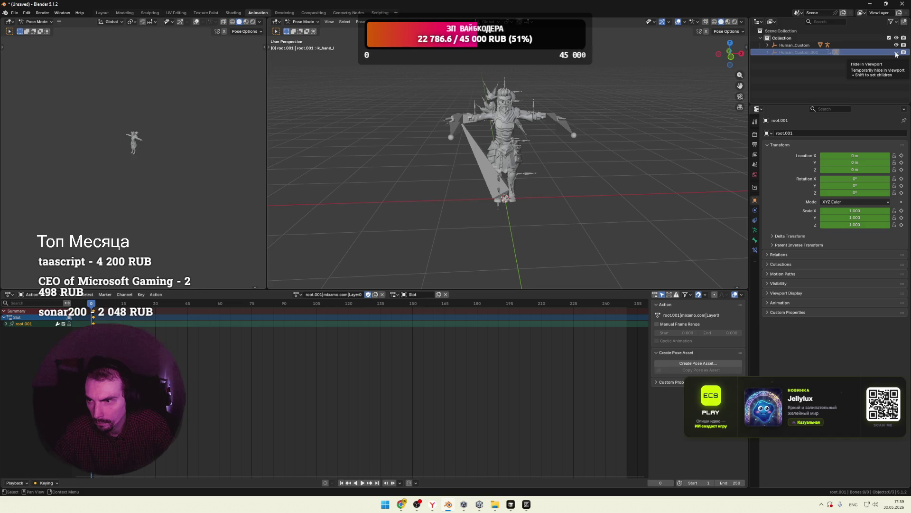
left_click(768, 45)
left_click(775, 53)
left_click(798, 59)
left_click(802, 67)
left_click(782, 66)
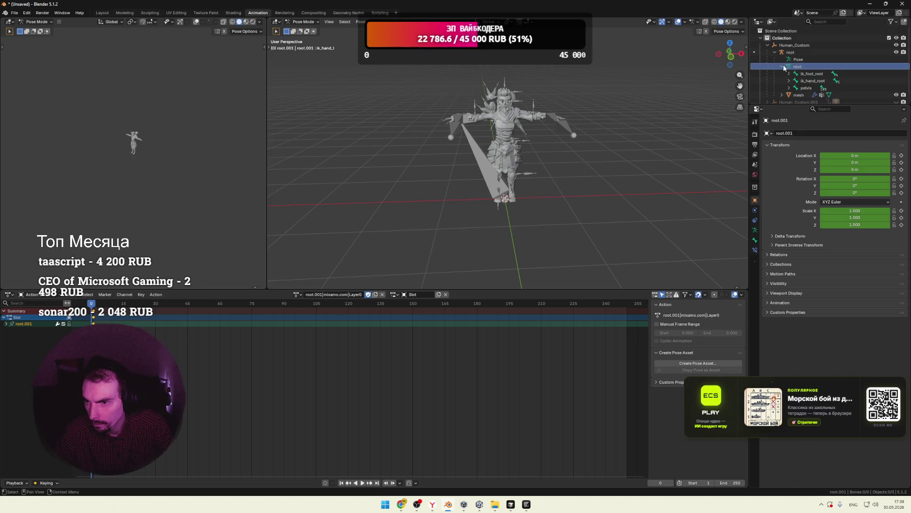
left_click(782, 66)
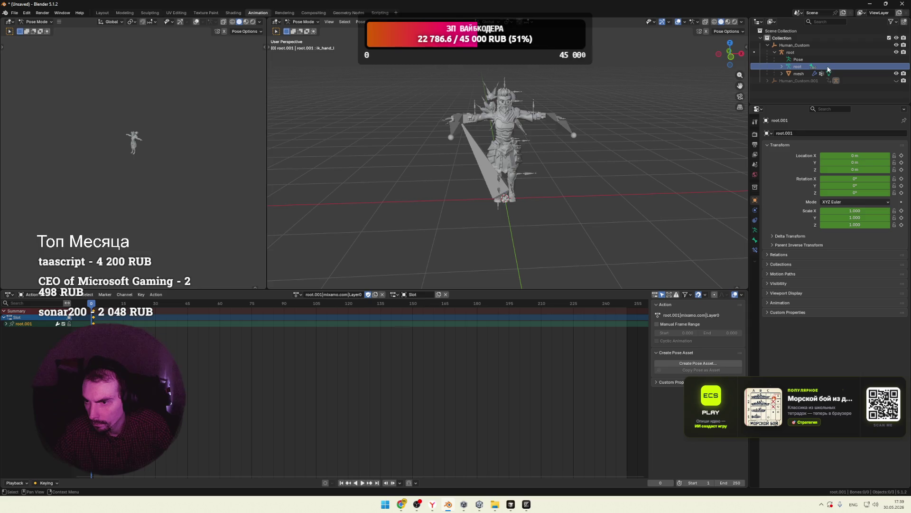
scroll(632, 141, "up", 3)
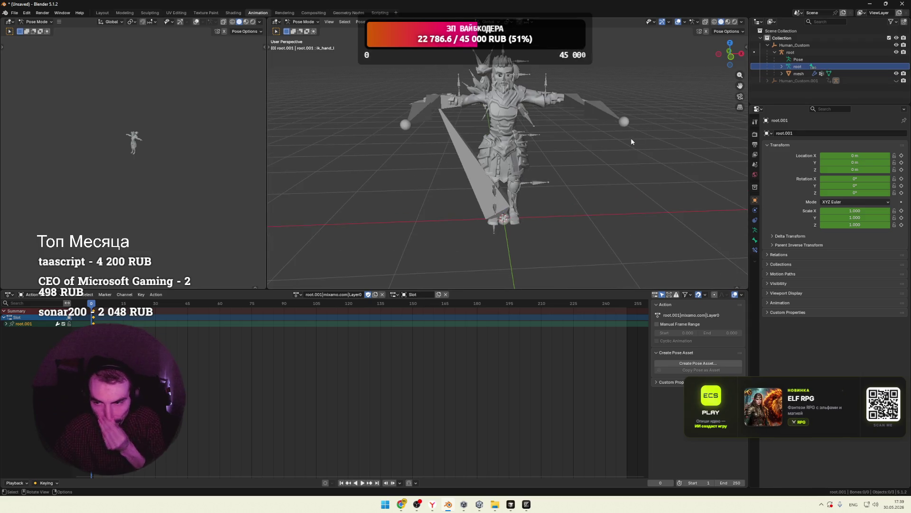
left_click(897, 81)
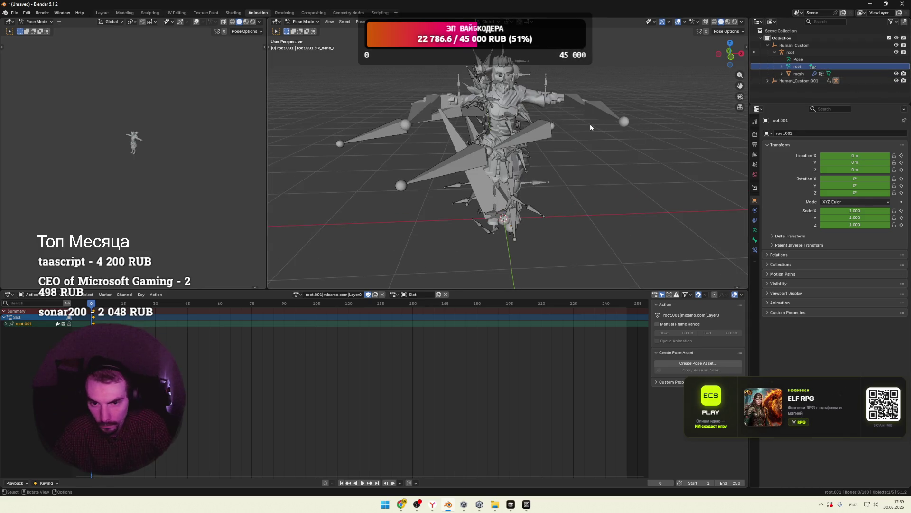
Check the dope sheet context menu and action slot list, closing both unchanged
right_click(302, 309)
key("Escape")
left_click(394, 295)
left_click(395, 296)
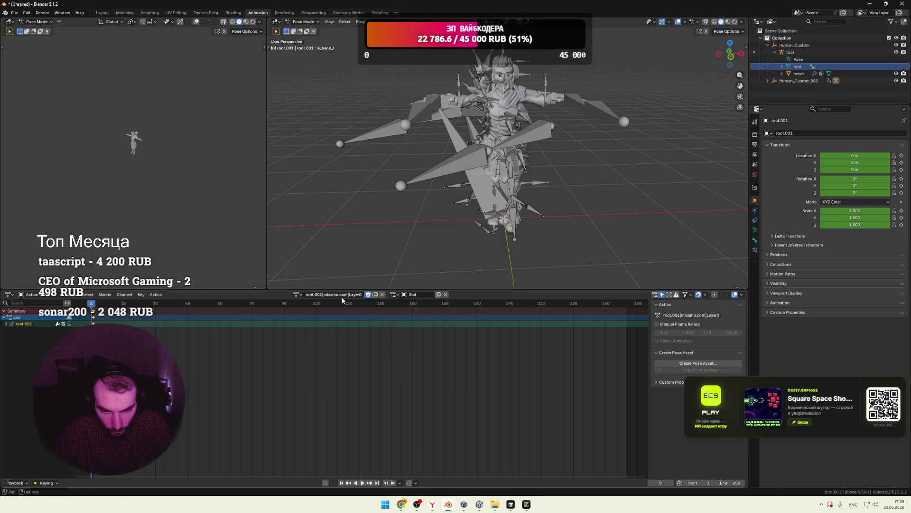
Preview the stealth action on all bones at frame 18, then revert to root.001|mixamo.com|Layer0
left_click(489, 165)
key("a")
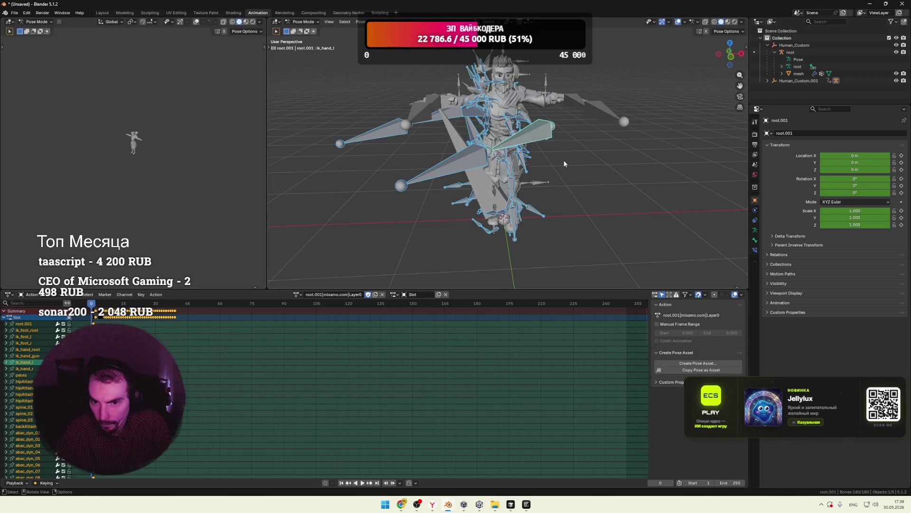
left_click(394, 295)
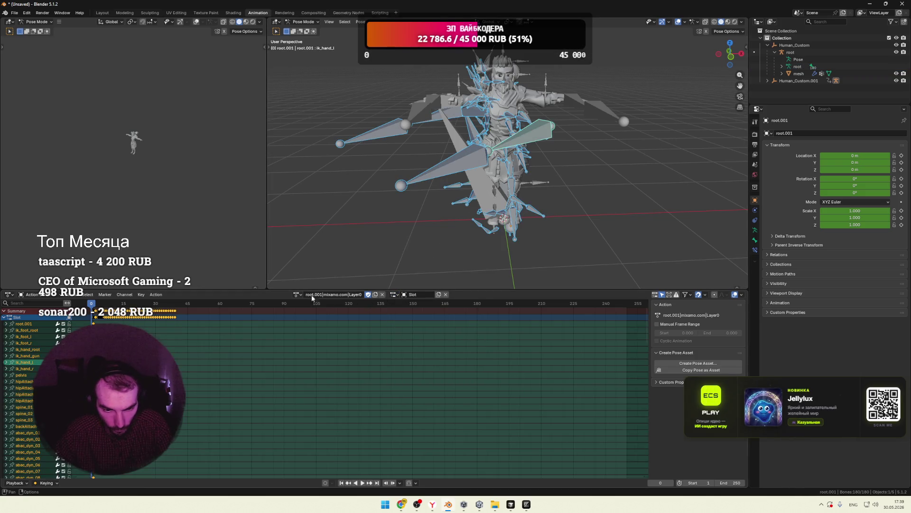
left_click(296, 294)
left_click(308, 312)
left_click(381, 294)
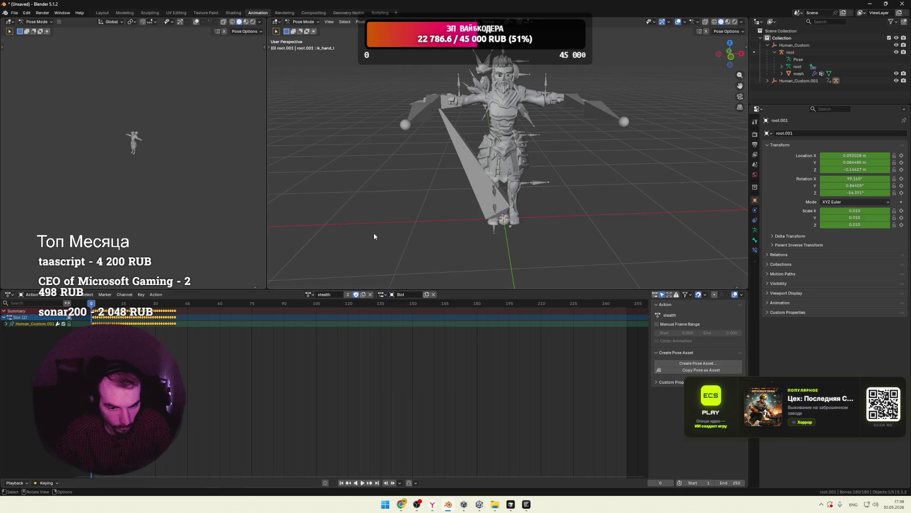
mouse_move(107, 306)
left_mouse_down()
mouse_move(145, 306)
mouse_move(130, 307)
left_mouse_up()
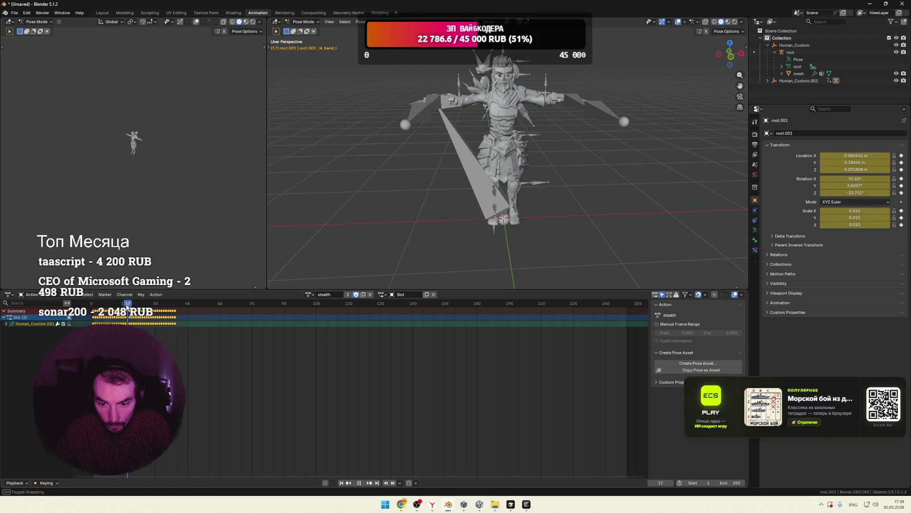
key("ctrl+z")
left_click(358, 252)
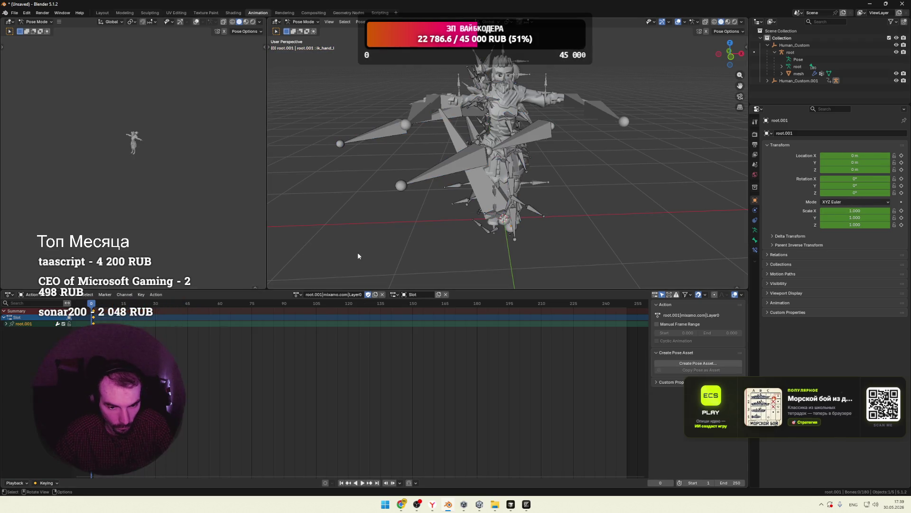
Select the Human_Custom.001 rig, resize the Blender window, and bring up the new-file templates
left_click(402, 296)
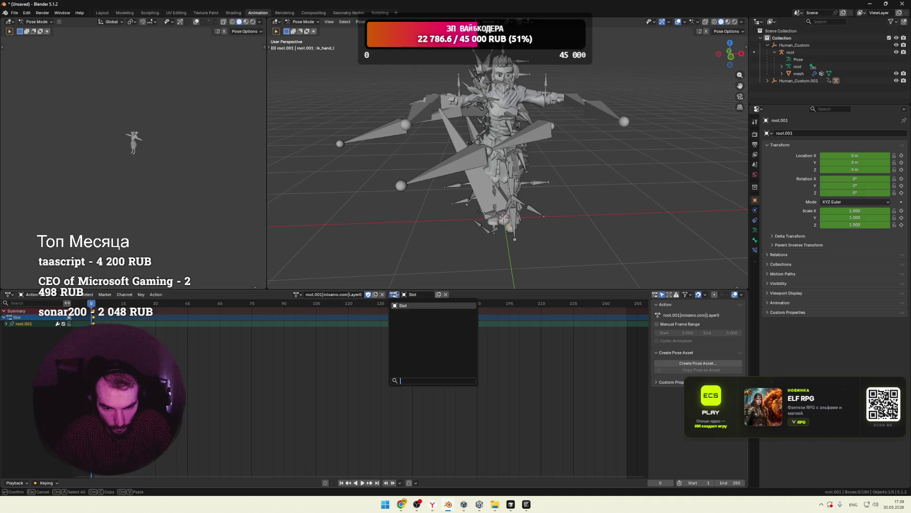
left_click(787, 82)
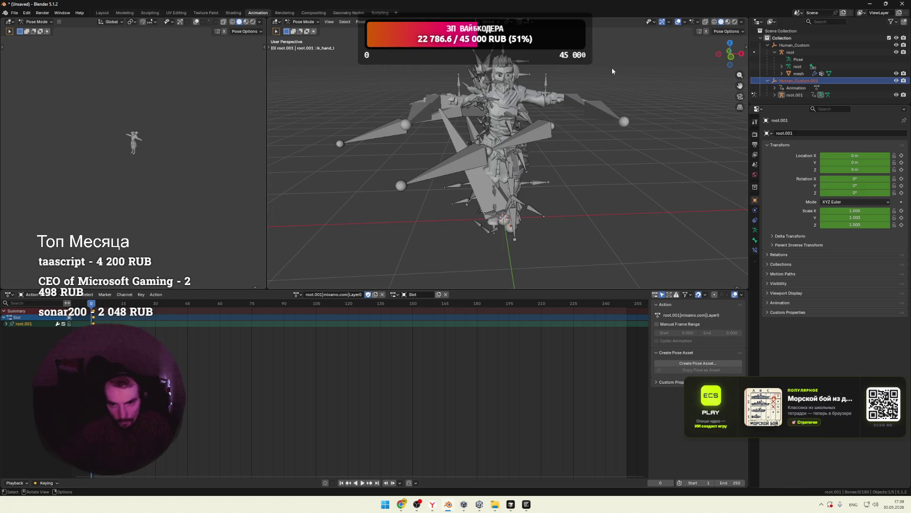
mouse_move(417, 6)
left_mouse_down()
mouse_move(480, 91)
mouse_move(479, 158)
mouse_move(498, 113)
mouse_move(498, 102)
mouse_move(448, 115)
mouse_move(404, 284)
mouse_move(359, 368)
mouse_move(394, 150)
left_mouse_up()
left_click(59, 158)
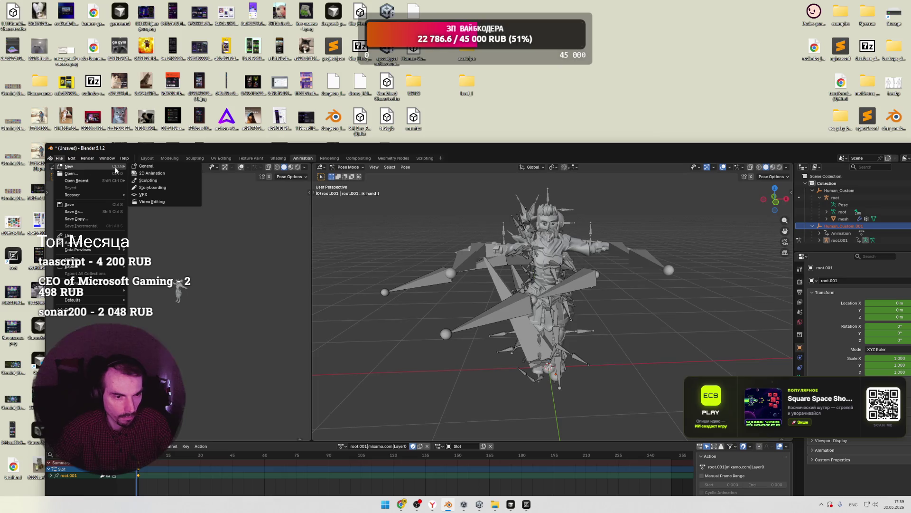
Start a new General scene without saving and delete the default cube, camera and light
left_click(151, 168)
left_click(514, 417)
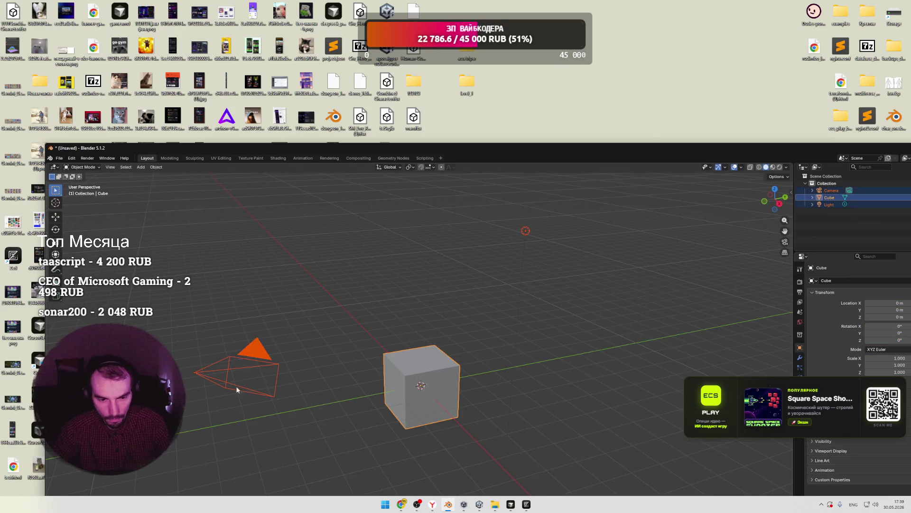
key("a")
key("Delete")
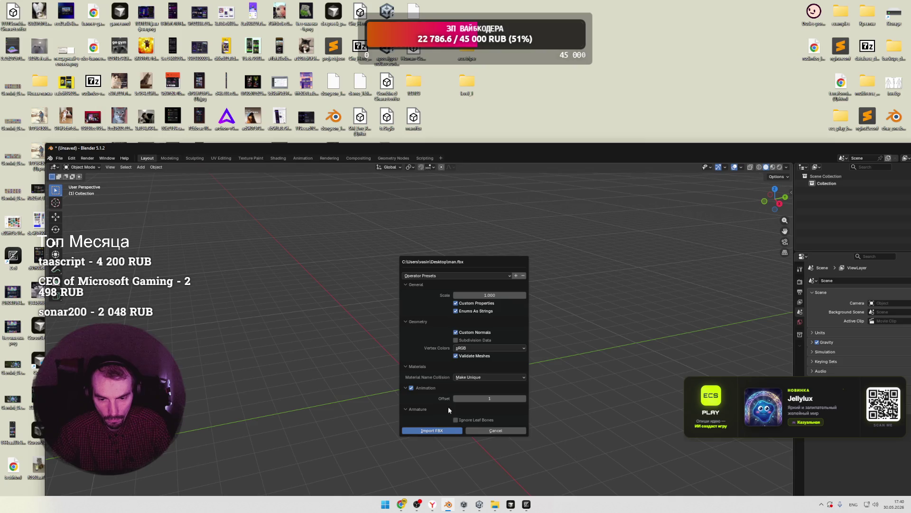
Import man.fbx as Human_Custom, maximize the Blender window and orbit around the character
left_click(432, 429)
double_click(583, 151)
left_click(412, 239)
scroll(483, 221, "up", 5)
mouse_move(414, 238)
middle_mouse_down()
mouse_move(484, 221)
mouse_move(467, 211)
middle_mouse_up()
scroll(483, 221, "up", 4)
scroll(467, 209, "up", 5)
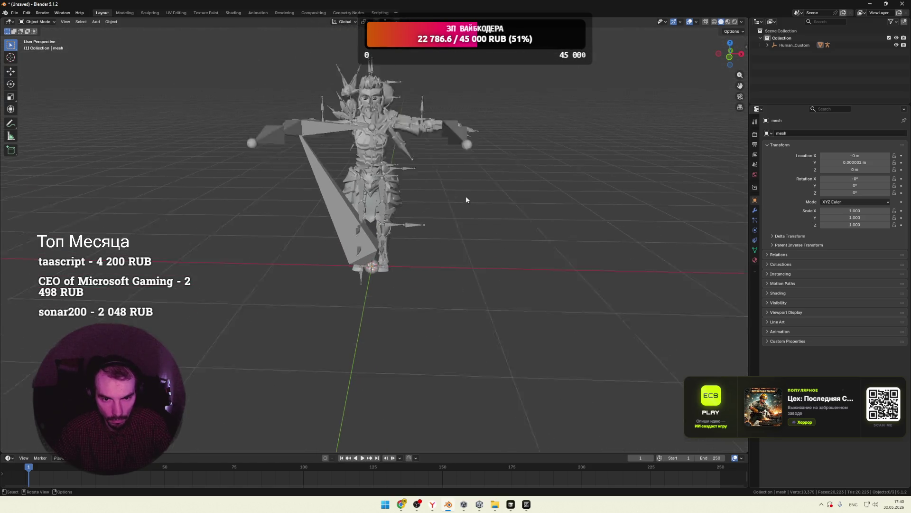
mouse_move(490, 243)
middle_mouse_down()
mouse_move(480, 260)
mouse_move(514, 254)
mouse_move(481, 215)
middle_mouse_up()
left_click(14, 13)
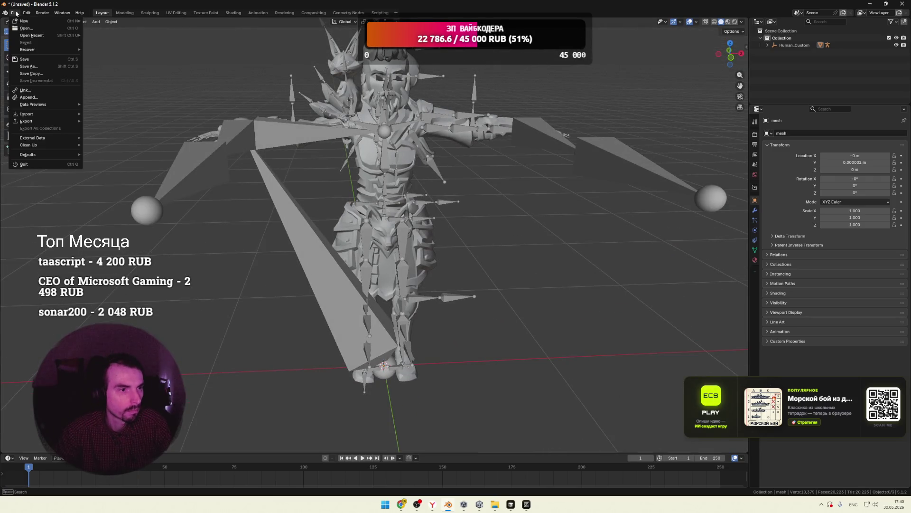
Import 'sword and shield attack.fbx' from char_1 via legacy FBX, select root and open the Animation workspace
mouse_move(39, 113)
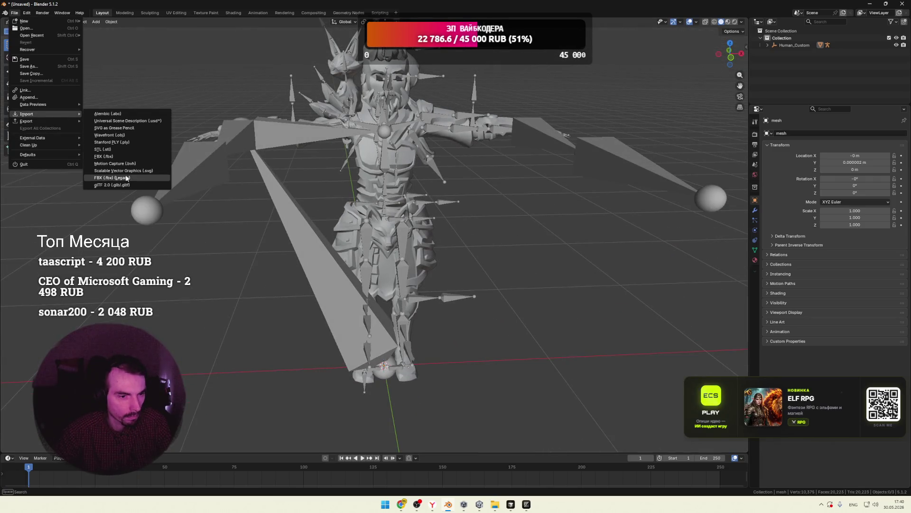
left_click(122, 178)
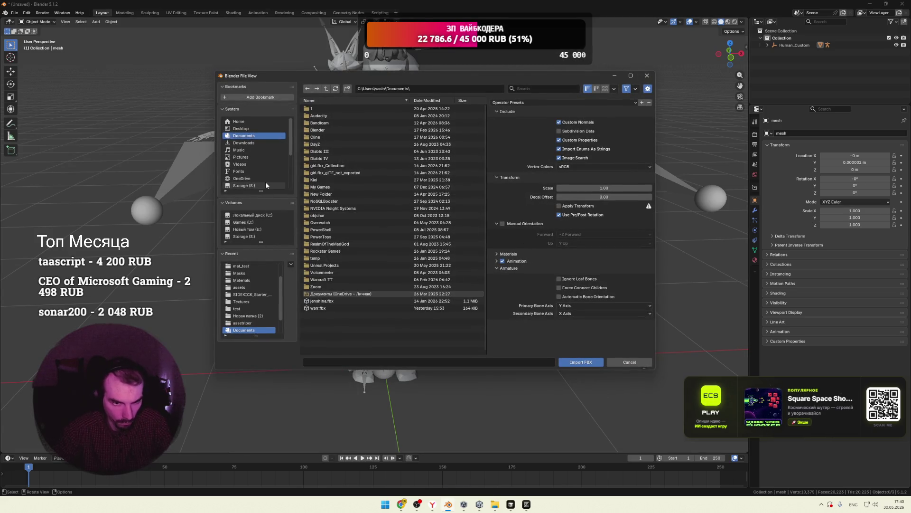
left_click(256, 274)
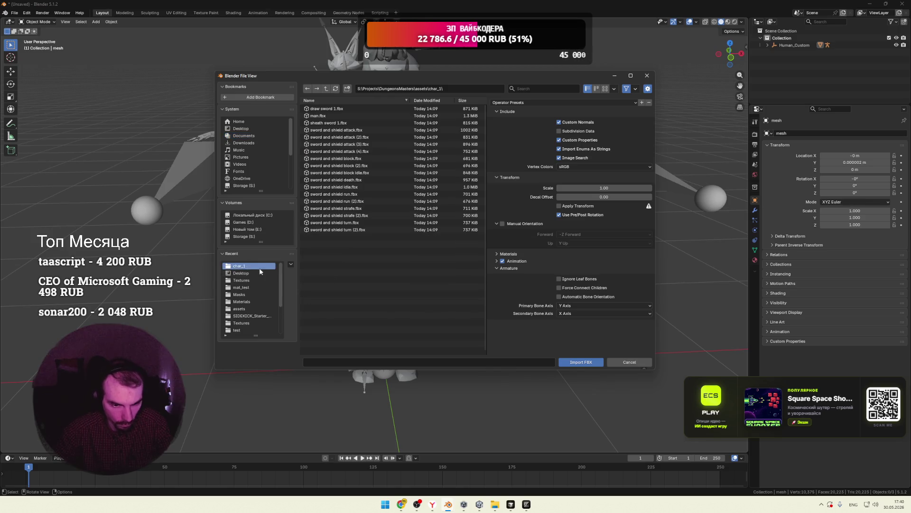
left_click(339, 131)
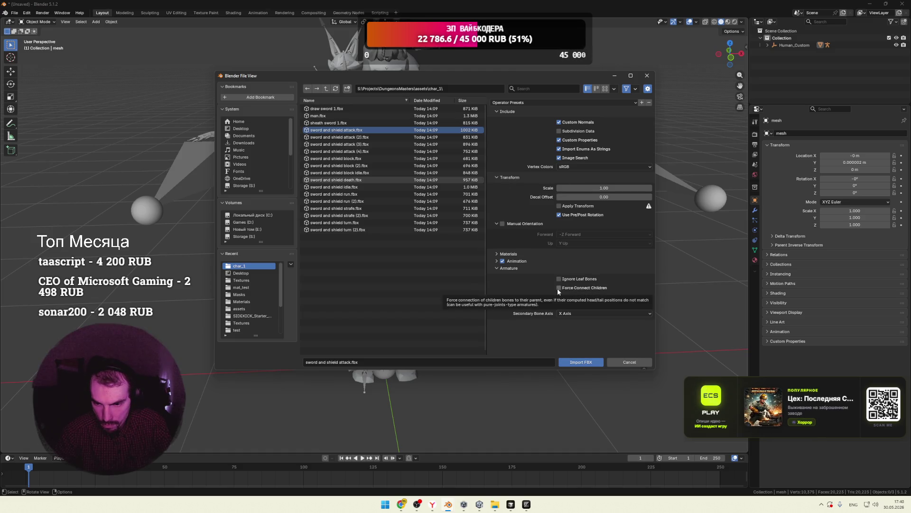
left_click(580, 362)
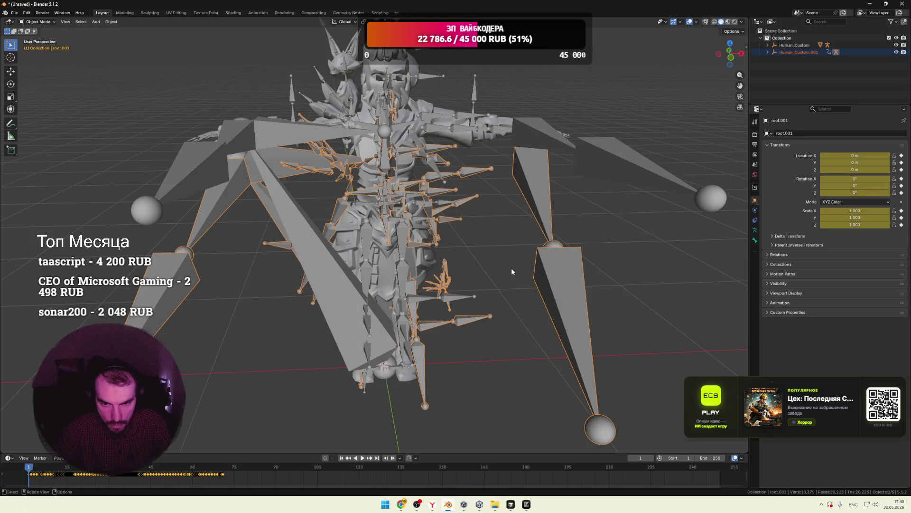
left_click(491, 212)
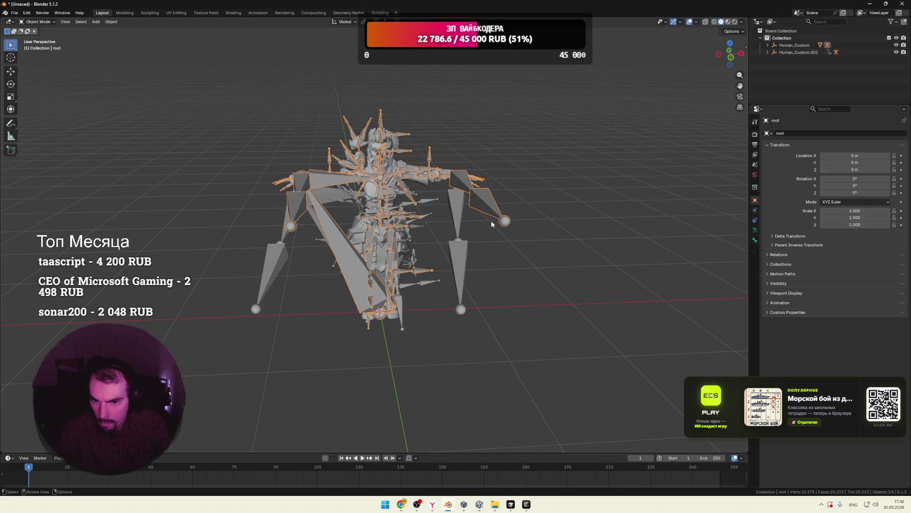
left_click(257, 13)
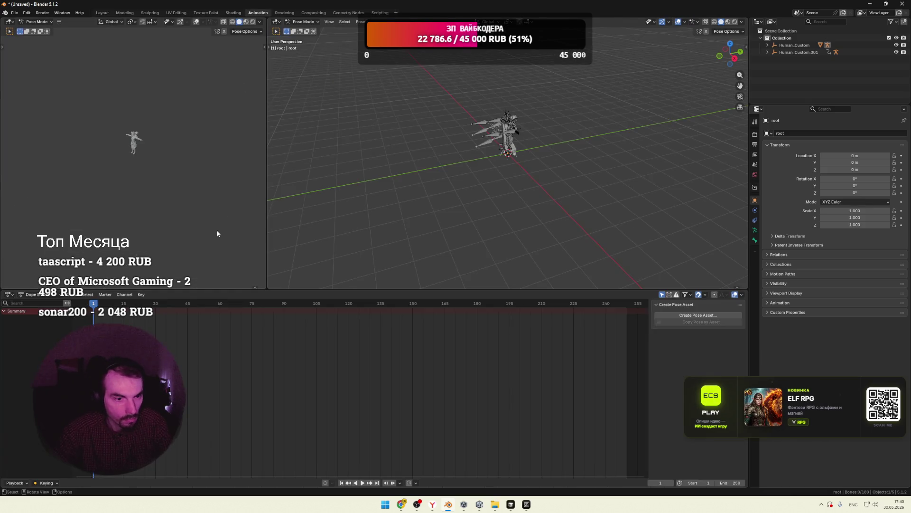
Switch the Dope Sheet to Action Editor, assign the Human_Custom.001 mixamo action and play it
left_click(36, 294)
left_click(37, 320)
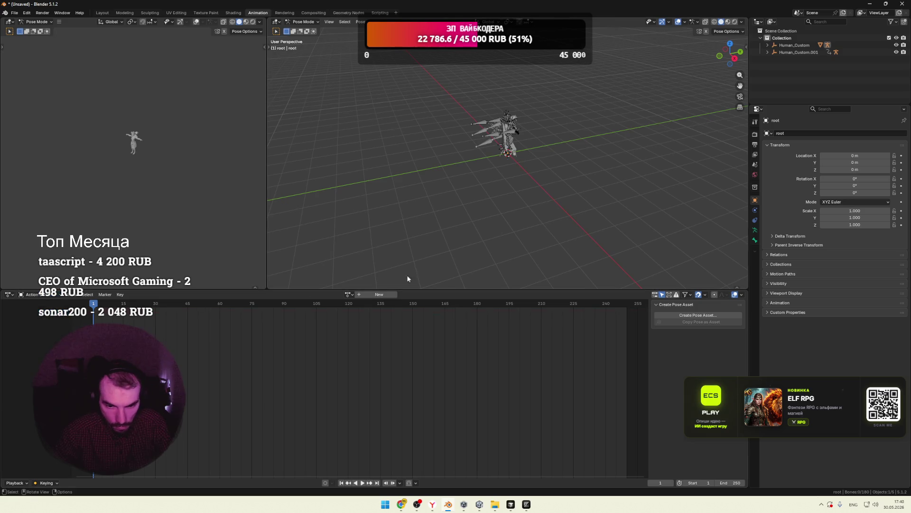
left_click(347, 296)
left_click(358, 312)
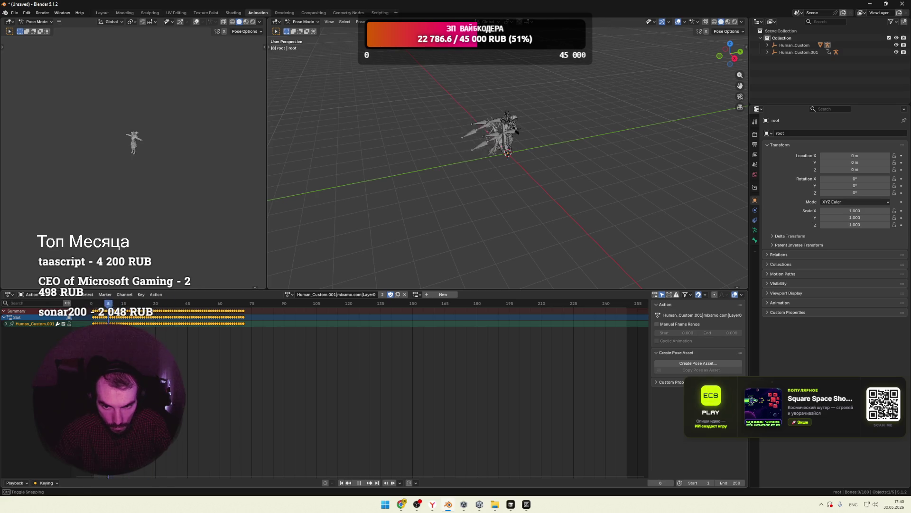
key("space")
Select all the armature's bones and assign Slot to its action
left_click(415, 295)
left_click(419, 296)
scroll(539, 151, "up", 5)
middle_click_drag(539, 151, 565, 192)
left_click(535, 204)
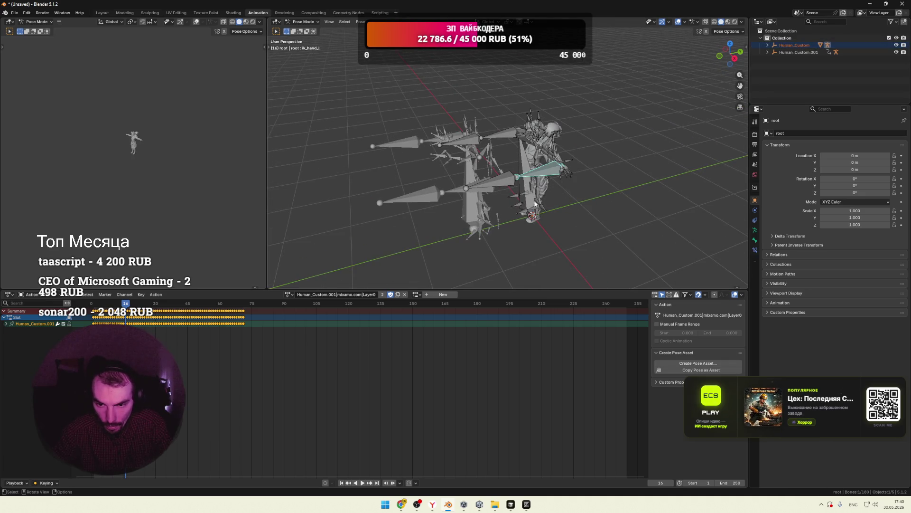
scroll(535, 204, "up", 3)
key("a")
left_click(416, 294)
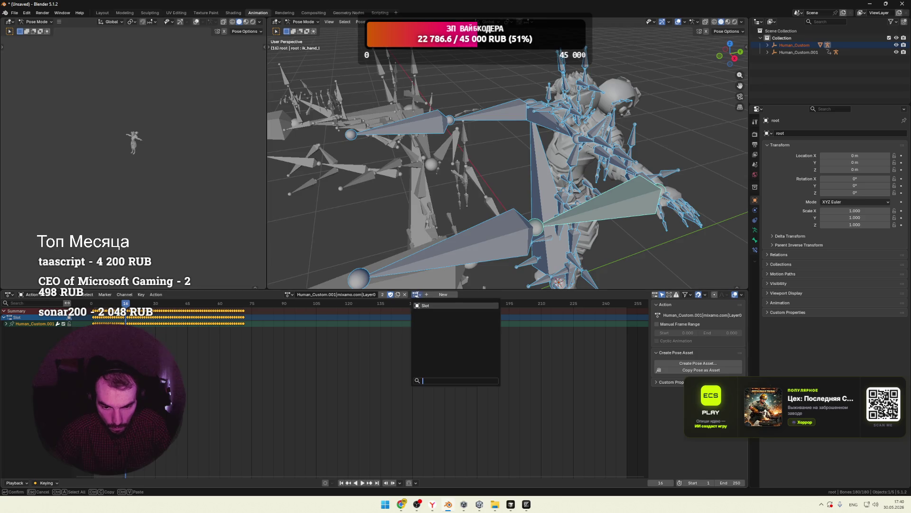
left_click(424, 307)
Frame the armature and scrub the animation to frame 20, then back to frame 0
scroll(465, 266, "down", 5)
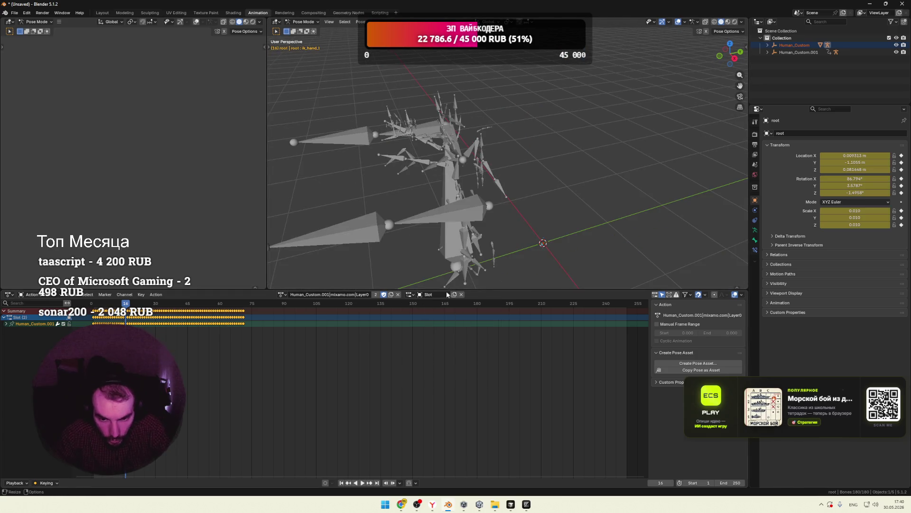
scroll(517, 223, "up", 3)
scroll(534, 243, "up", 4)
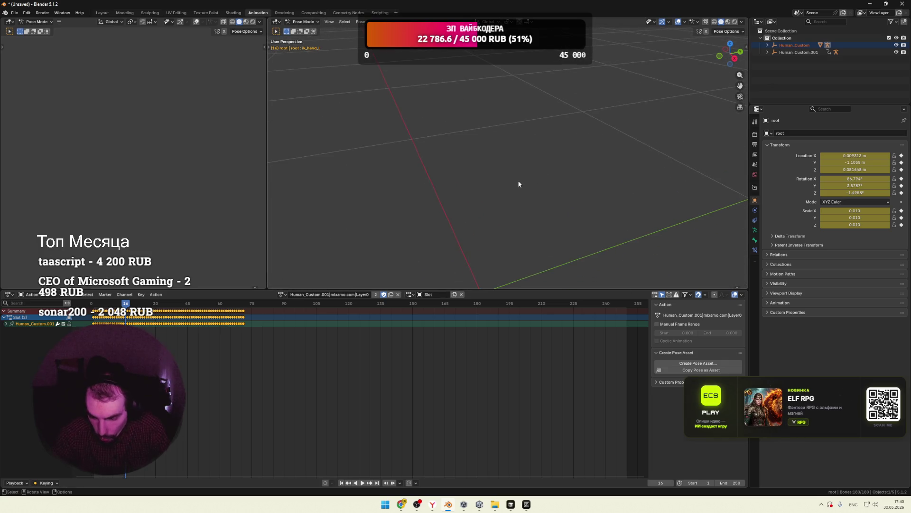
key("Home")
mouse_move(125, 306)
left_mouse_down()
mouse_move(211, 306)
mouse_move(124, 306)
left_mouse_up()
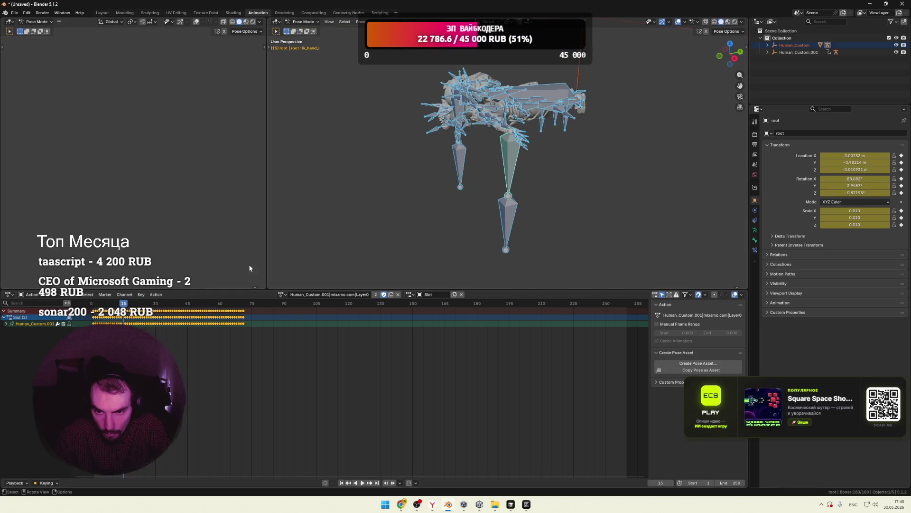
scroll(474, 141, "down", 7)
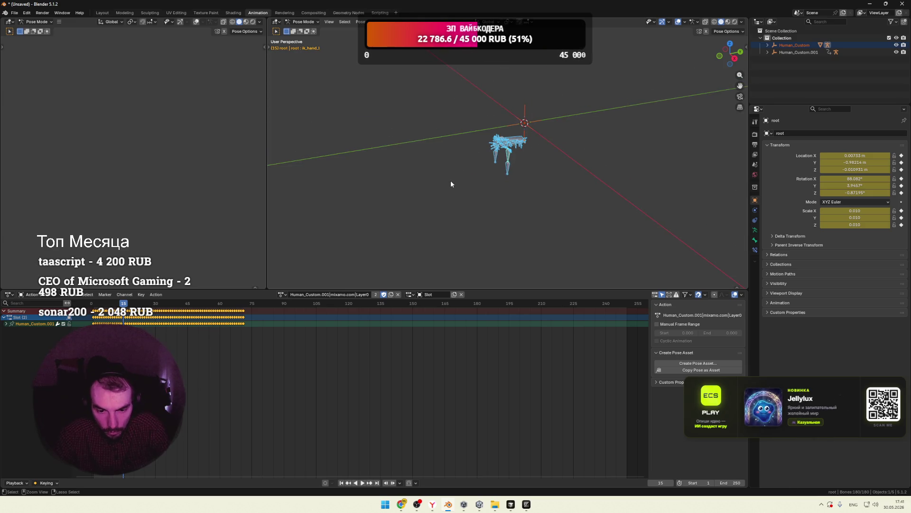
key("Right")
left_click_drag(123, 304, 91, 303)
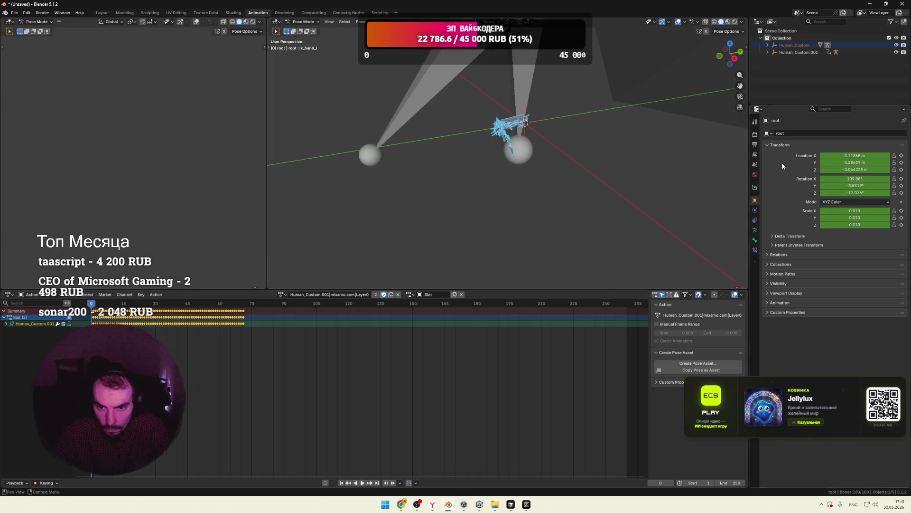
Unlink the slot and assign the root.001|mixamo.com|Layer0 action to the armature
left_click(409, 295)
left_click(461, 294)
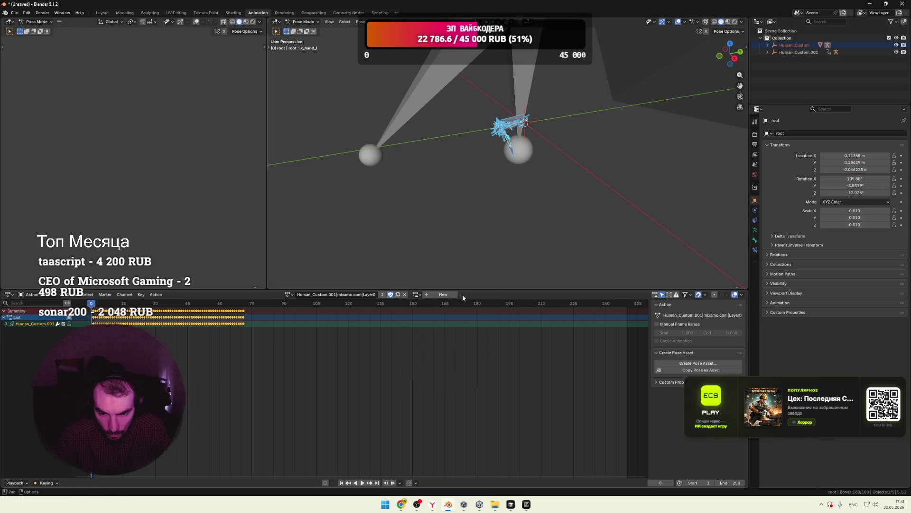
left_click(288, 295)
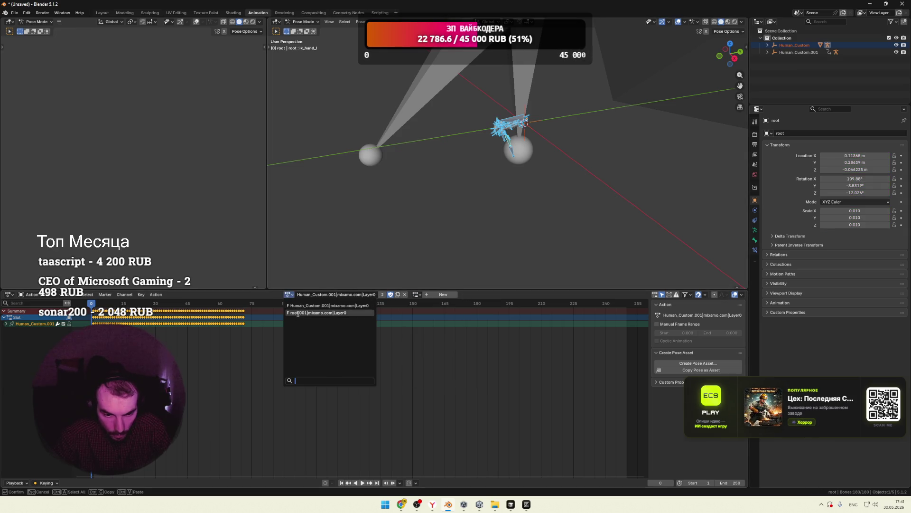
left_click(298, 314)
middle_click_drag(513, 211, 520, 221)
scroll(520, 221, "up", 3)
mouse_move(476, 243)
middle_mouse_down("shift")
mouse_move(538, 179)
mouse_move(471, 261)
middle_mouse_up("shift")
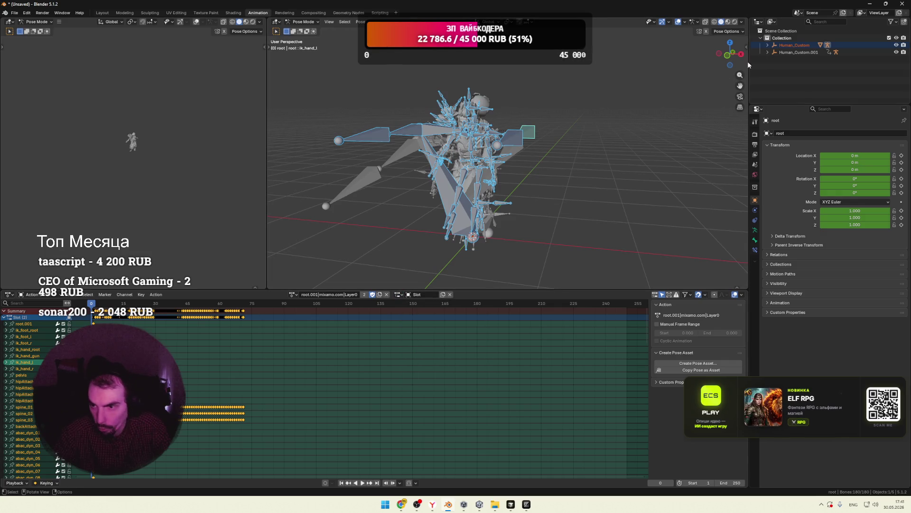
Select Human_Custom.001 with all its bones and browse its action slots and actions
left_click(808, 52)
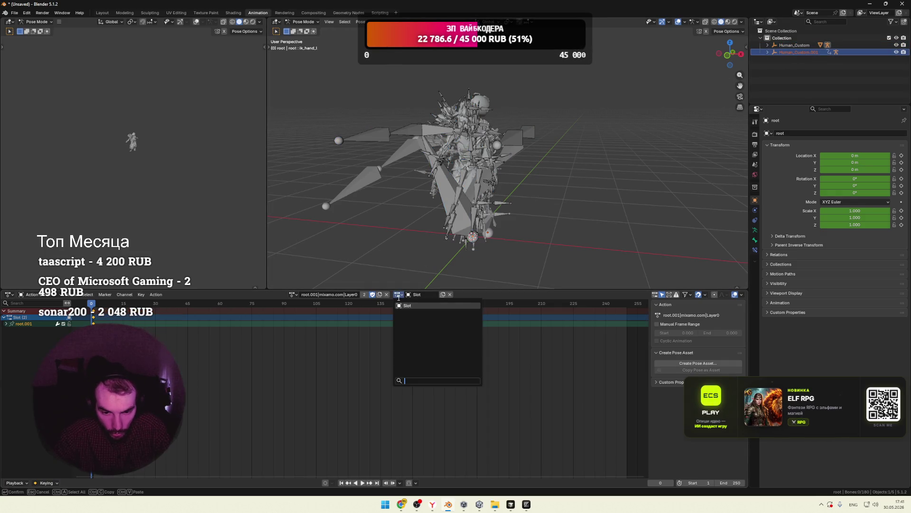
left_click(384, 138)
key("a")
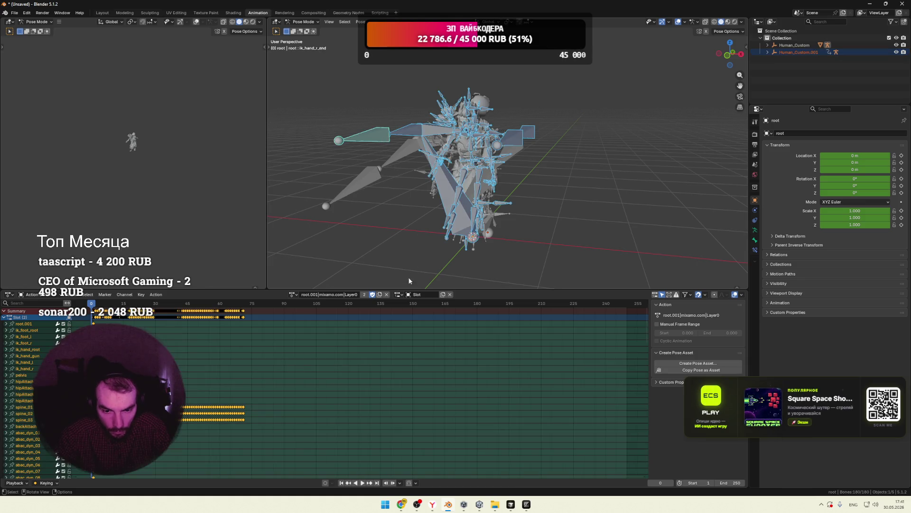
left_click(399, 295)
left_click(294, 295)
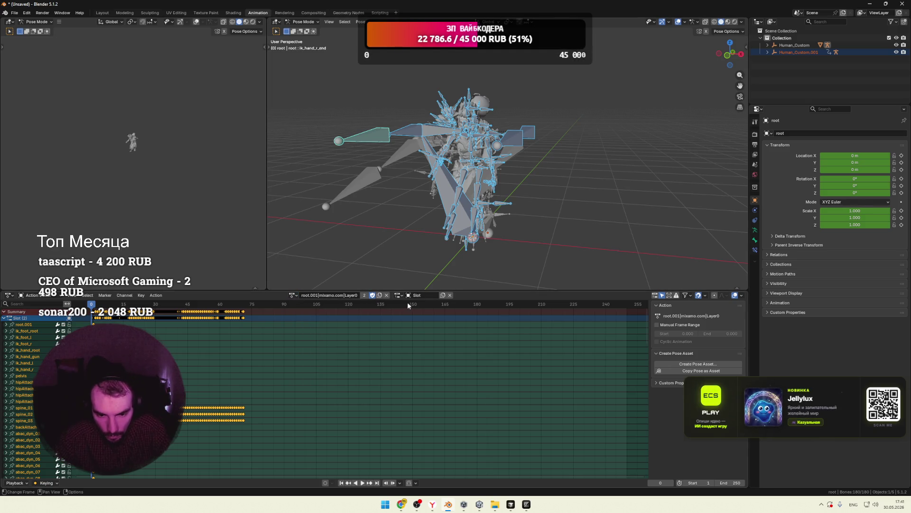
Expand the armature's Animation entry in the Outliner and rename the Mixamo action to 123
left_click(769, 45)
left_click(767, 45)
left_click(769, 59)
left_click(775, 52)
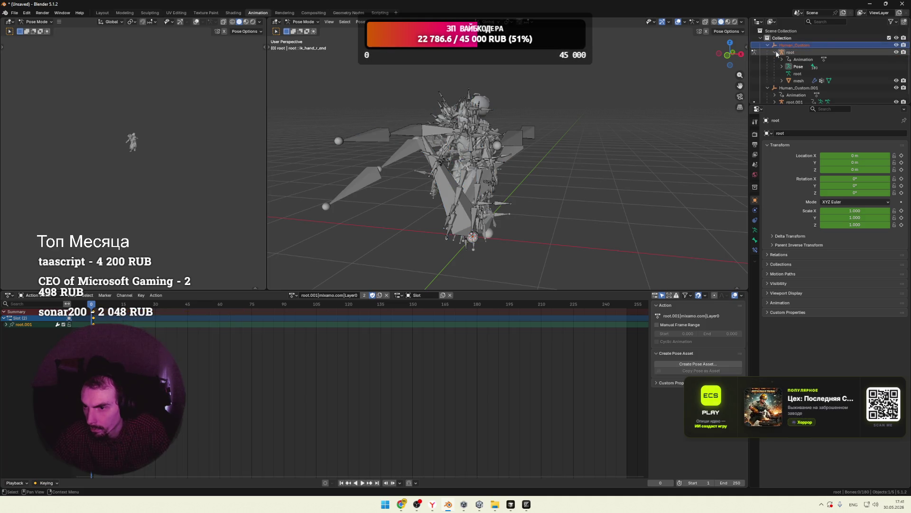
left_click(800, 61)
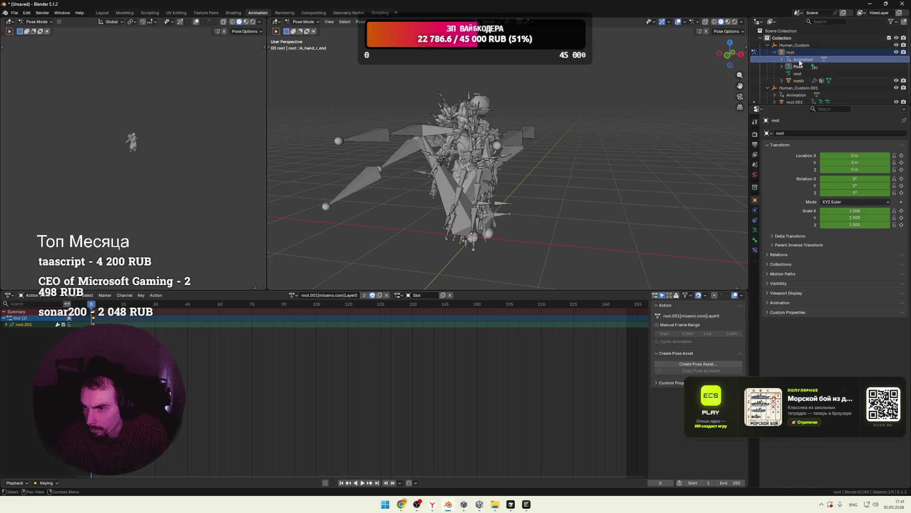
key("Right")
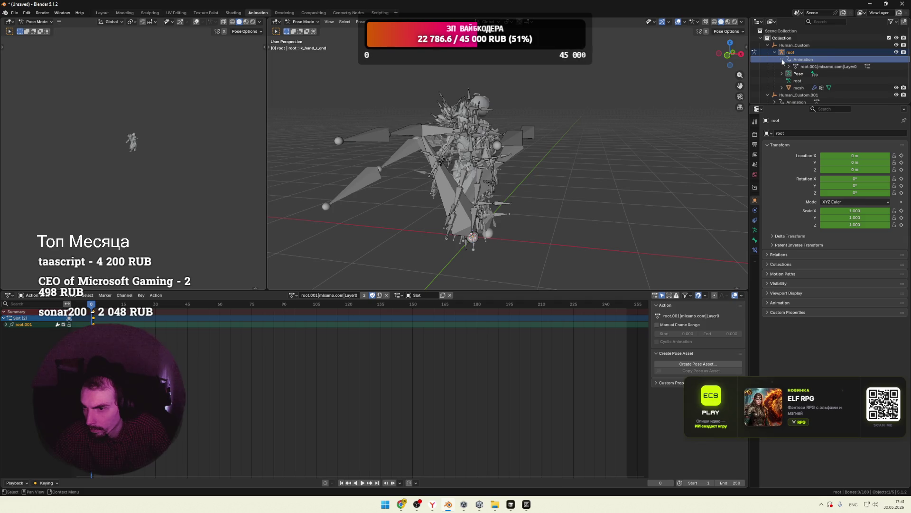
left_click(811, 67)
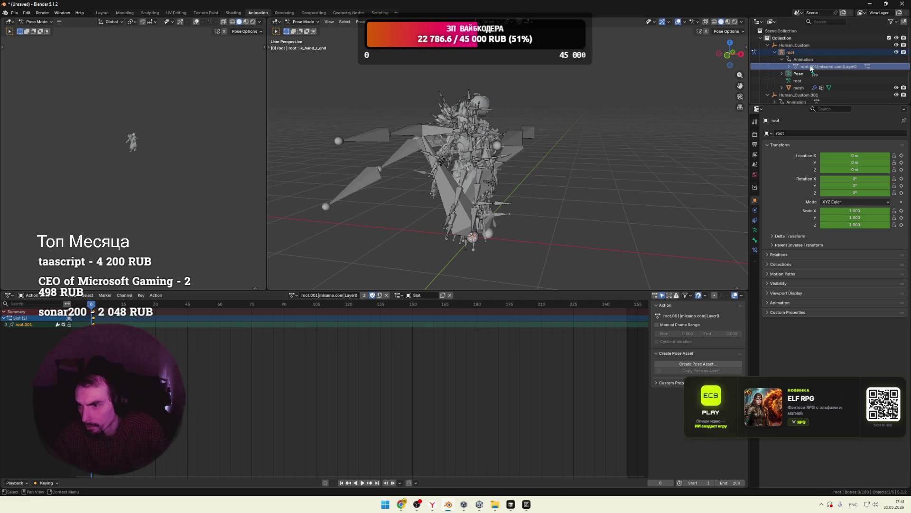
double_click(811, 68)
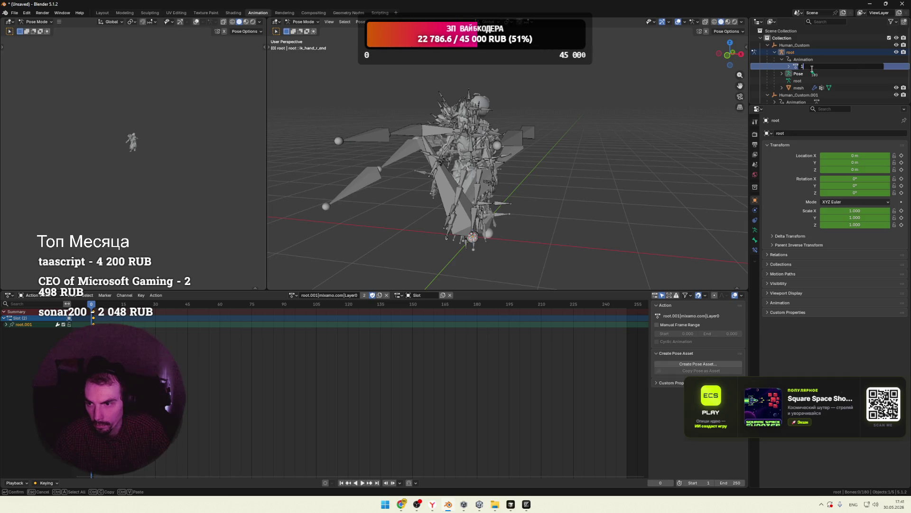
type("23")
key("Return")
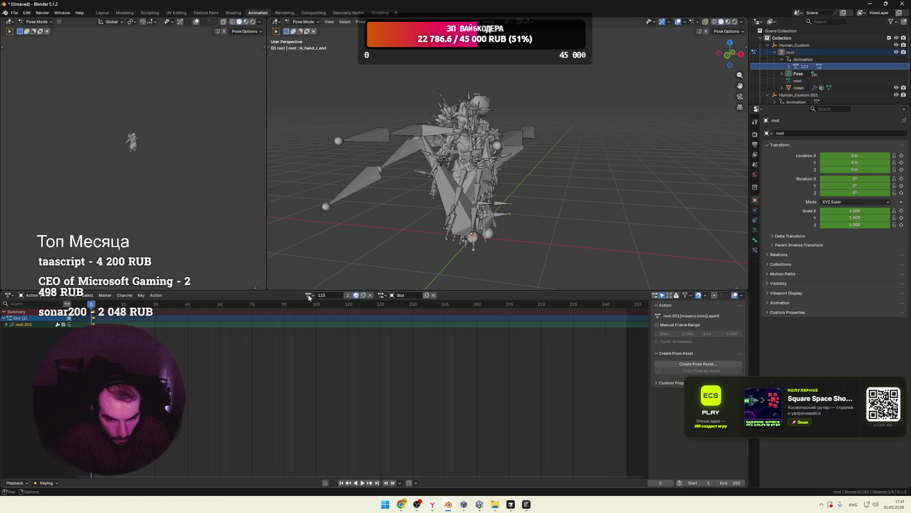
Play the animation and scrub back to frame 43
left_click(378, 298)
key("space")
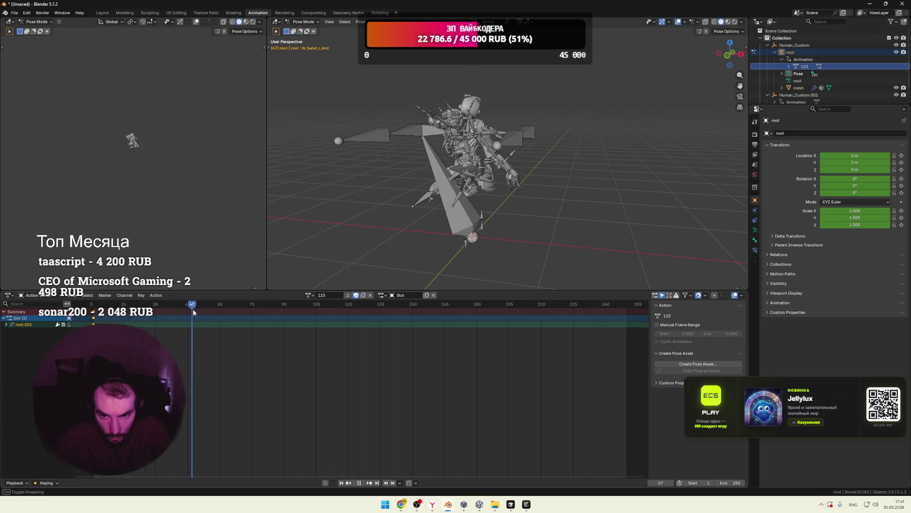
left_click_drag(218, 310, 136, 309)
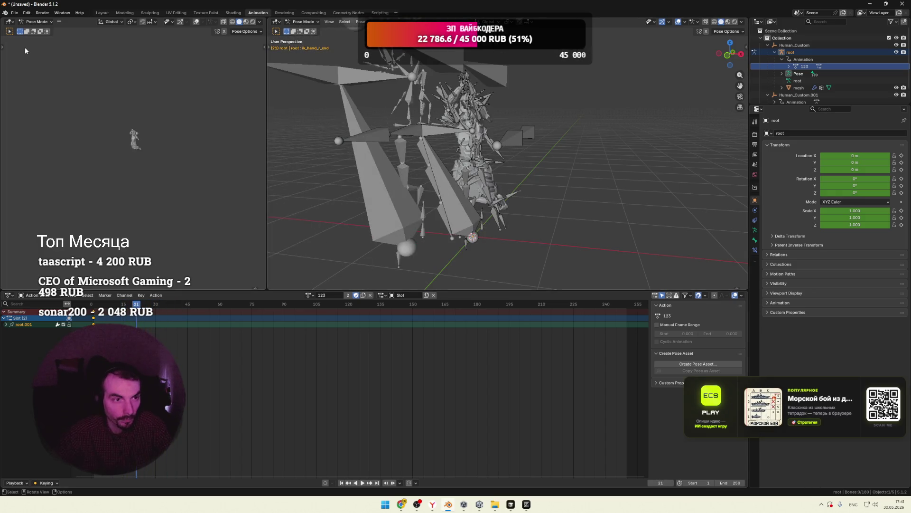
Start a new General scene without saving and delete all its objects
left_click(16, 13)
mouse_move(28, 21)
left_click(105, 24)
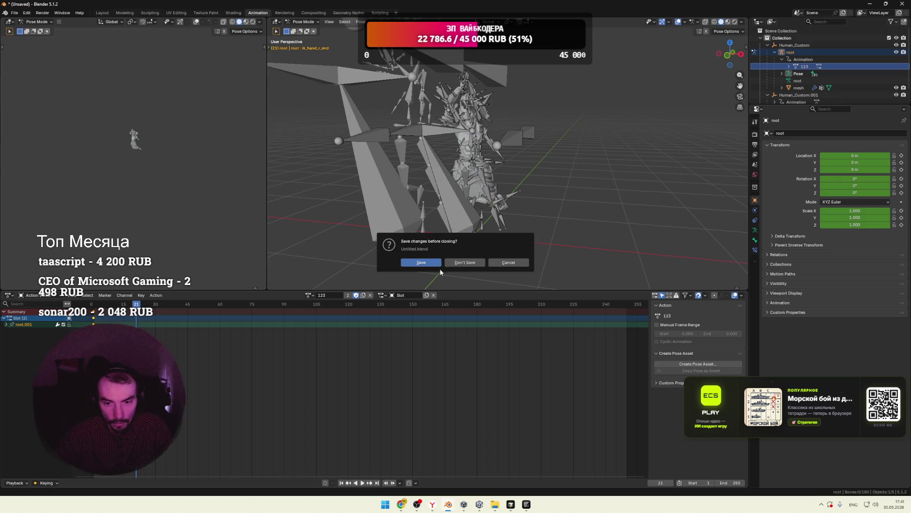
left_click(463, 262)
left_click_drag(594, 101, 91, 349)
key("Delete")
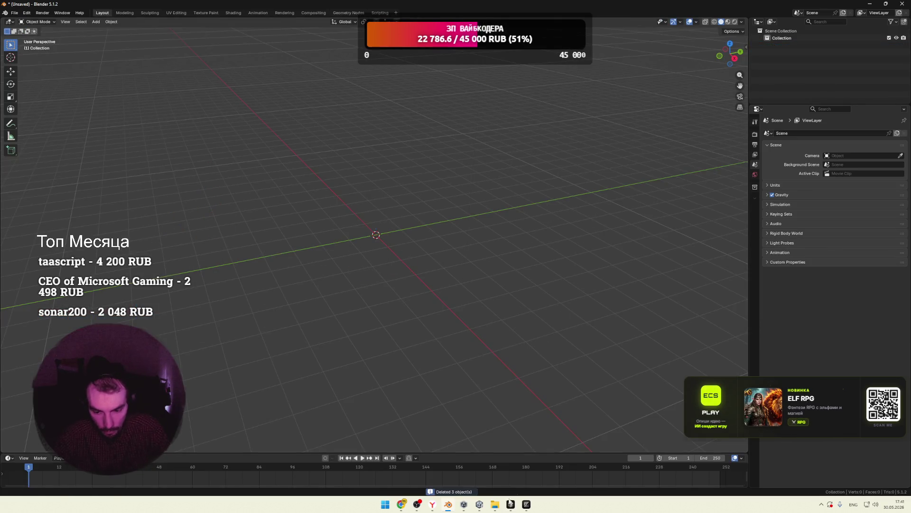
Close the Textures folder window and bring the models folder window forward
mouse_move(496, 503)
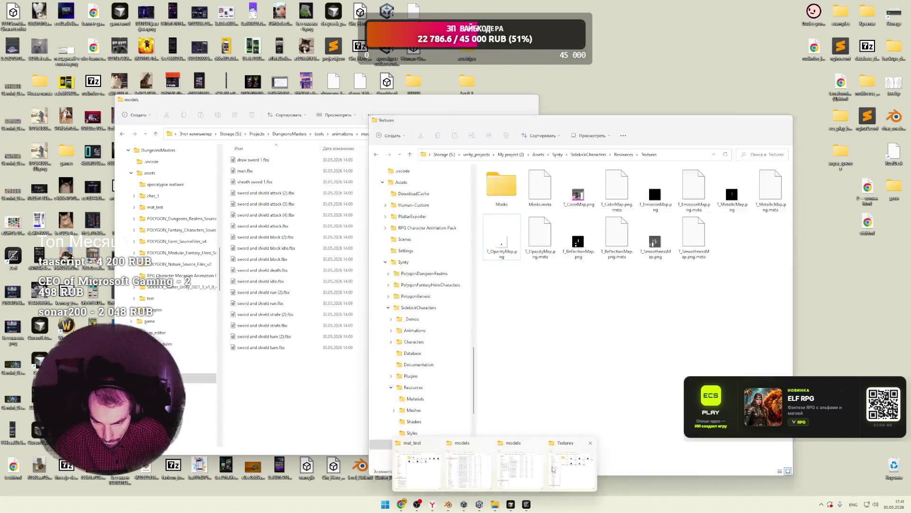
mouse_move(558, 469)
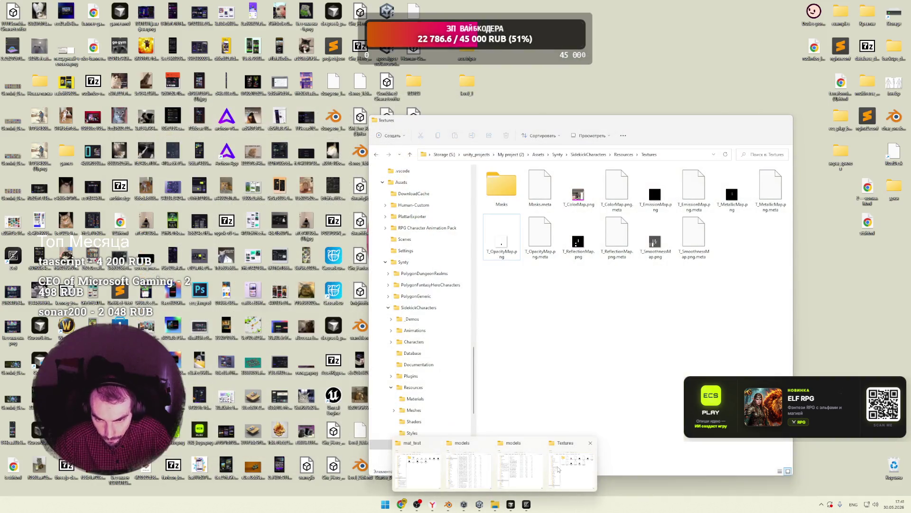
left_click(589, 444)
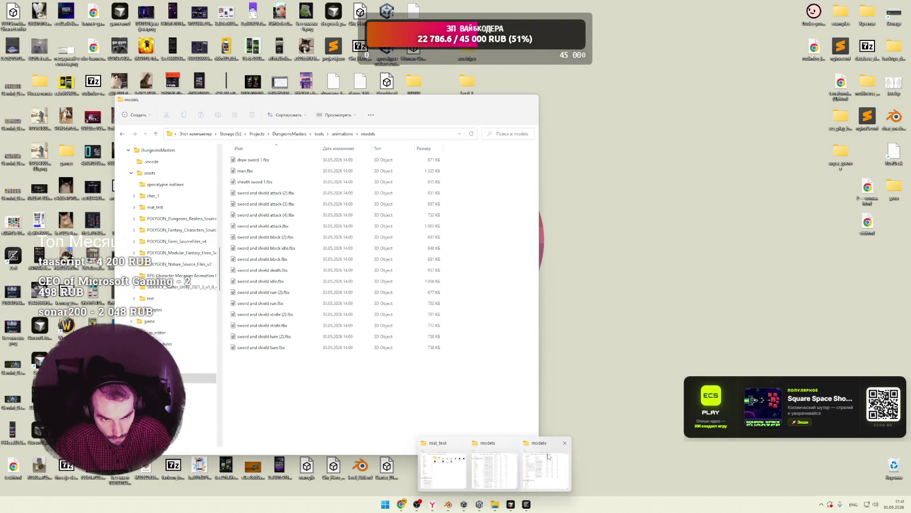
left_click(549, 456)
Drag man.fbx into Blender and import it as Human_Custom
left_click(243, 172)
left_click_drag(243, 172, 640, 228)
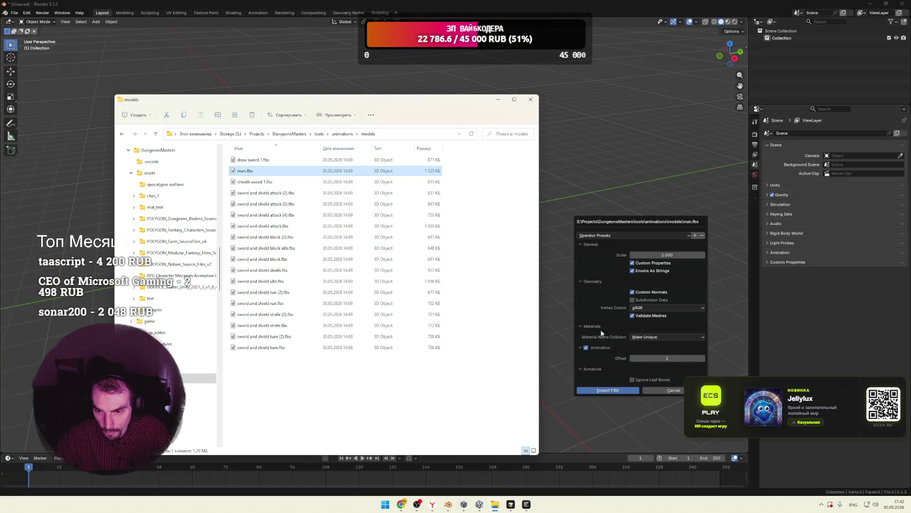
left_click(606, 391)
left_click(427, 232)
scroll(426, 230, "up", 4)
mouse_move(426, 231)
middle_mouse_down()
mouse_move(411, 229)
mouse_move(458, 221)
middle_mouse_up()
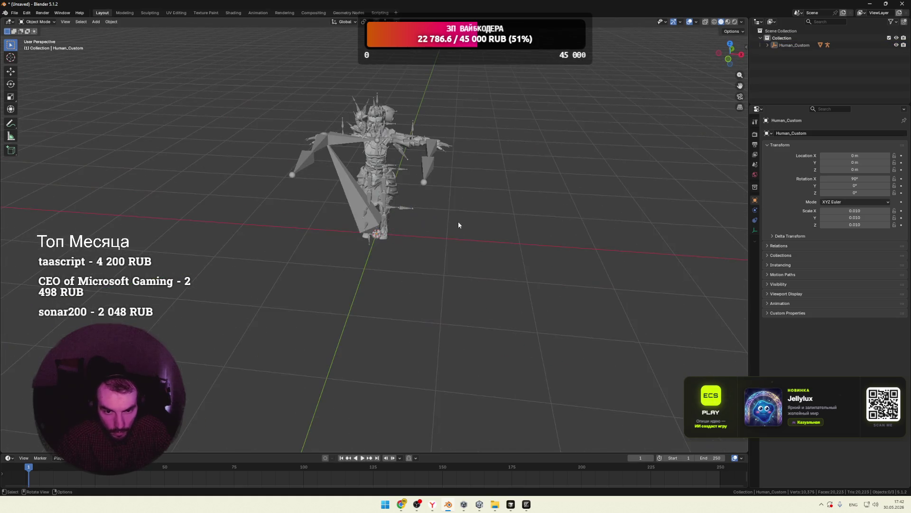
Drag 'sword and shield attack (3).fbx' into Blender and import it
key("alt+Tab")
mouse_move(254, 204)
left_mouse_down()
mouse_move(542, 254)
mouse_move(594, 312)
left_mouse_up()
left_click(596, 404)
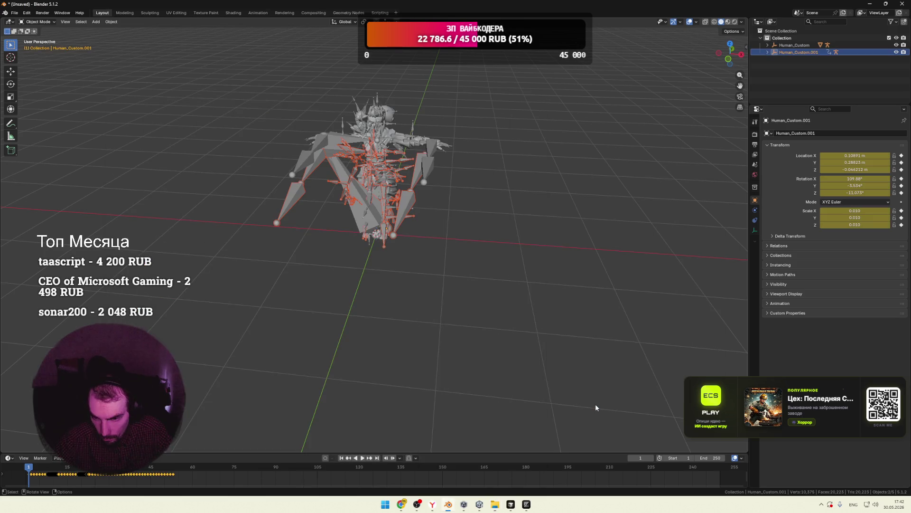
scroll(456, 242, "up", 3)
middle_click_drag(471, 215, 481, 267, "shift")
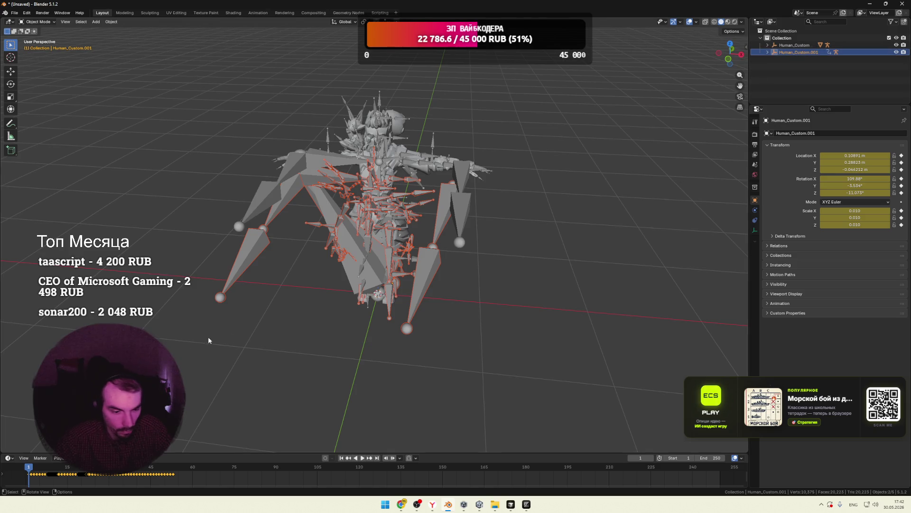
Enlarge the timeline, jump to frame 3 and switch to the Animation workspace
left_click_drag(439, 453, 332, 302)
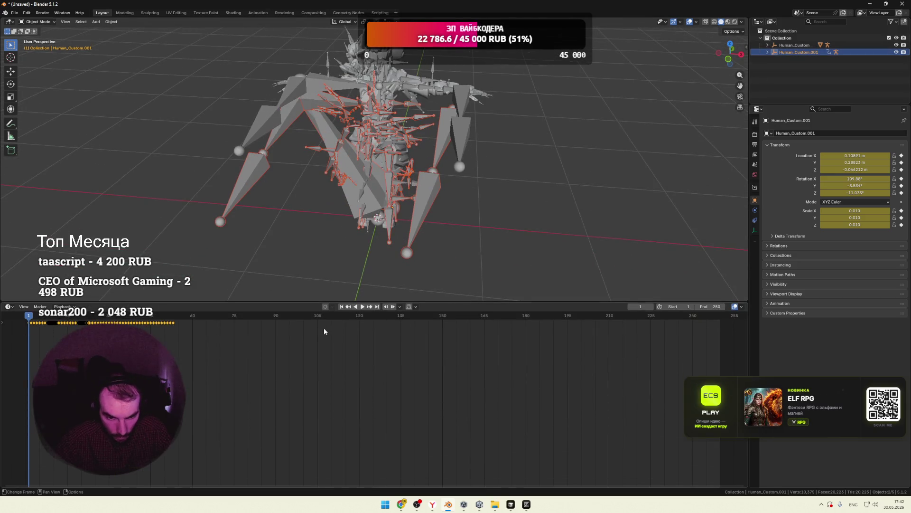
left_click(34, 319)
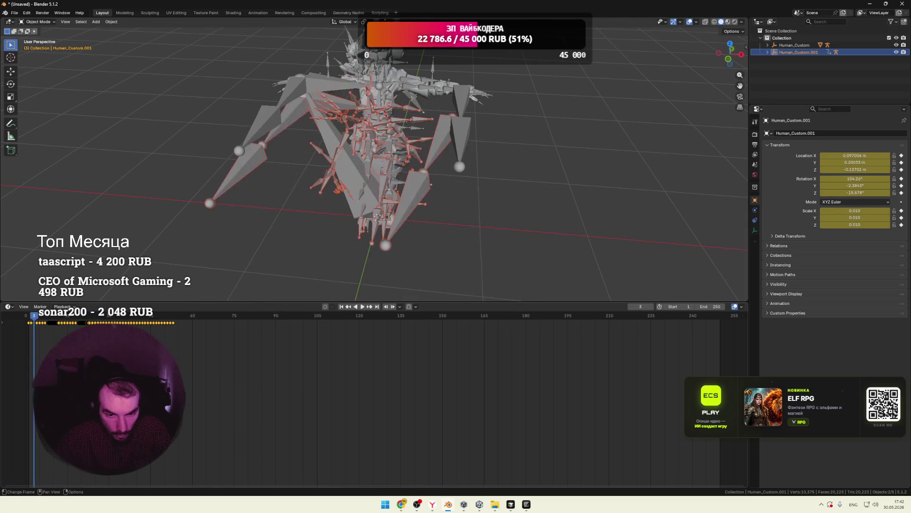
left_click(257, 12)
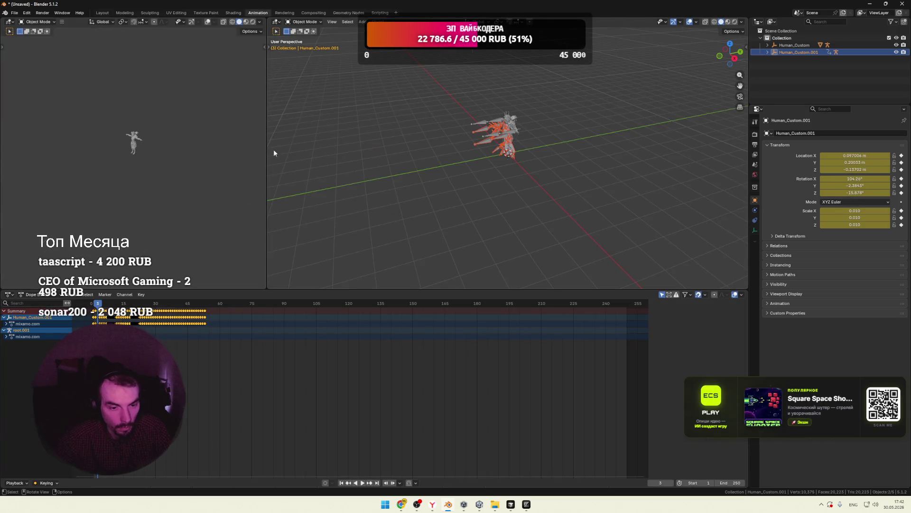
Switch the Dope Sheet to Action Editor and set the action's slot to root.001
left_click(40, 298)
left_click(39, 308)
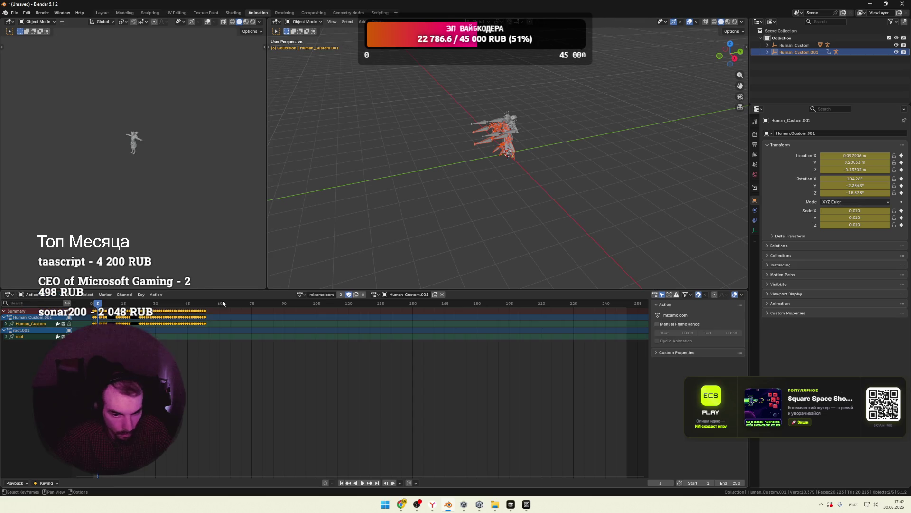
left_click(301, 294)
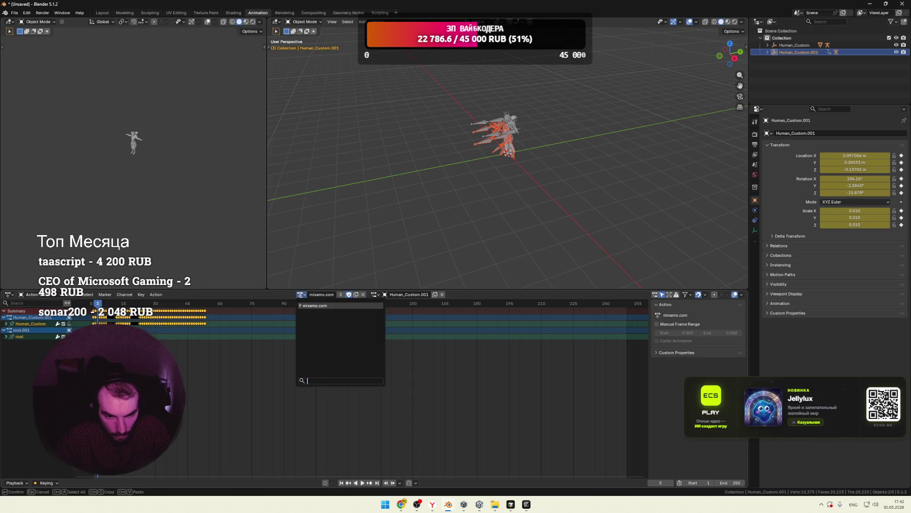
left_click(375, 294)
scroll(530, 167, "up", 5)
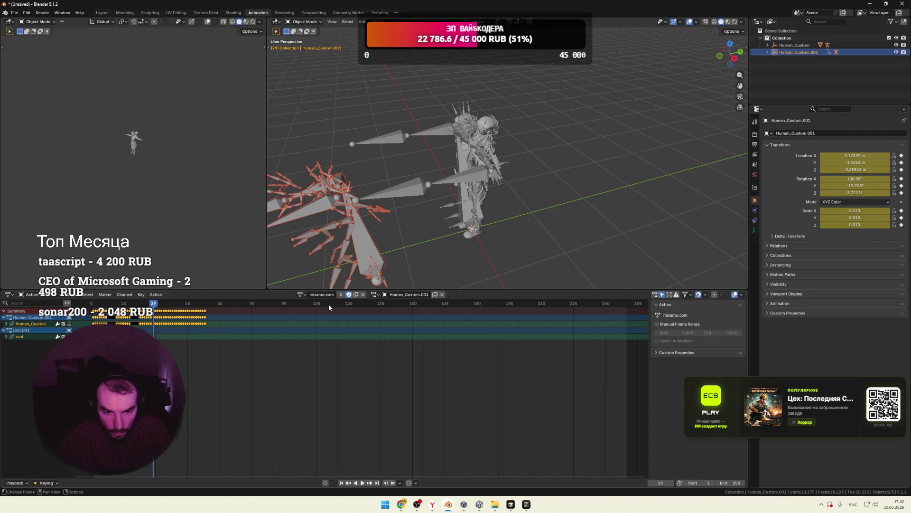
left_click(375, 294)
left_click(388, 312)
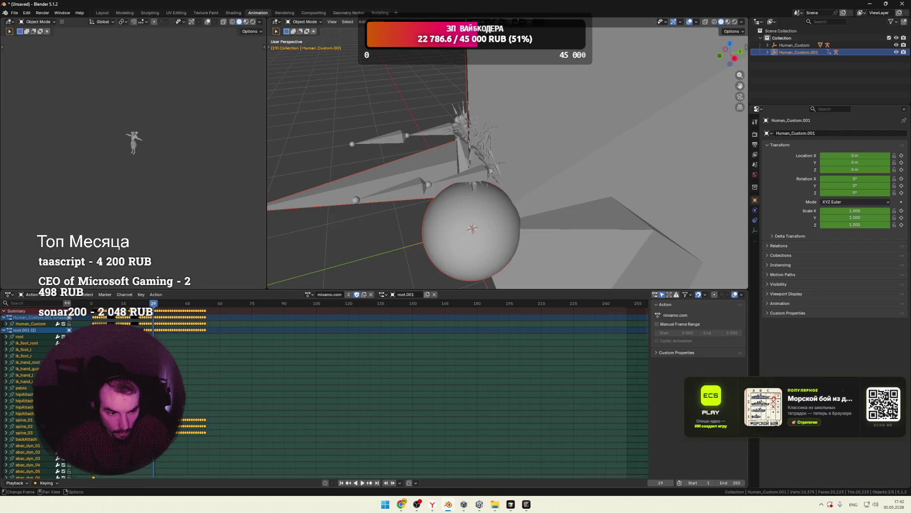
Play the animation and move it back to frame 11
scroll(436, 163, "down", 8)
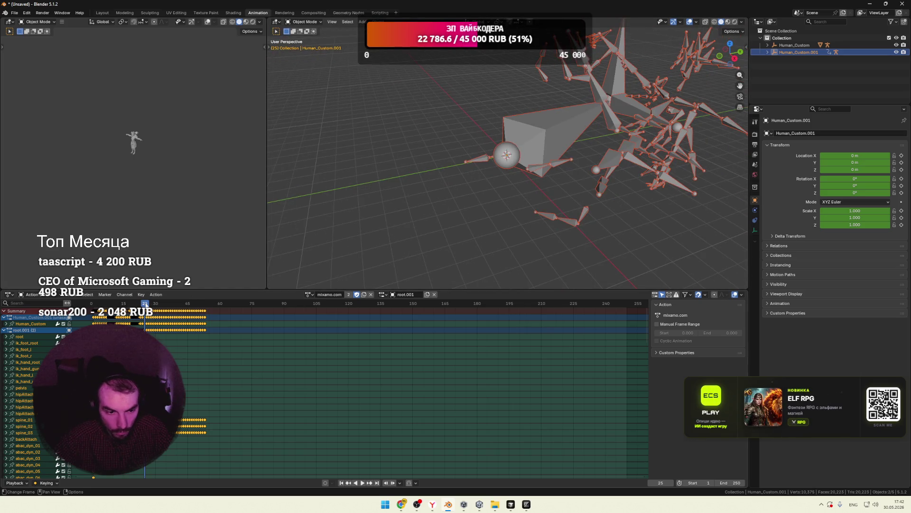
key("space")
left_click(203, 304)
left_click_drag(202, 304, 121, 303)
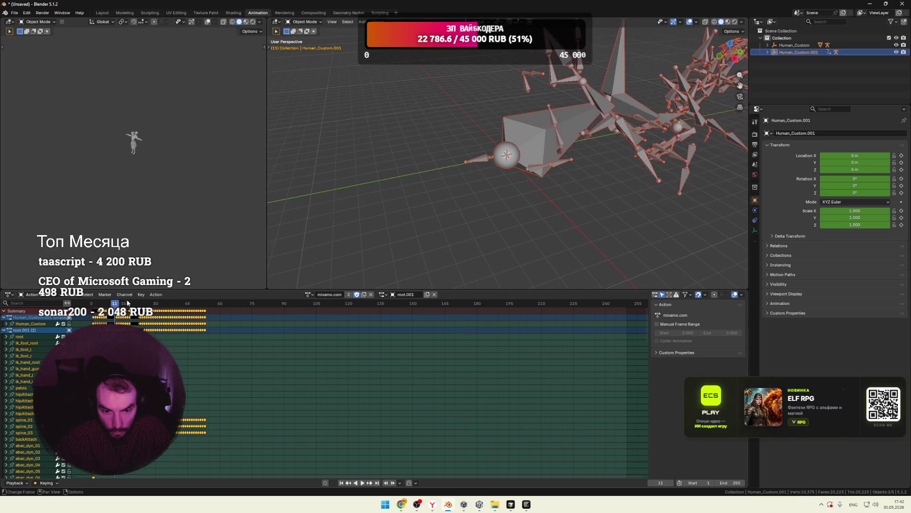
Switch the action slot to Human_Custom.001, frame the armature and step to frame 10
left_click(314, 295)
left_click(314, 295)
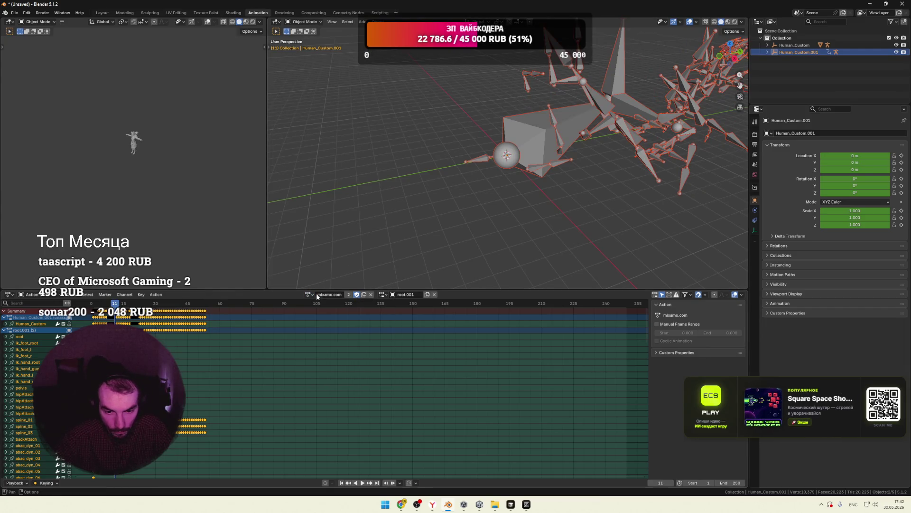
left_click(386, 295)
left_click(389, 307)
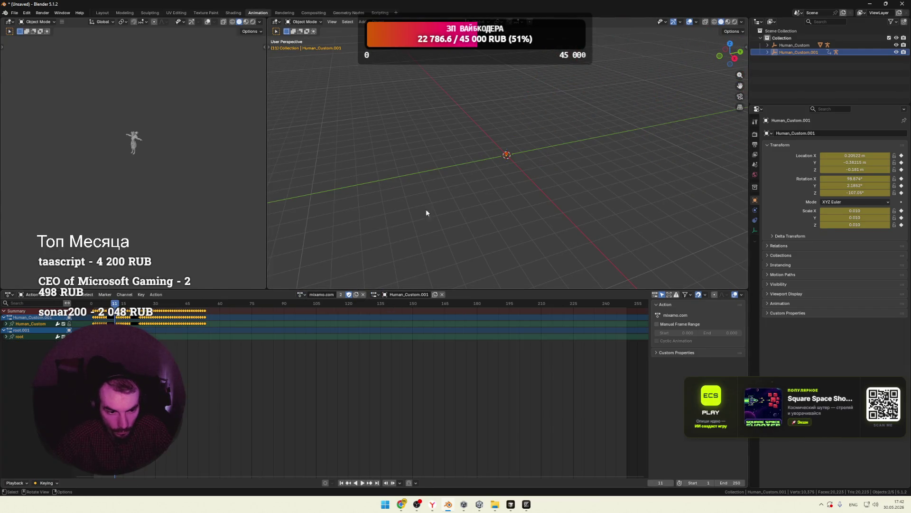
key("KP_Decimal")
middle_click_drag(531, 150, 467, 197)
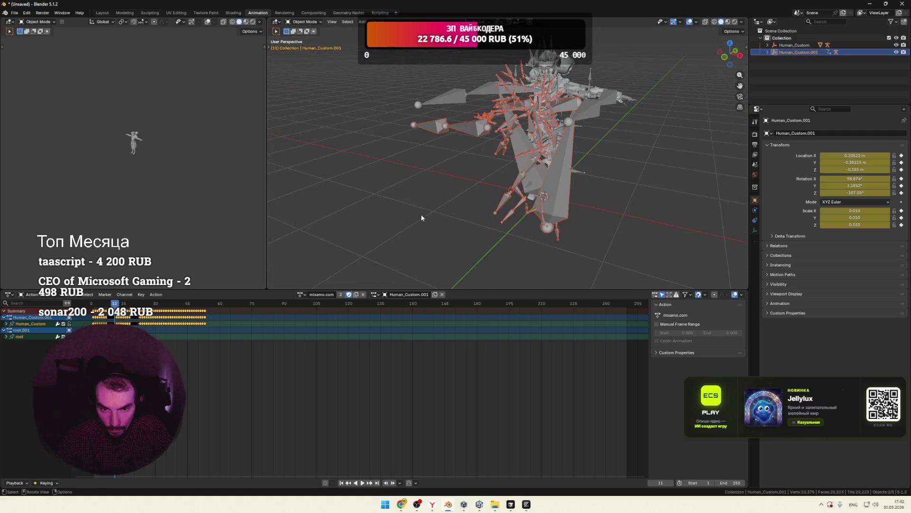
mouse_move(115, 305)
left_mouse_down()
mouse_move(166, 304)
mouse_move(112, 304)
left_mouse_up()
Expand Human_Custom.001's Animation in the Outliner and rename the mixamo.com action to 123
left_click(767, 53)
left_click(794, 59)
left_click(775, 59)
double_click(802, 67)
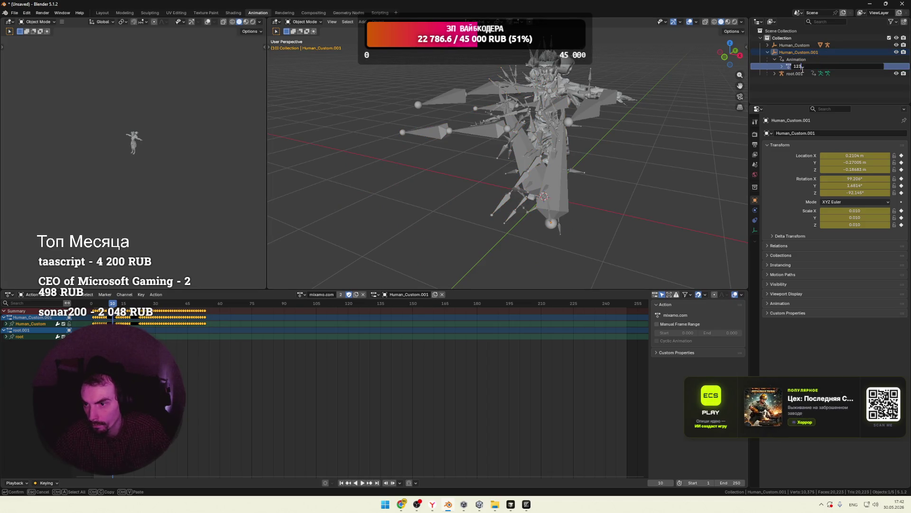
key("Return")
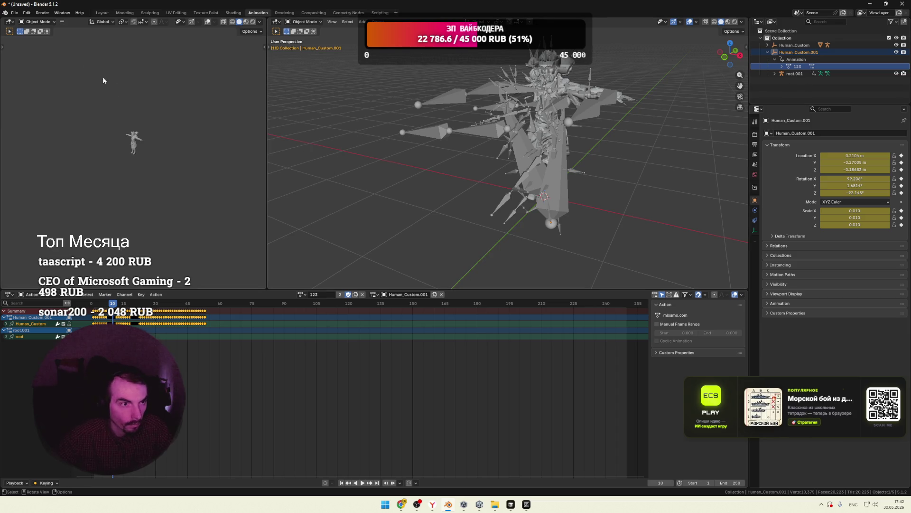
Delete Human_Custom.001 with its whole hierarchy from the Outliner
right_click(794, 52)
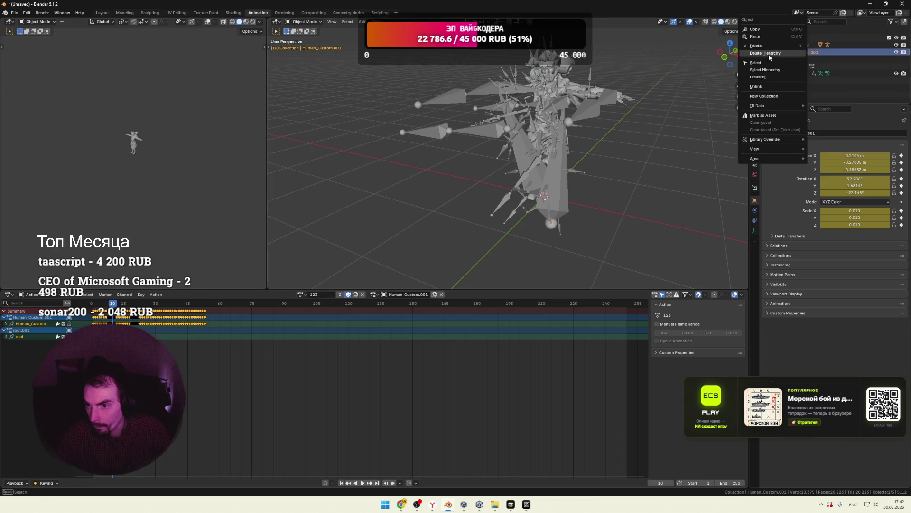
left_click(768, 54)
left_click(793, 48)
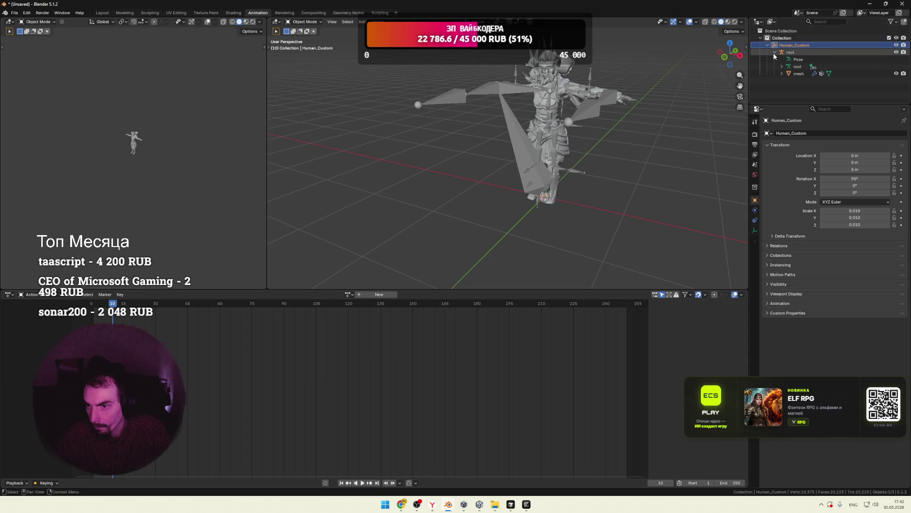
Assign action 123 to Human_Custom and set its slot to Human_Custom.001
left_click(350, 294)
left_click(382, 301)
left_click(385, 296)
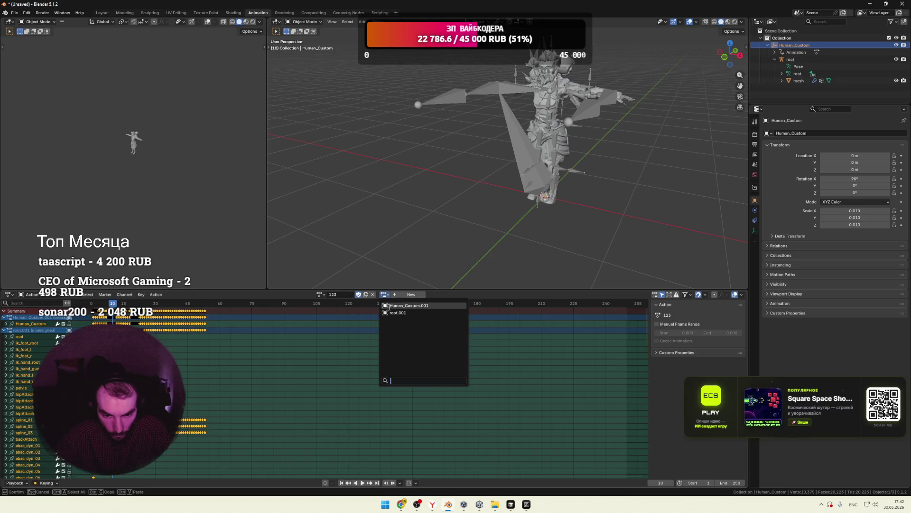
left_click(393, 314)
scroll(437, 220, "up", 2)
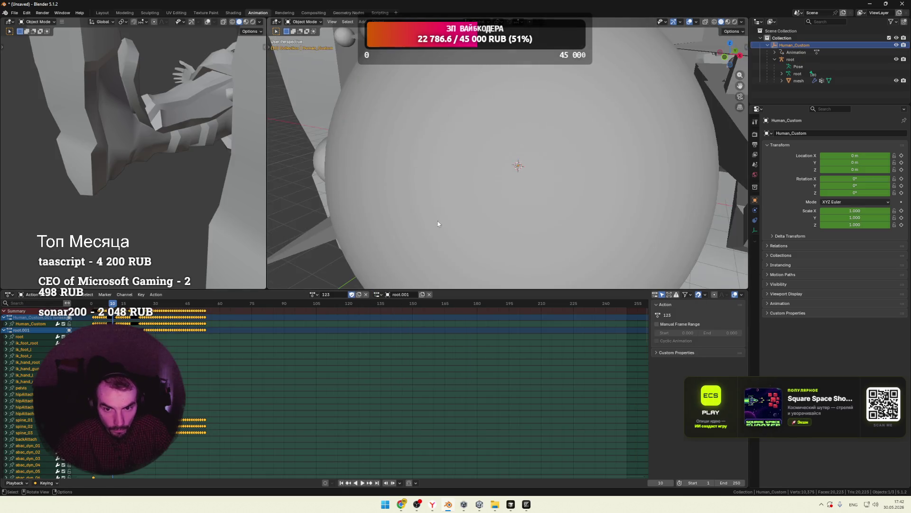
scroll(445, 221, "down", 8)
left_click(379, 294)
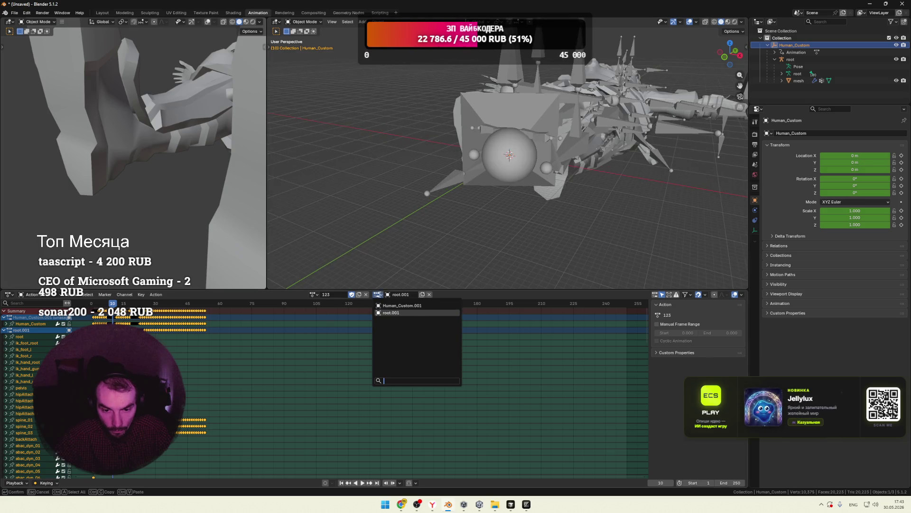
left_click(398, 308)
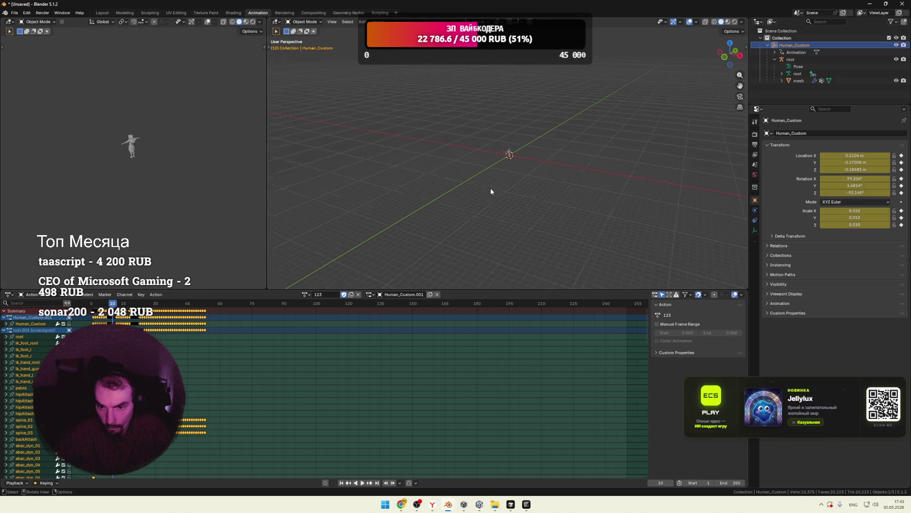
Orbit the viewports, play Human_Custom's 123 animation, and return to frame 16
scroll(492, 187, "up", 10)
scroll(496, 181, "down", 3)
scroll(496, 179, "down", 3)
middle_click_drag(494, 178, 553, 167)
scroll(553, 167, "up", 5)
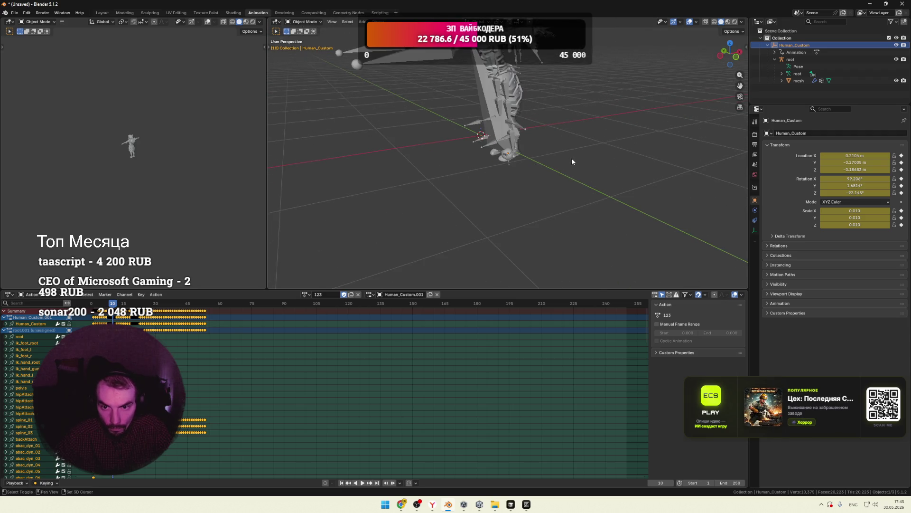
scroll(572, 159, "down", 2)
key("space")
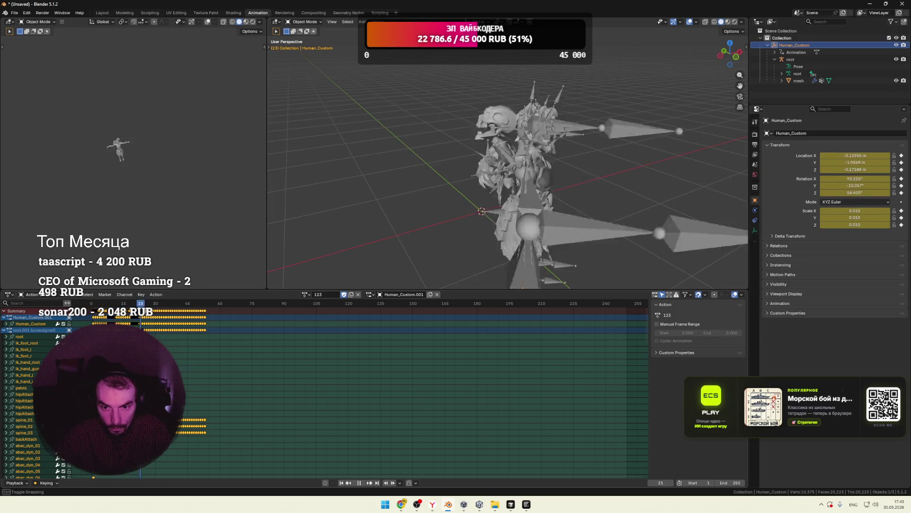
key("space")
scroll(139, 205, "up", 6)
middle_click_drag(139, 205, 194, 218)
left_click_drag(153, 307, 126, 308)
Switch the 123 action to the root.001 slot, play it back, then minimize Blender
left_click(369, 294)
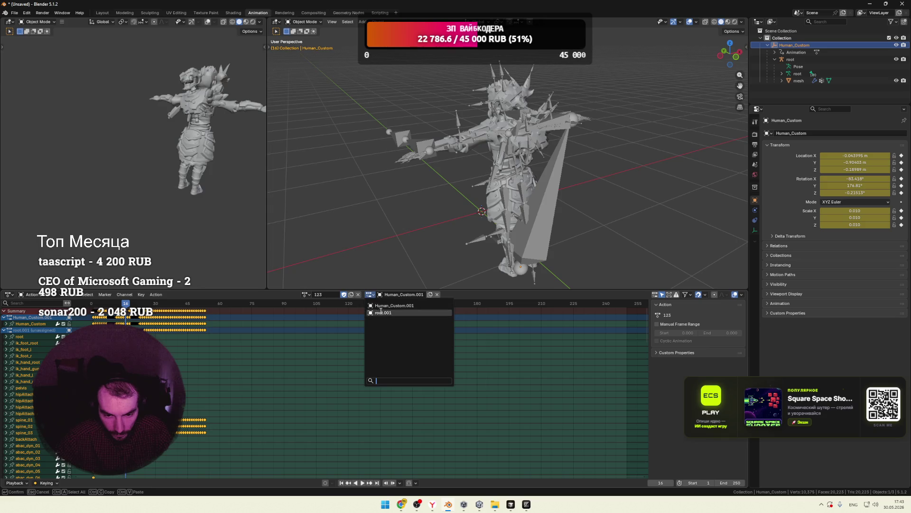
left_click(383, 312)
scroll(200, 182, "down", 5)
key("shift+ctrl+space")
key("space")
scroll(485, 183, "down", 5)
mouse_move(486, 183)
middle_mouse_down()
mouse_move(528, 205)
mouse_move(532, 169)
mouse_move(549, 252)
middle_mouse_up()
scroll(543, 232, "down", 3)
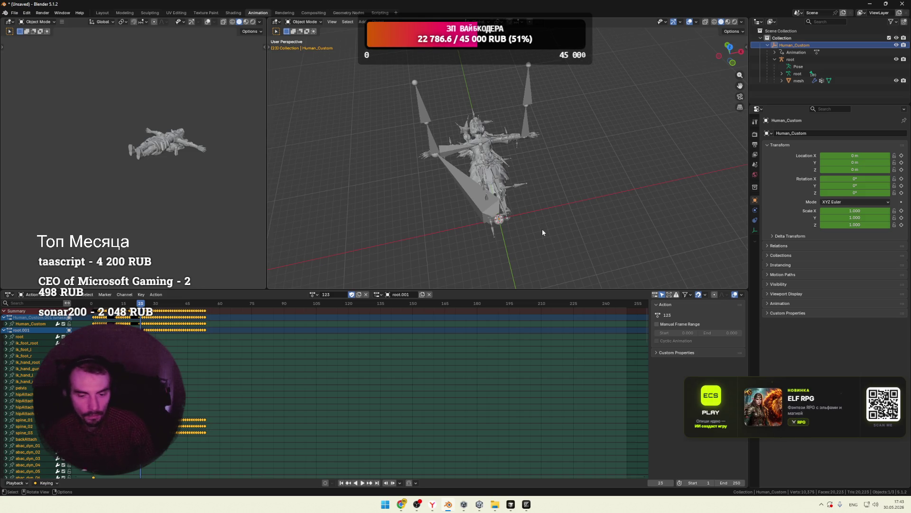
left_click(448, 507)
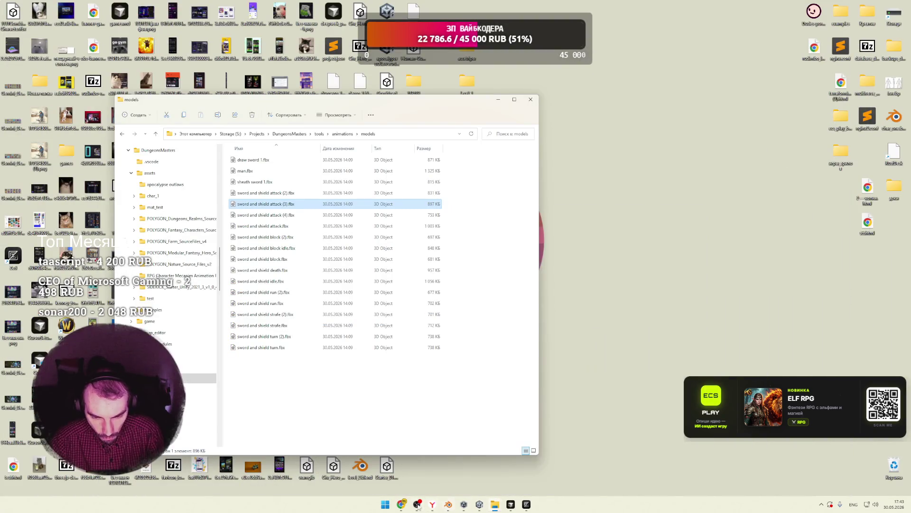
Bring Chrome forward and look through the Mixamo, Blender Extensions and GitHub tabs
mouse_move(423, 507)
left_click(405, 456)
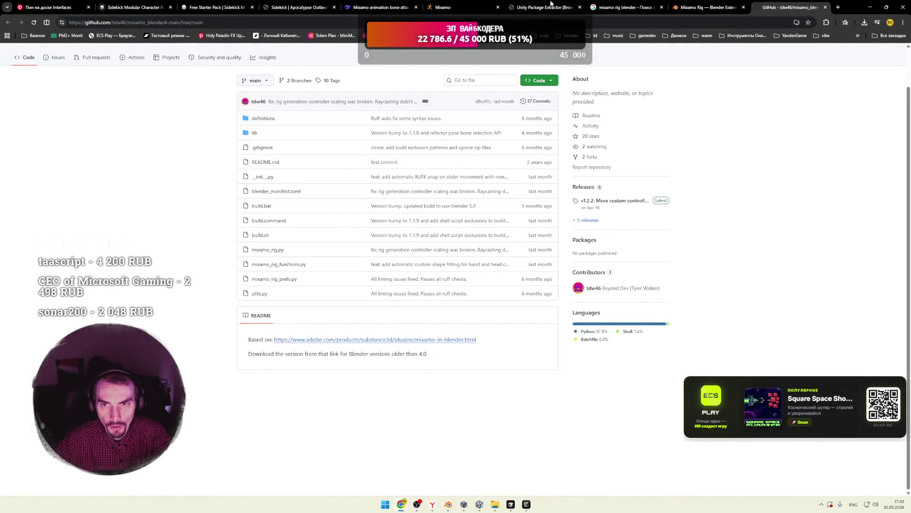
left_click(551, 5)
left_click(470, 6)
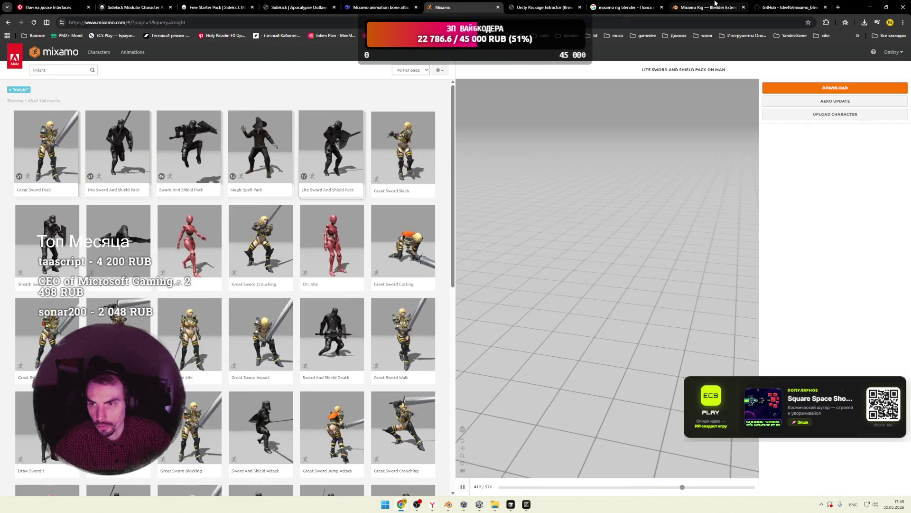
left_click(716, 5)
left_click(790, 7)
From the mixamo rig blender results, open 'Mixamo Addon for Blender 5 now available!' in a new tab
left_click(622, 5)
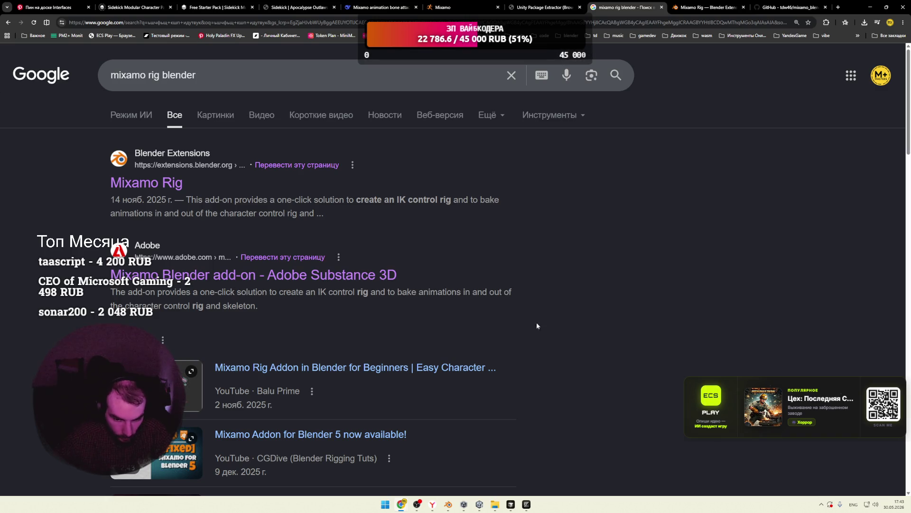
middle_click(355, 437)
left_click(654, 7)
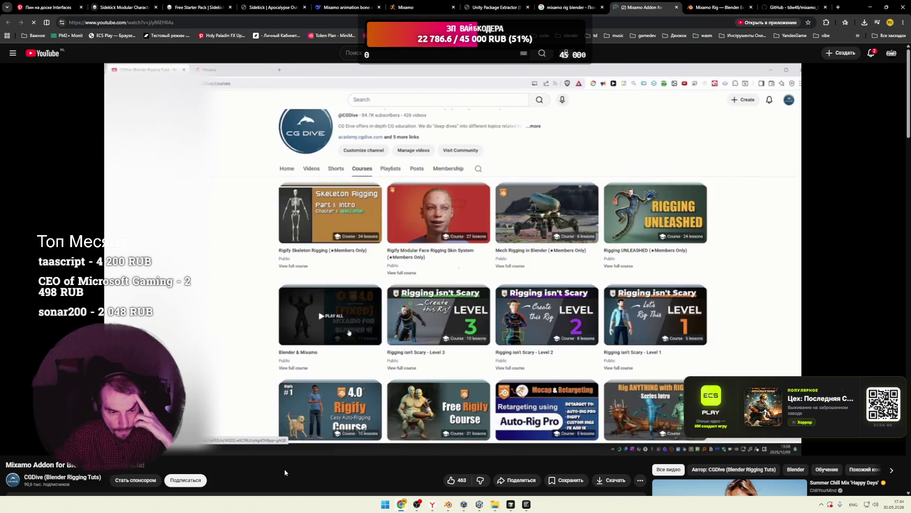
Expand the video description and open its Mixamo Rig Blender Extensions link in a new tab
scroll(286, 409, "down", 4)
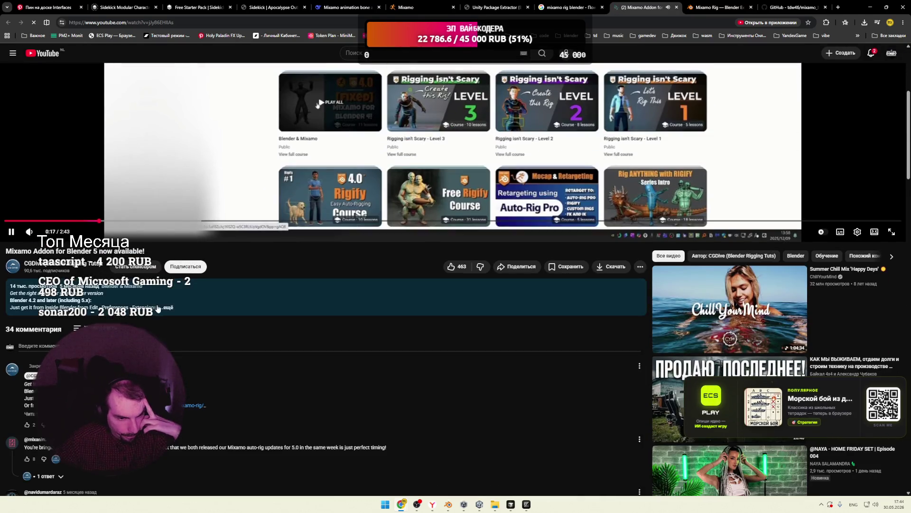
left_click(166, 308)
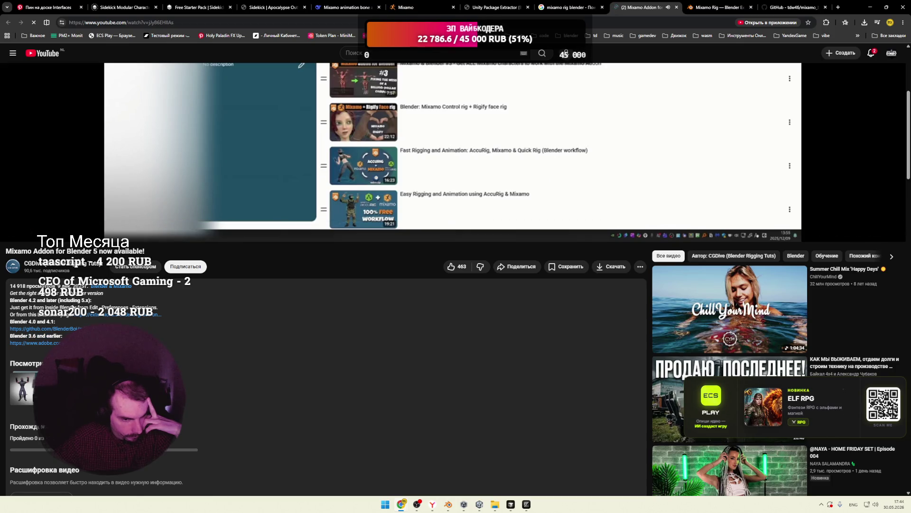
middle_click(95, 314)
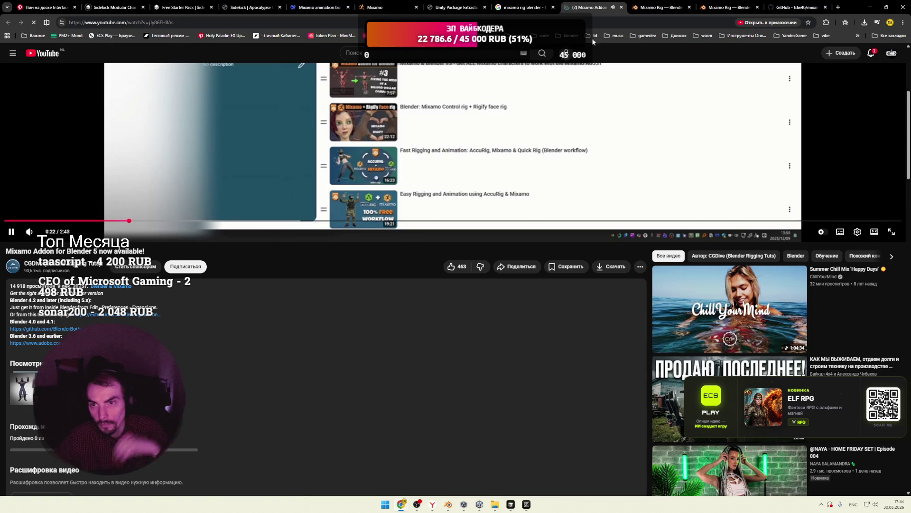
key("ctrl+Tab")
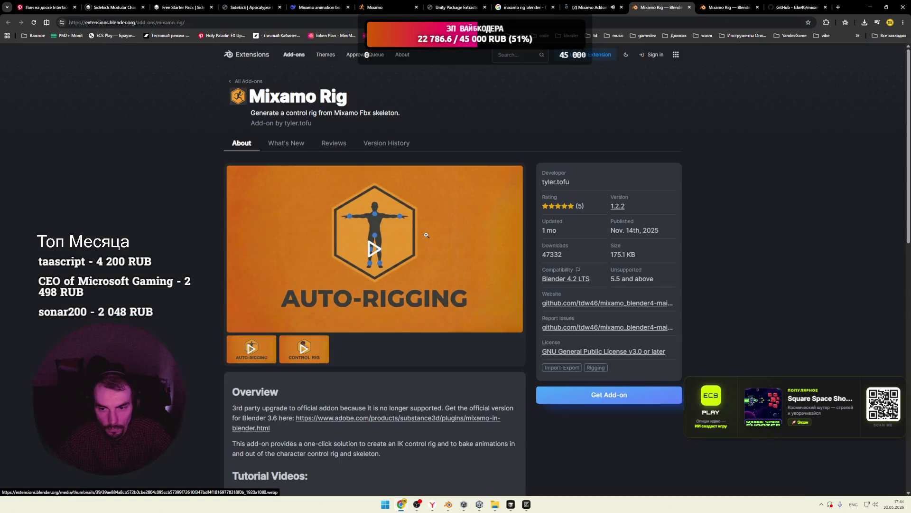
Read the Mixamo Rig add-on's install-from-disk instructions
scroll(462, 260, "down", 2)
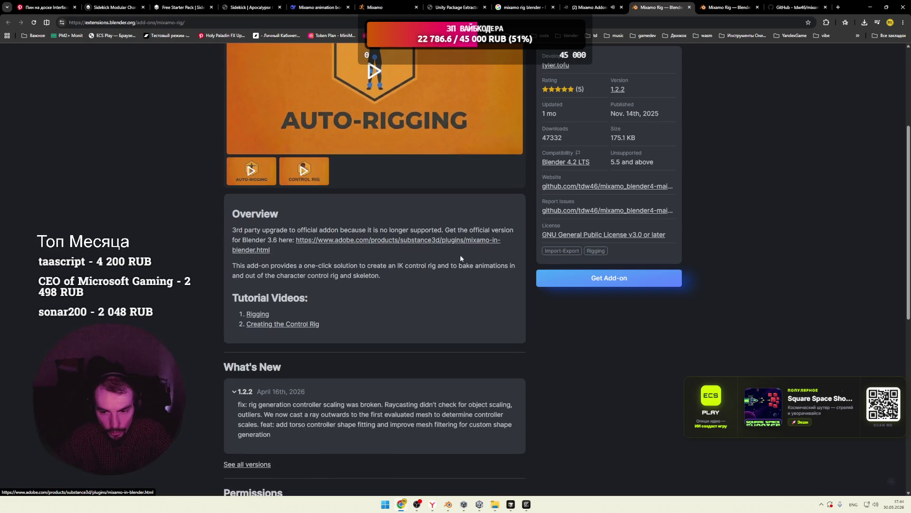
left_click(579, 279)
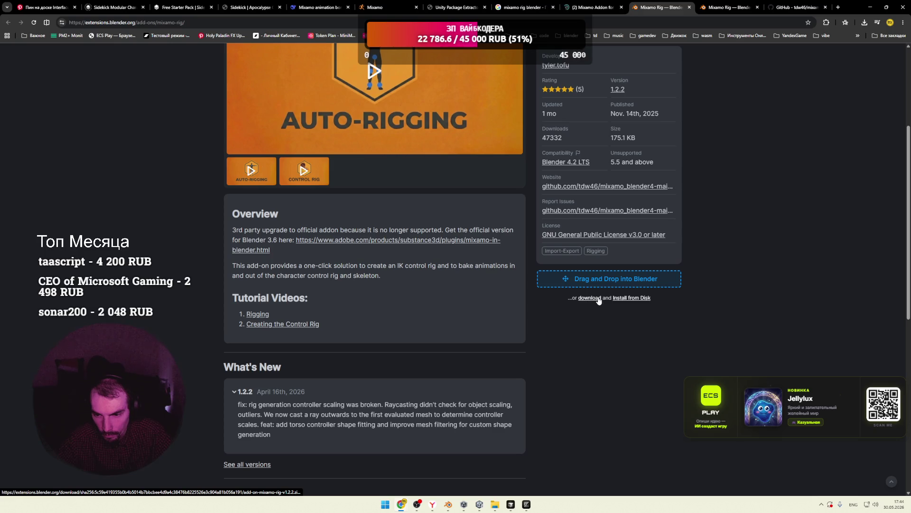
left_click(618, 297)
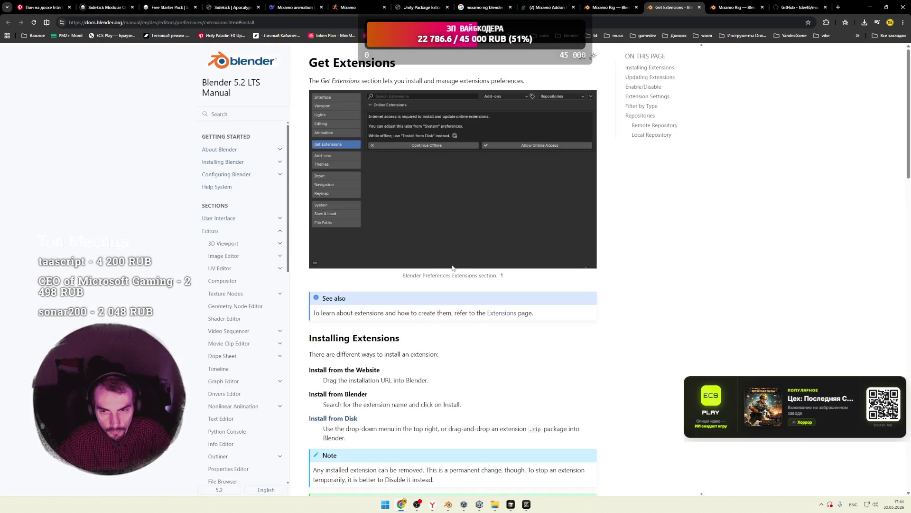
scroll(633, 235, "down", 15)
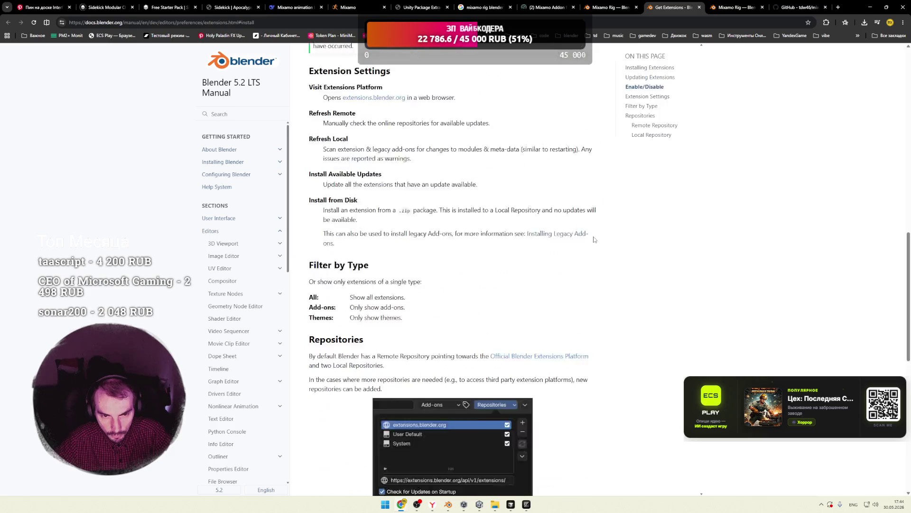
scroll(593, 239, "down", 8)
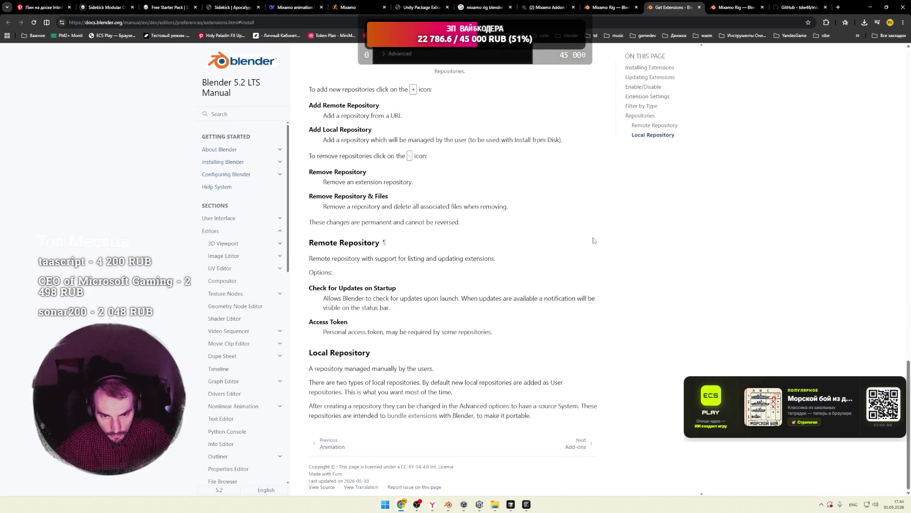
scroll(571, 287, "up", 20)
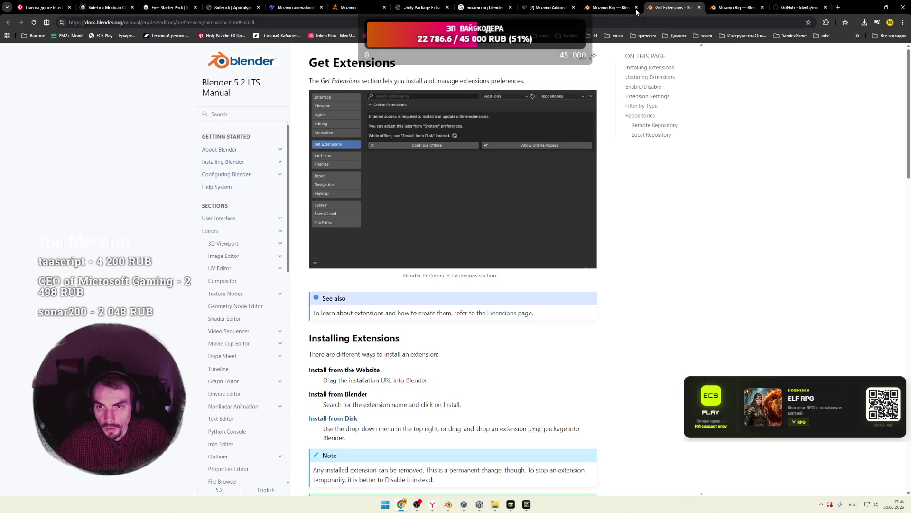
Download add-on-mixamo-rig-v1.2.2.zip to the Desktop, show it in Explorer, and return to Blender
key("ctrl+shift+Tab")
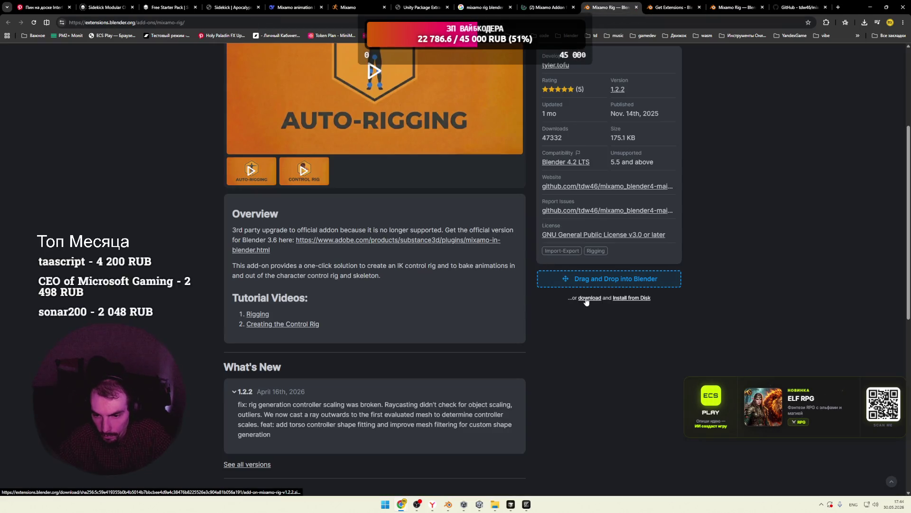
left_click(587, 299)
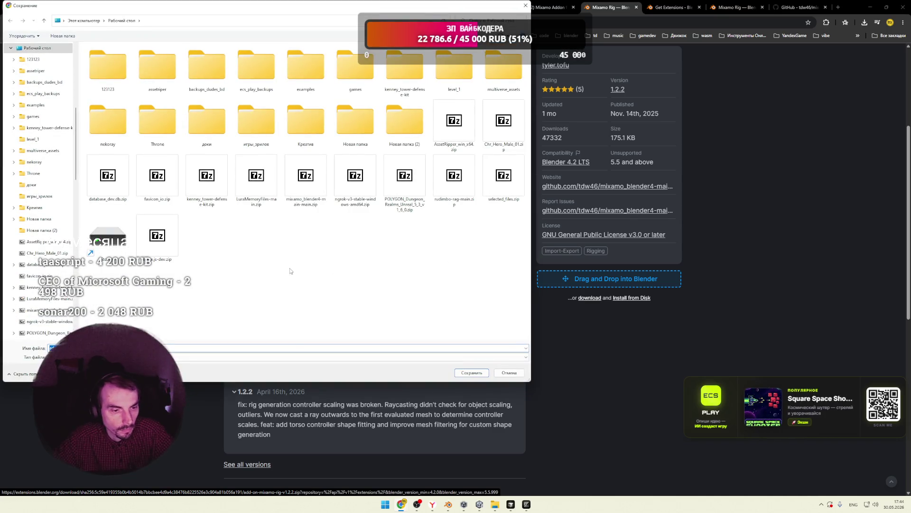
left_click(470, 373)
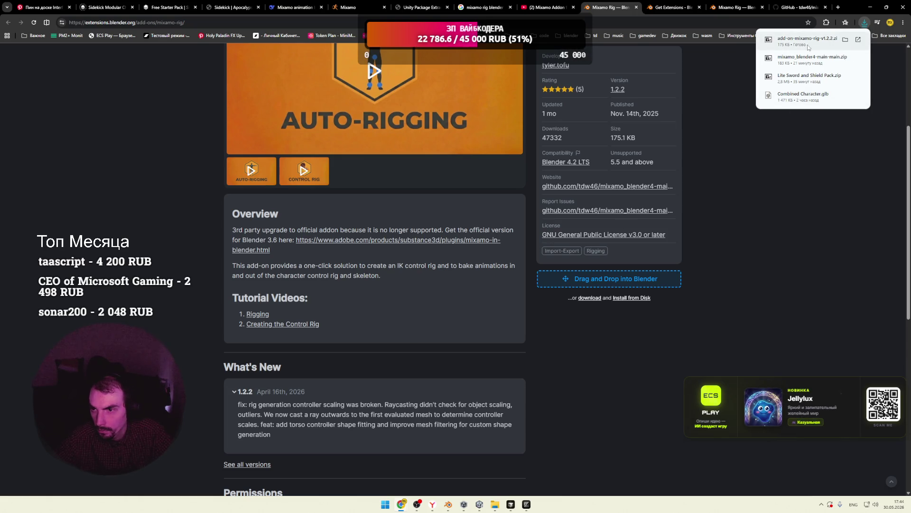
left_click(846, 41)
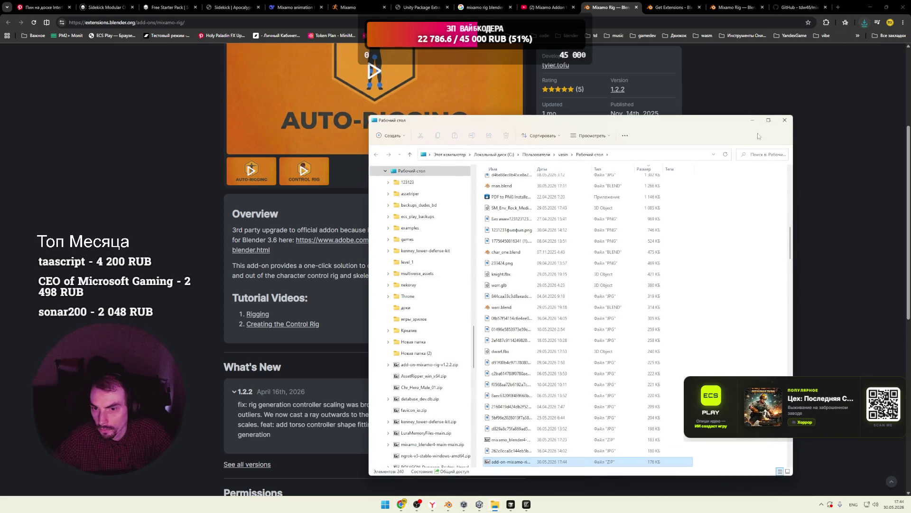
left_click(870, 7)
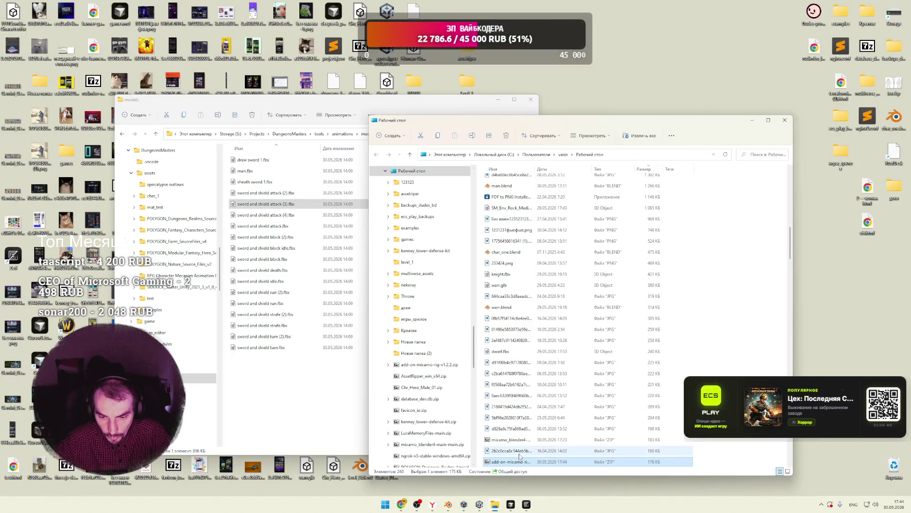
left_click(510, 463)
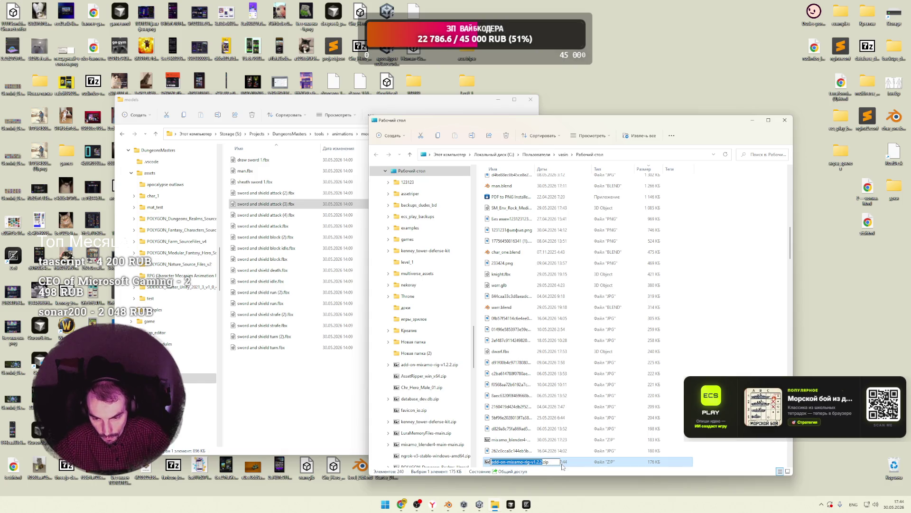
left_click(448, 504)
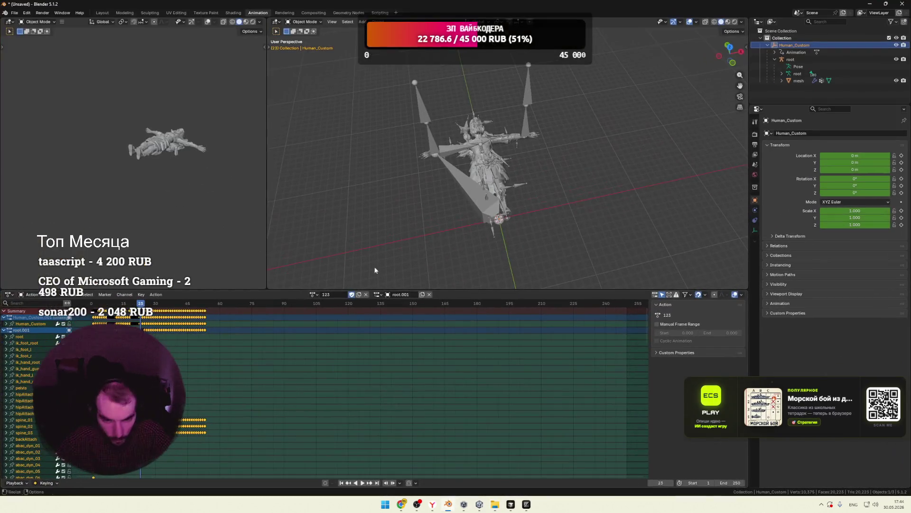
Install add-on-mixamo-rig-v1.2.2.zip from the Desktop via Preferences > Add-ons > Install from Disk
left_click(14, 13)
mouse_move(27, 12)
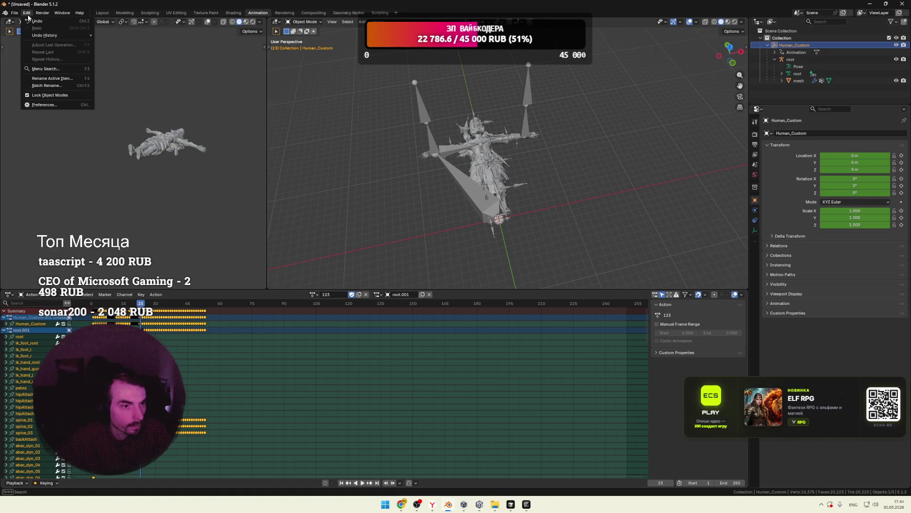
left_click(43, 105)
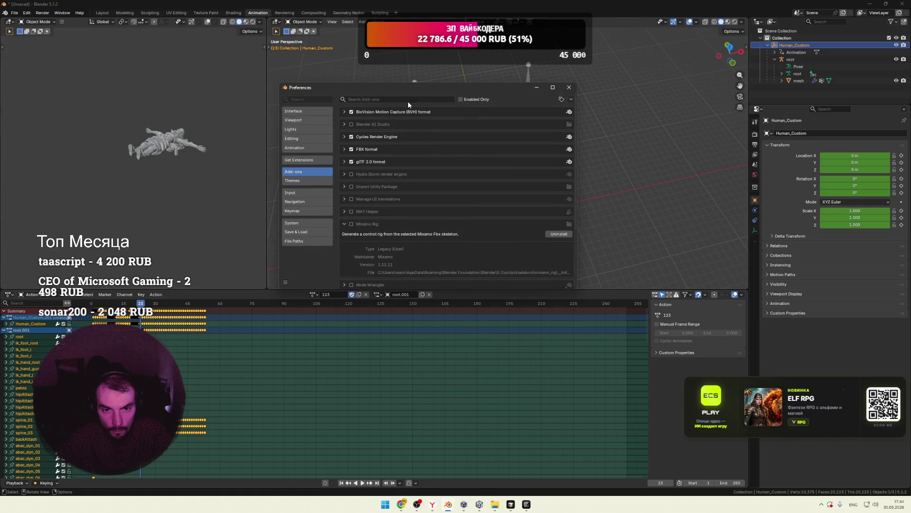
left_click(571, 100)
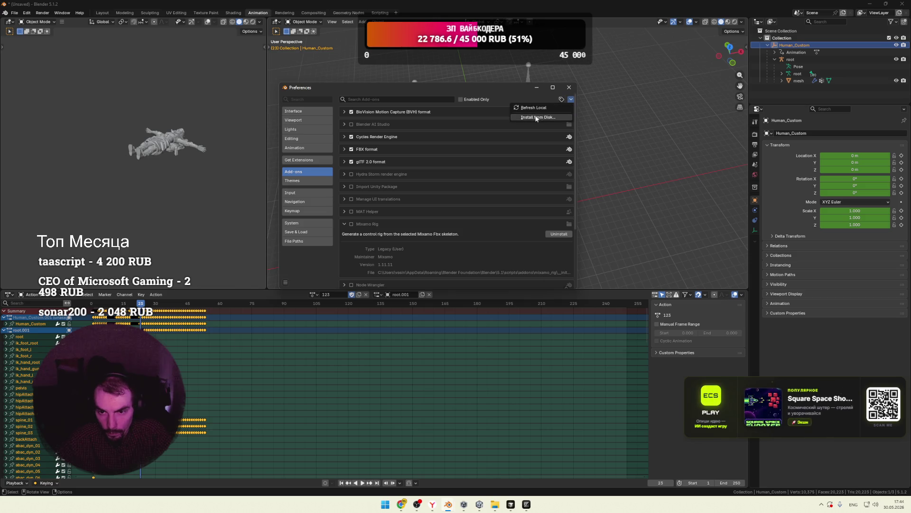
left_click(538, 116)
left_click(245, 130)
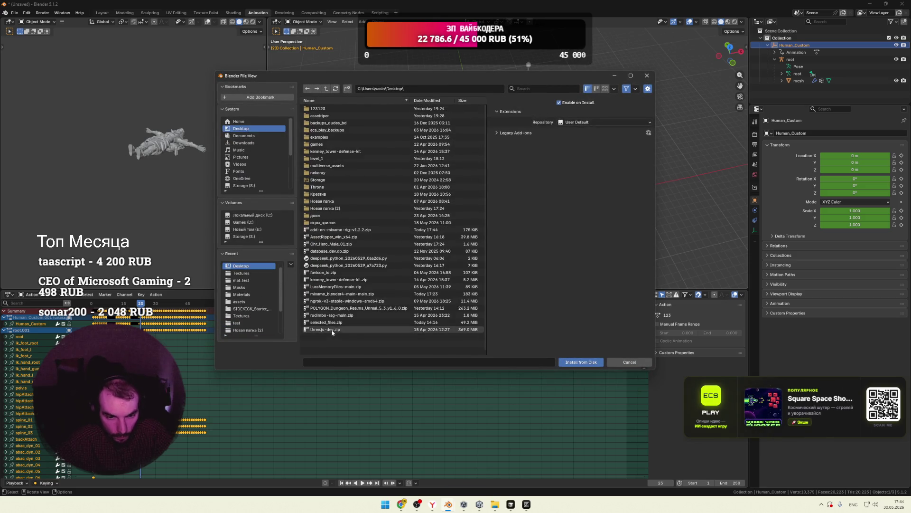
left_click(340, 229)
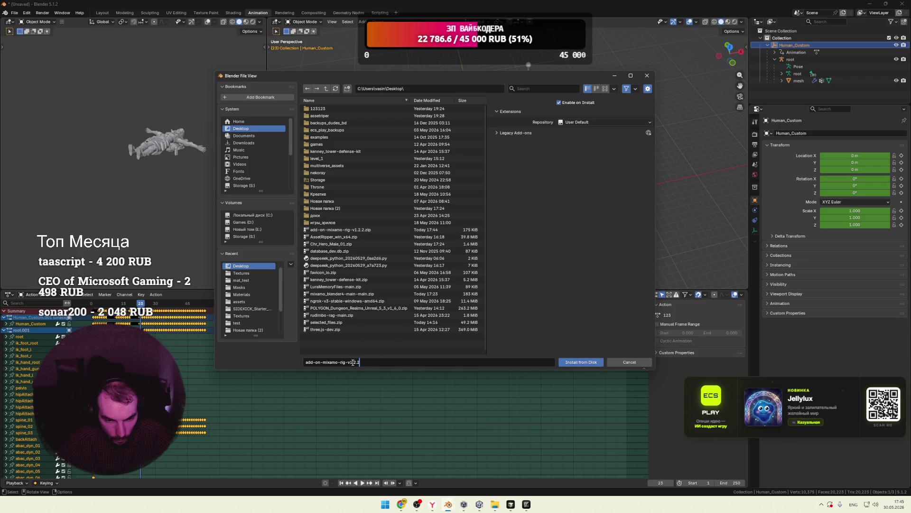
left_click(351, 230)
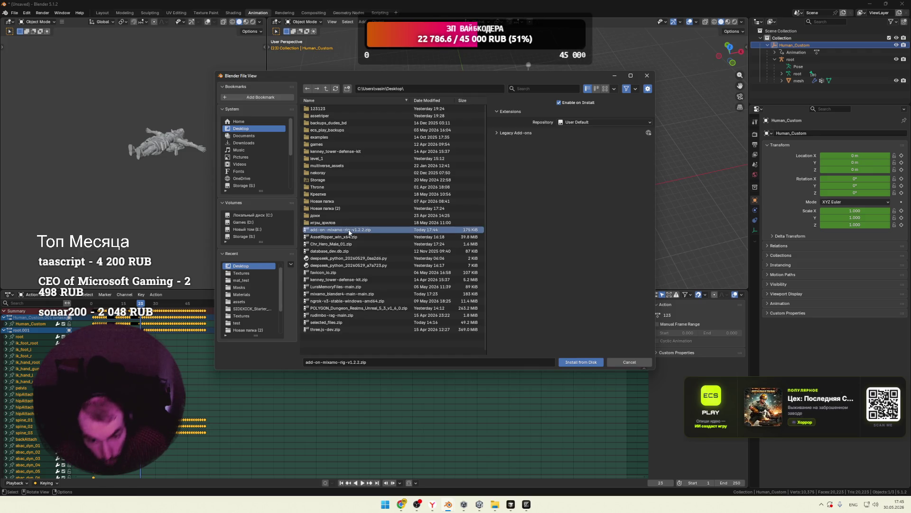
left_click(575, 363)
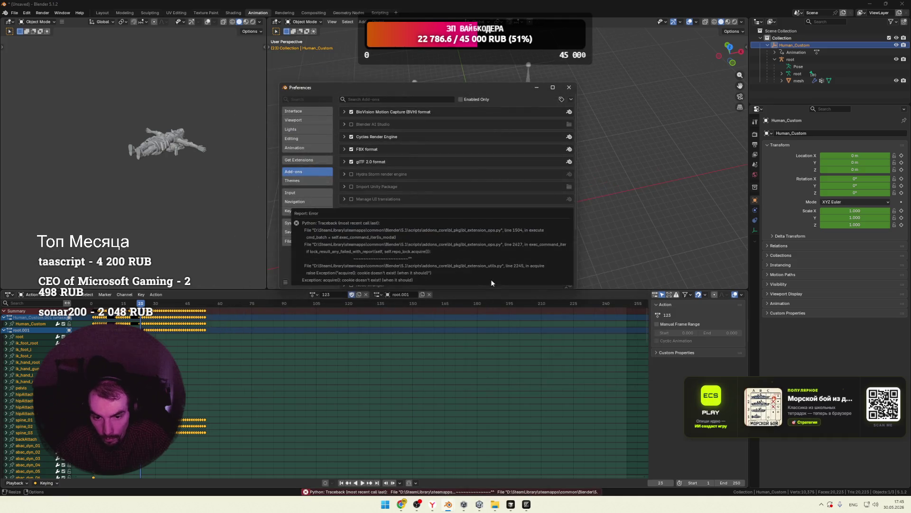
left_click_drag(419, 87, 424, 52)
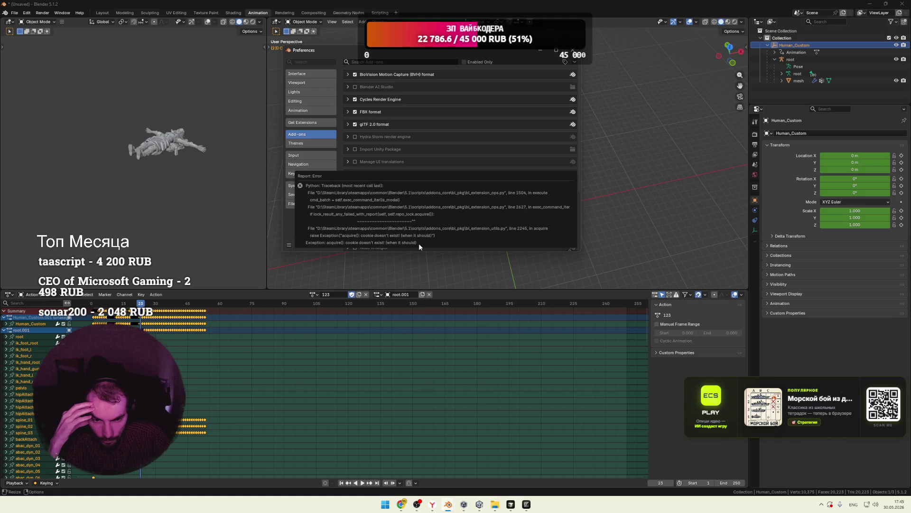
key("alt+Tab")
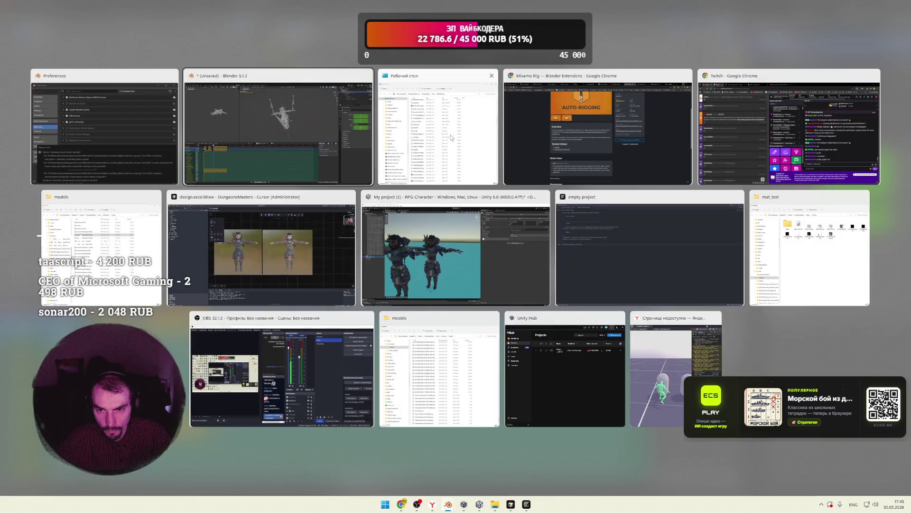
Review the Mixamo Rig extension page in Chrome, then the Mixamo Addon YouTube video
left_click(527, 169)
scroll(306, 254, "down", 8)
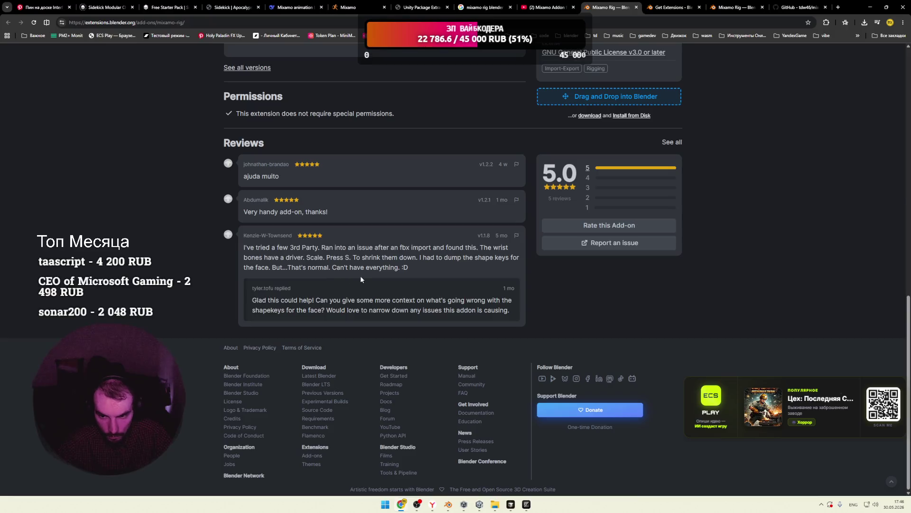
scroll(360, 275, "up", 5)
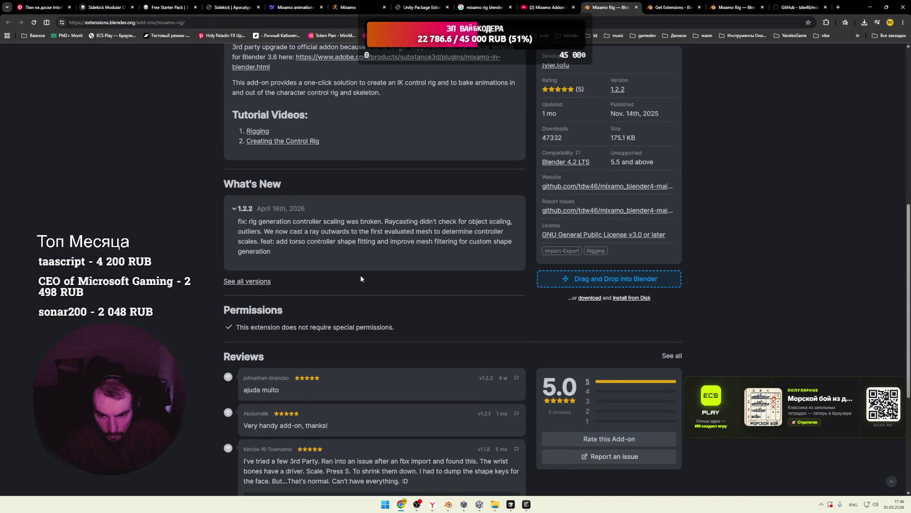
key("ctrl+shift+Tab")
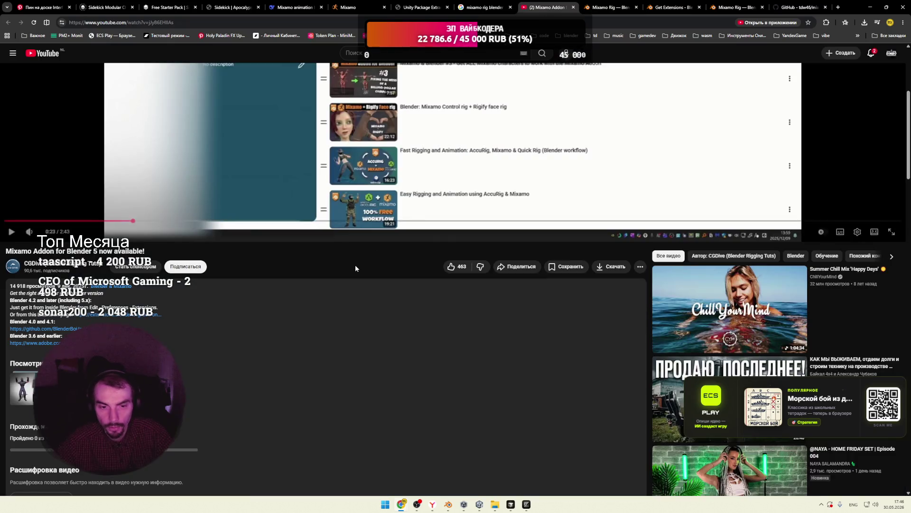
scroll(327, 265, "up", 4)
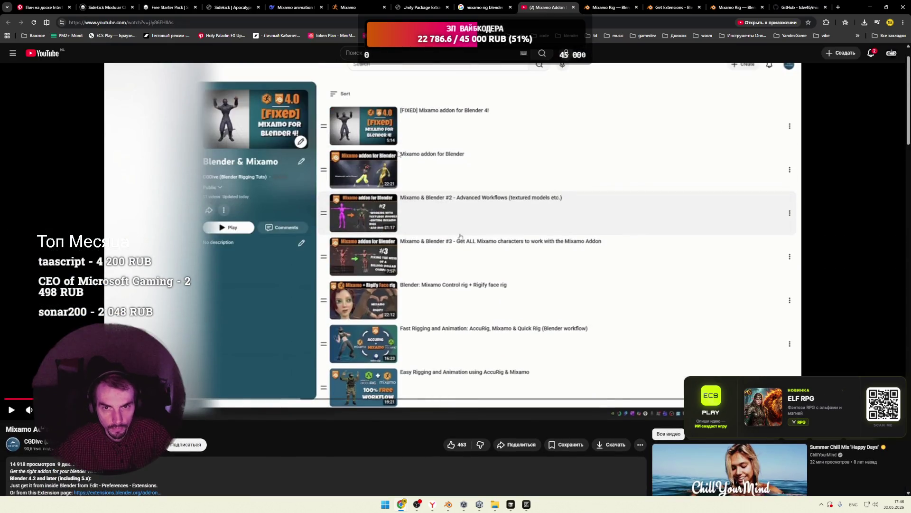
Scroll through the mixamo rig blender Google results for other Mixamo add-on sources
left_click(489, 11)
scroll(337, 232, "down", 9)
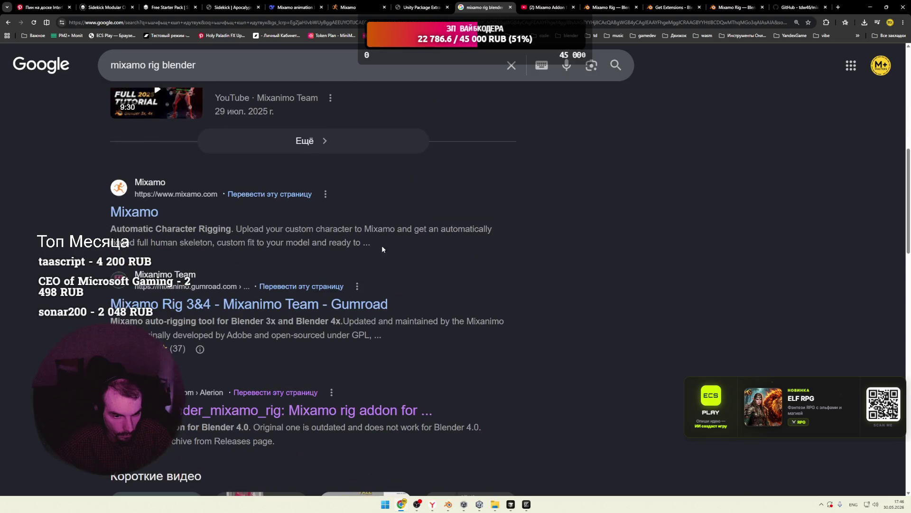
left_click_drag(226, 230, 181, 230)
scroll(238, 256, "down", 2)
left_click(238, 251)
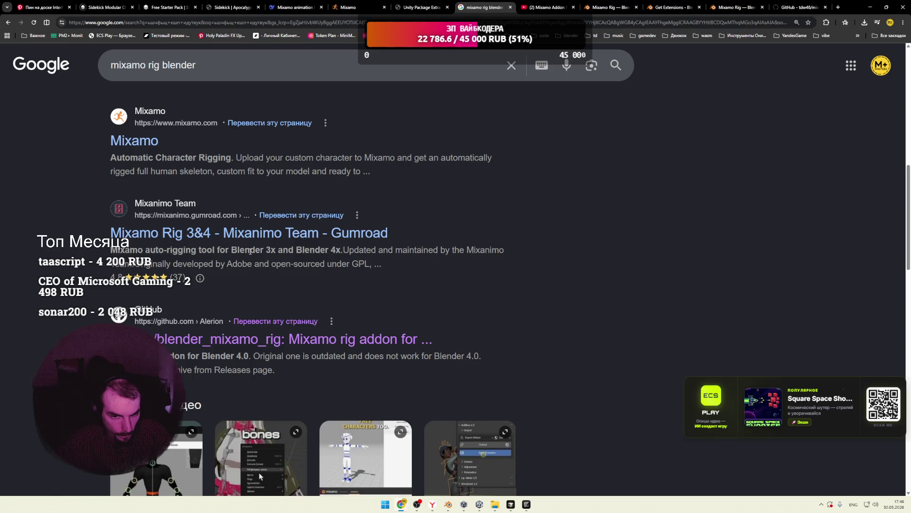
scroll(242, 251, "down", 3)
scroll(250, 254, "down", 7)
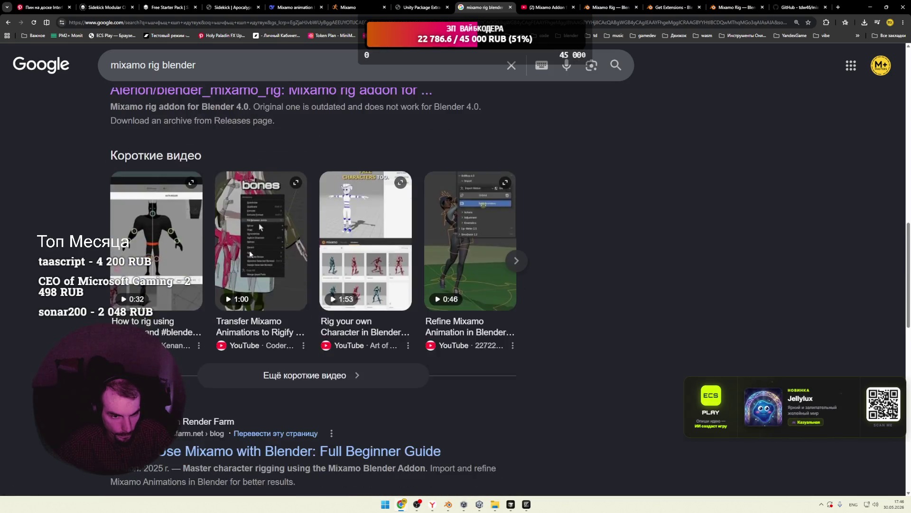
scroll(250, 251, "down", 2)
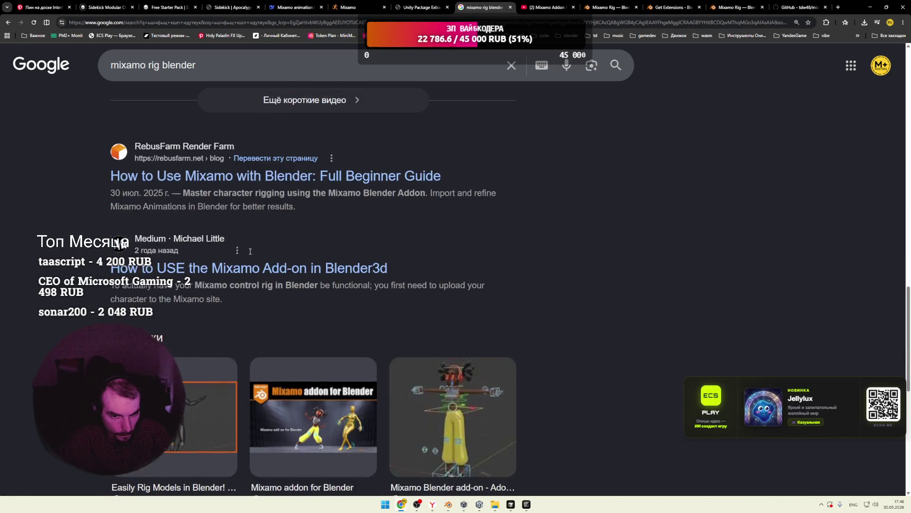
left_click(218, 66)
Search 'mixamo rig blender 5' and open the Blender 5.0 Mixamo Auto Rig 5 tutorial
type("5")
key("Return")
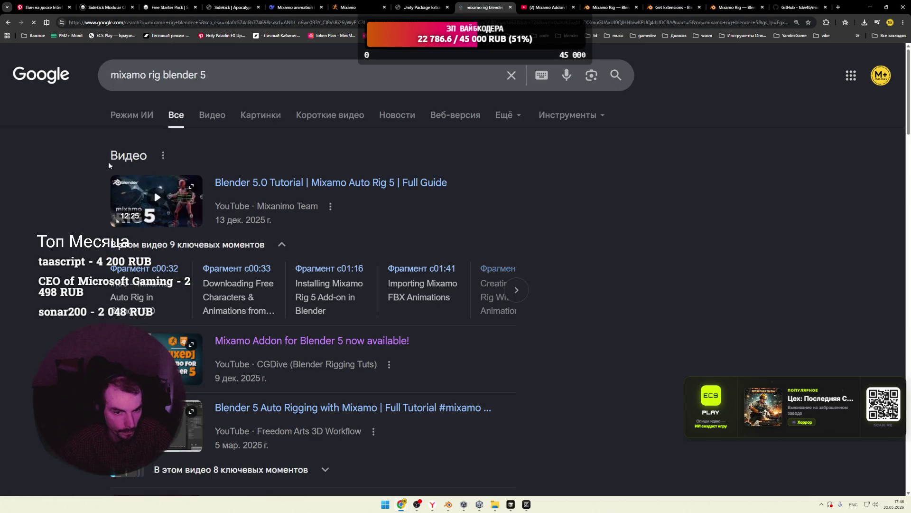
scroll(77, 163, "down", 1)
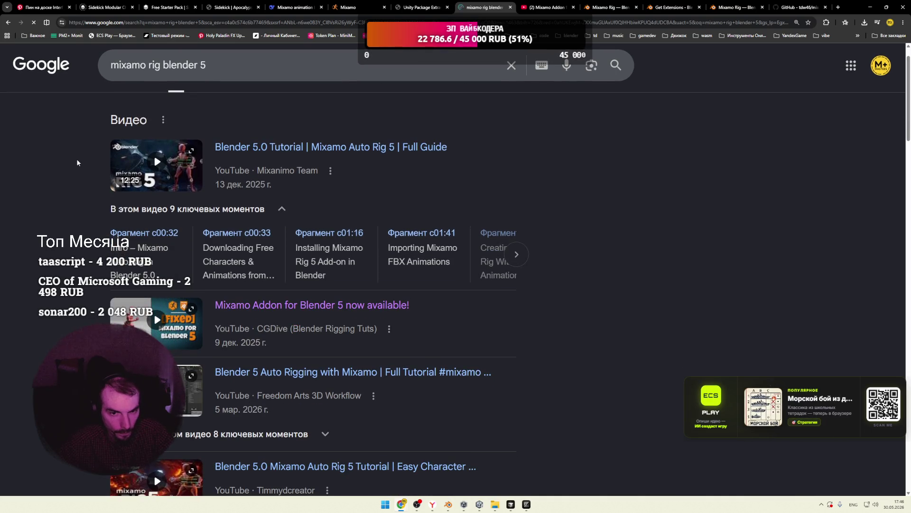
middle_click(261, 150)
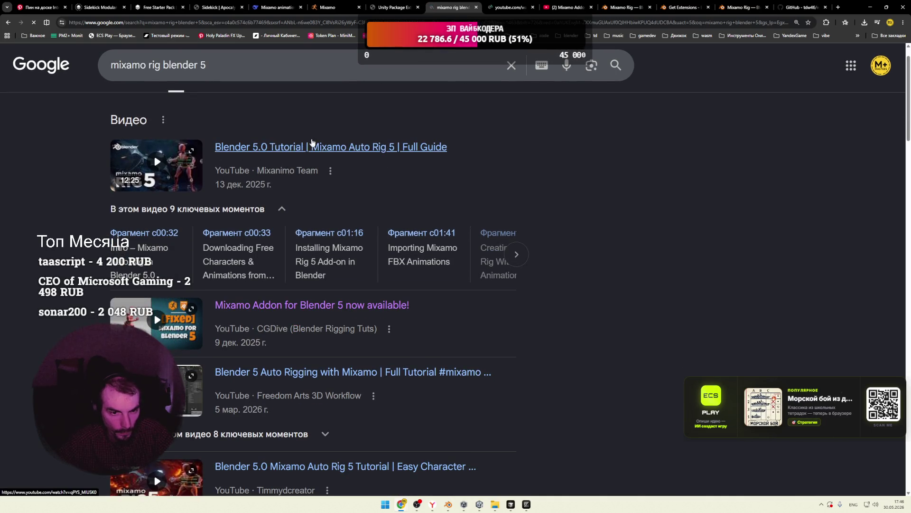
left_click(514, 6)
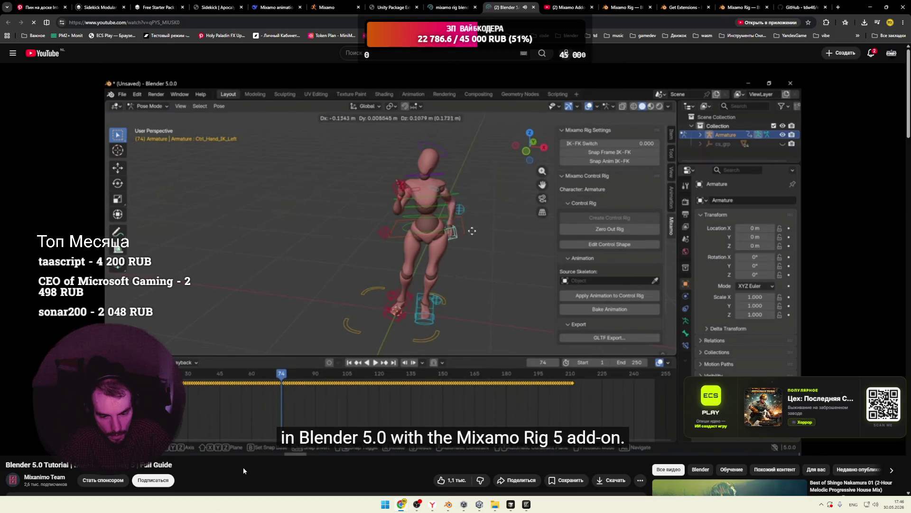
Expand the tutorial's description and open its mixanimo.gumroad.com store link
scroll(304, 372, "down", 5)
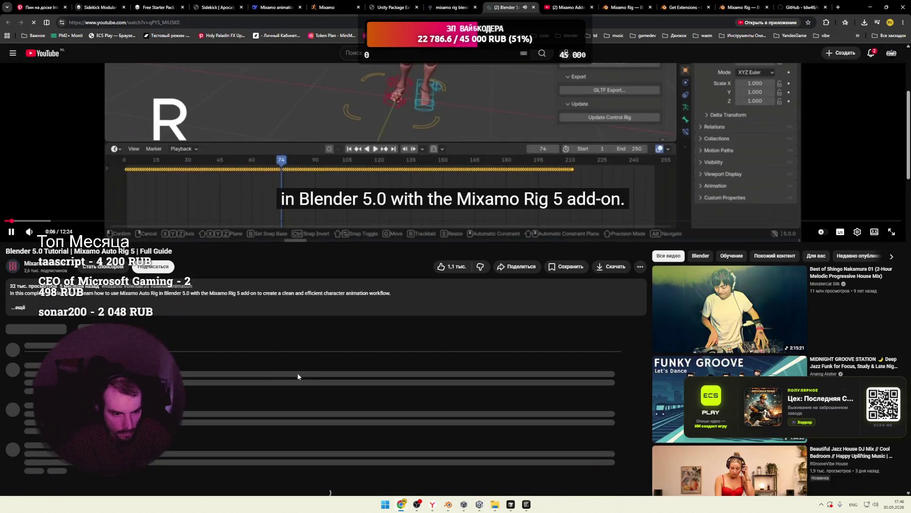
left_click(18, 307)
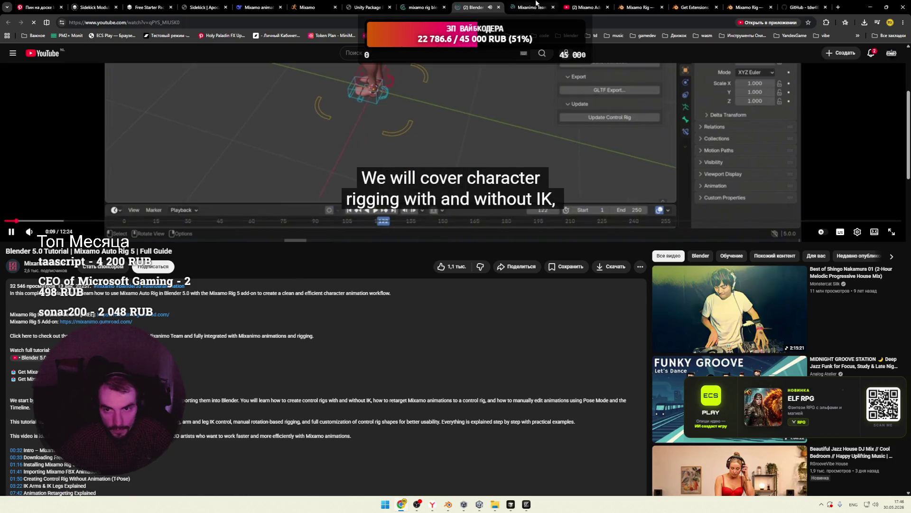
left_click(74, 325)
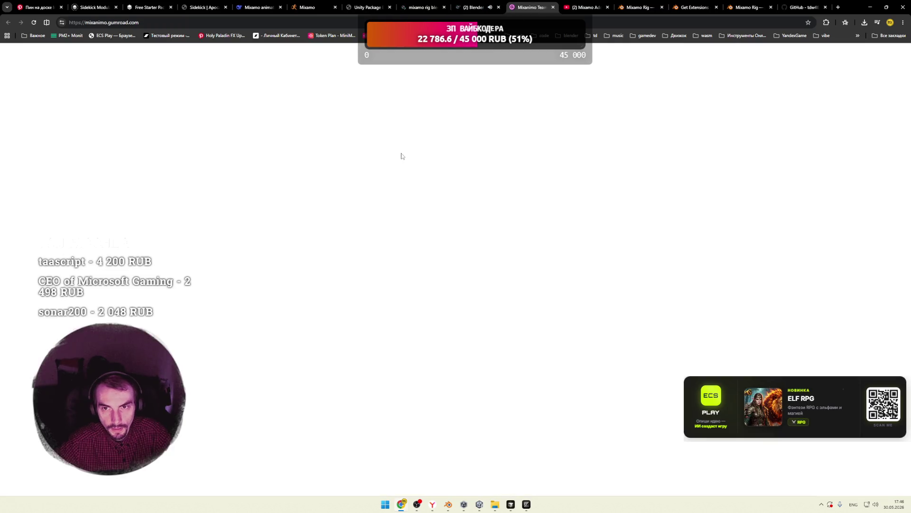
left_click(477, 9)
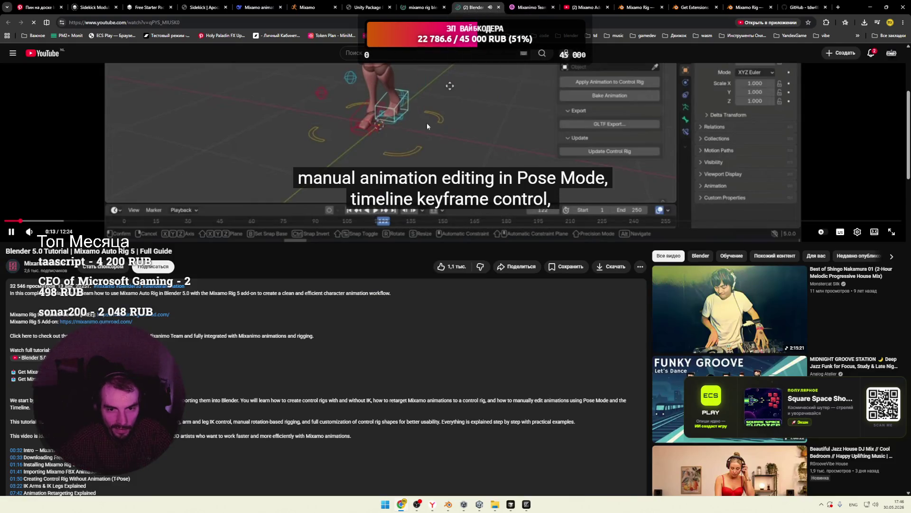
key("ctrl+Tab")
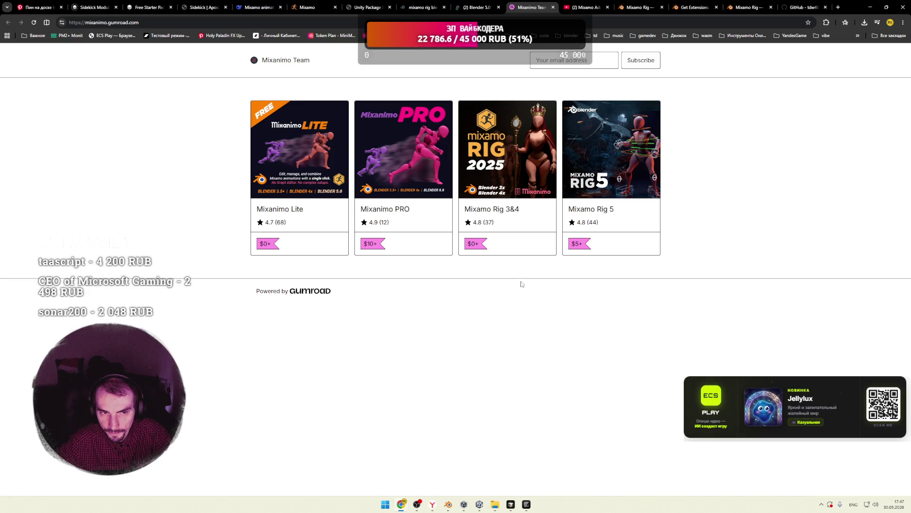
View the Mixanimo Lite product page and its video, then close that tab
left_click(290, 250)
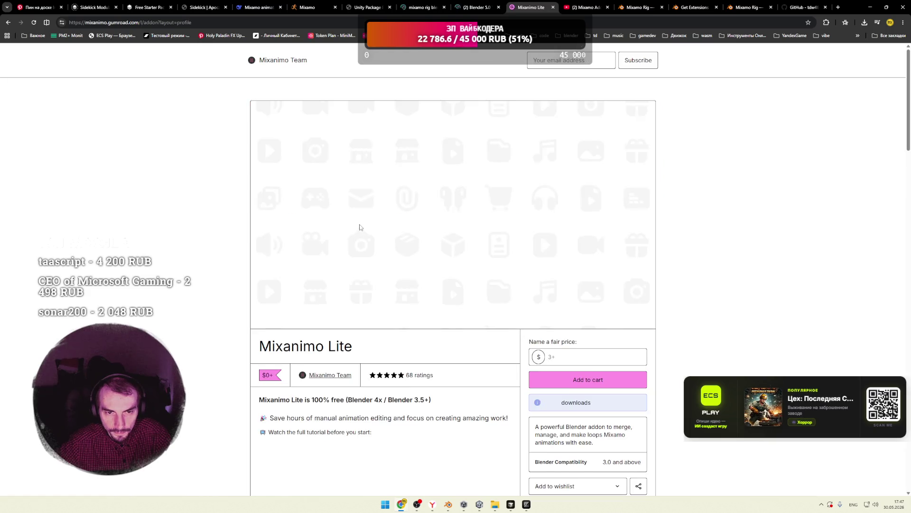
scroll(227, 260, "down", 5)
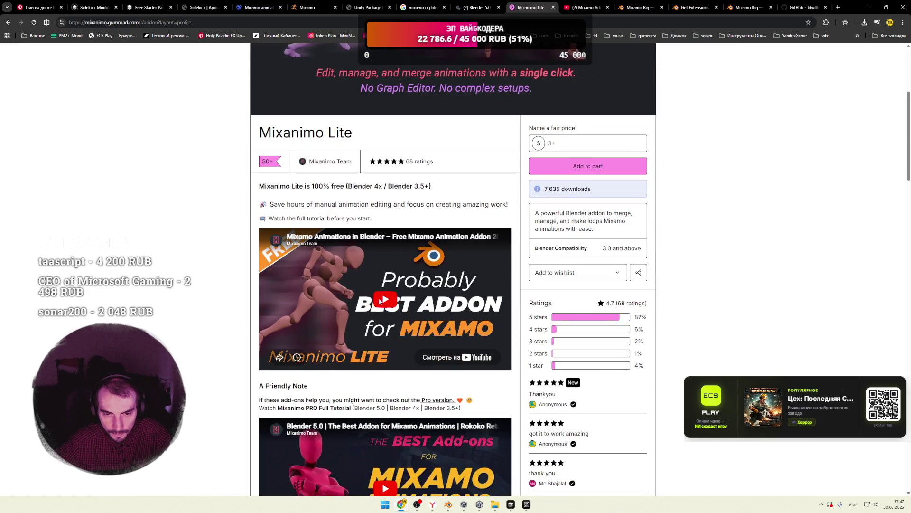
left_click(380, 300)
scroll(234, 289, "down", 2)
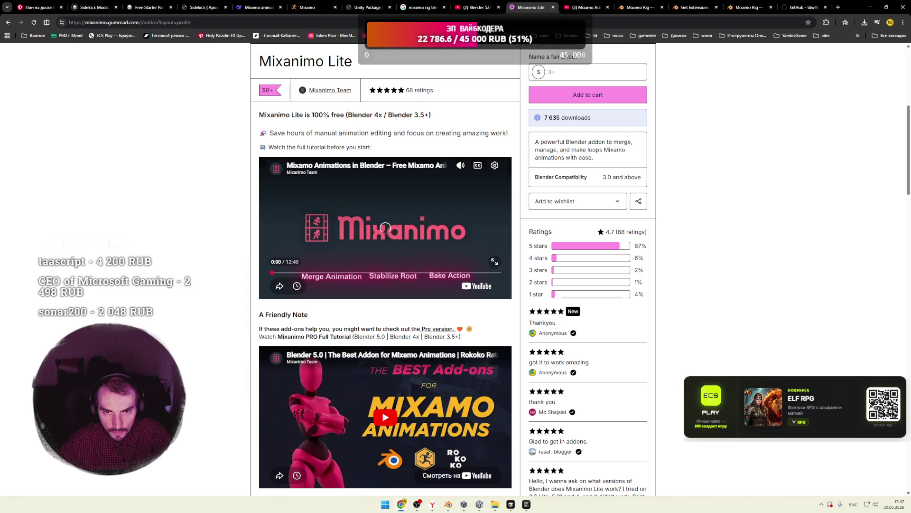
left_click(475, 7)
left_click(522, 7)
left_click(474, 8)
middle_click(524, 10)
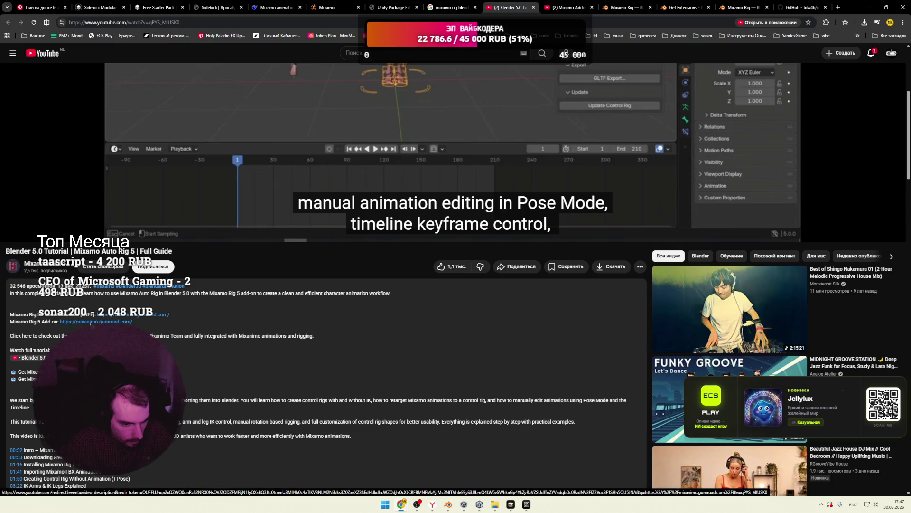
From the mixamo rig blender 5 results, open the r/blender thread 'Mixamo add-on blender 5.0? Free?'
scroll(155, 331, "down", 3)
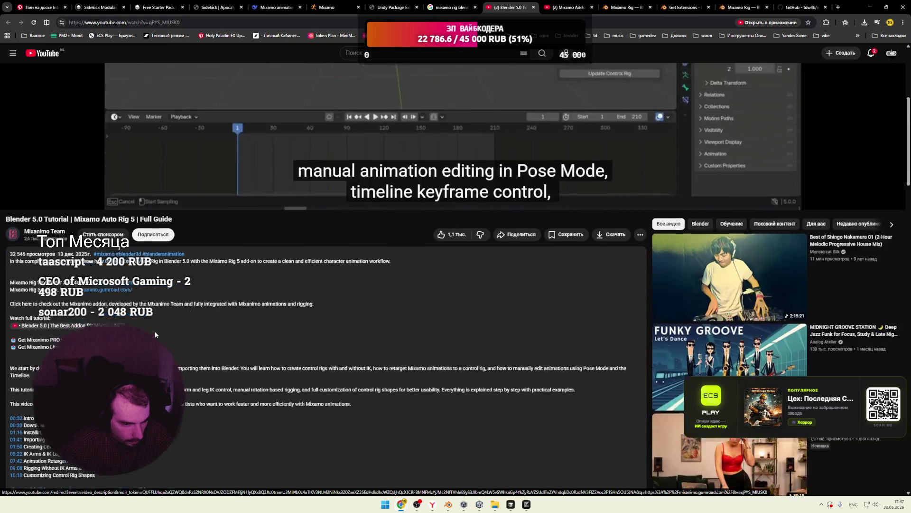
scroll(152, 331, "down", 4)
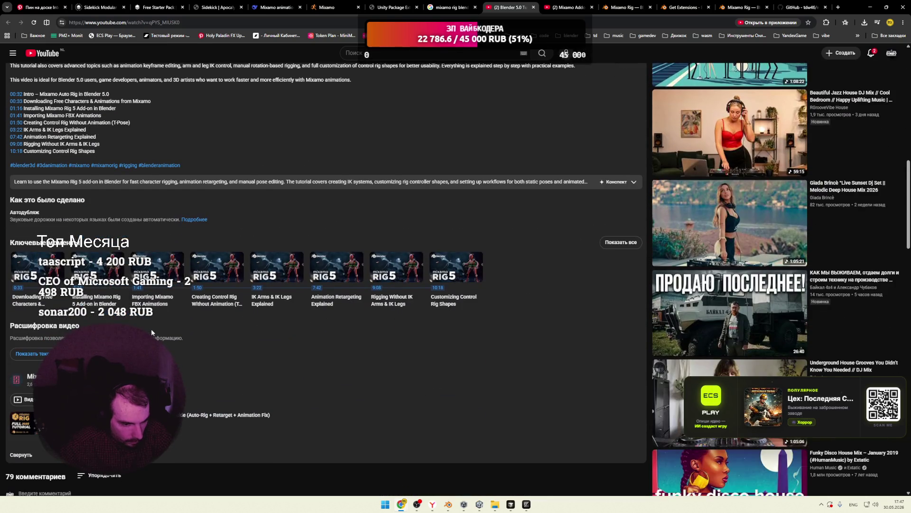
scroll(152, 331, "up", 5)
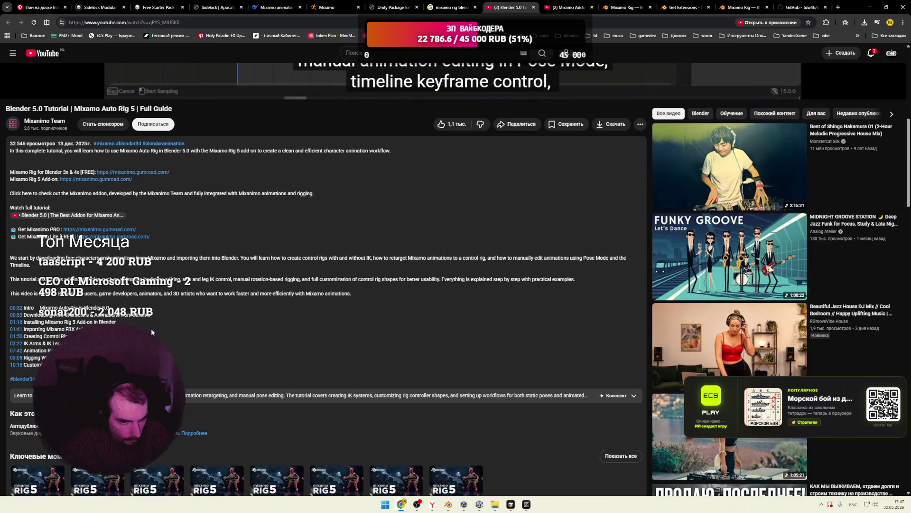
left_click(451, 7)
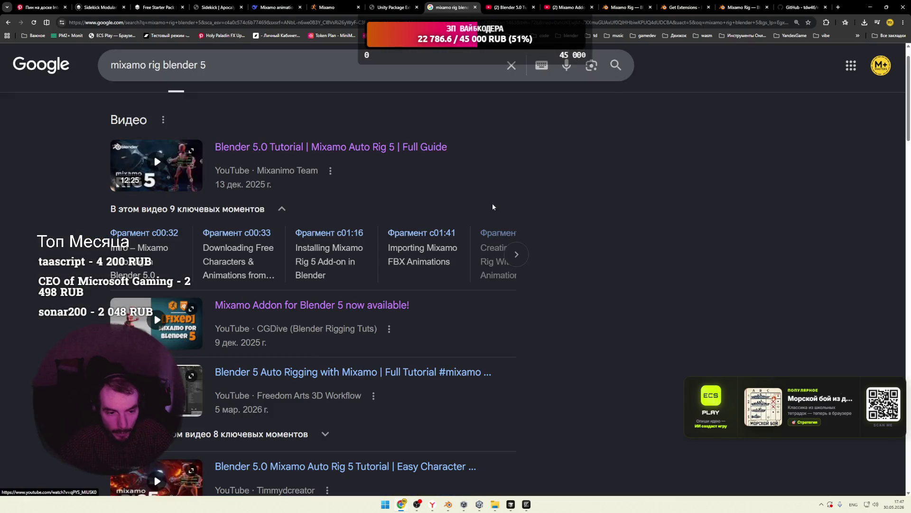
scroll(518, 206, "down", 5)
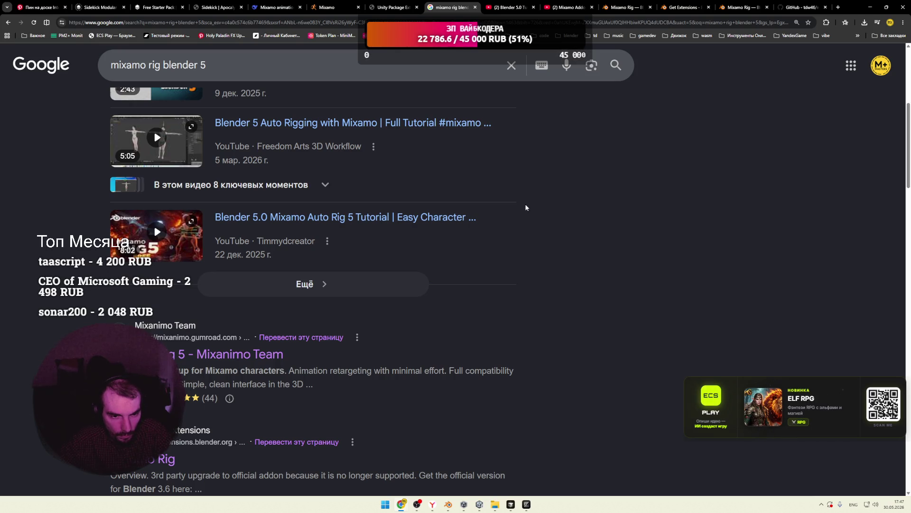
scroll(526, 208, "down", 6)
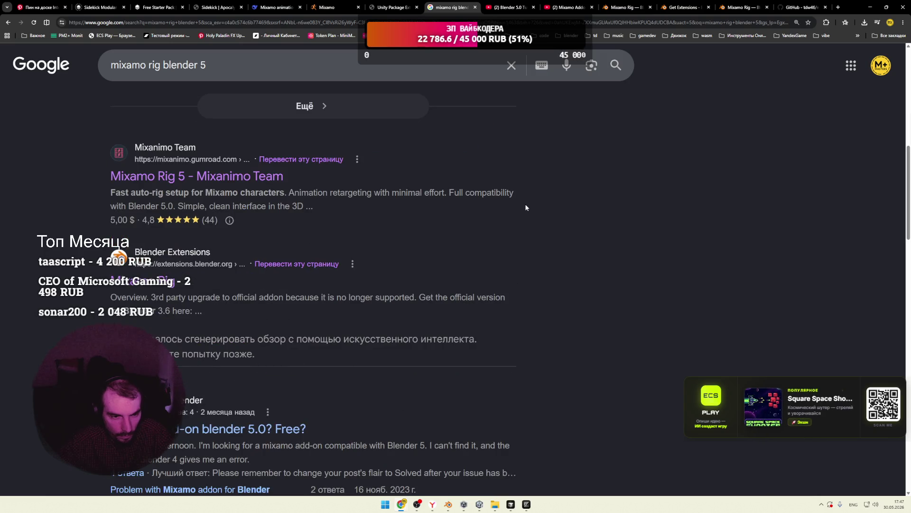
scroll(526, 208, "up", 1)
scroll(526, 208, "down", 1)
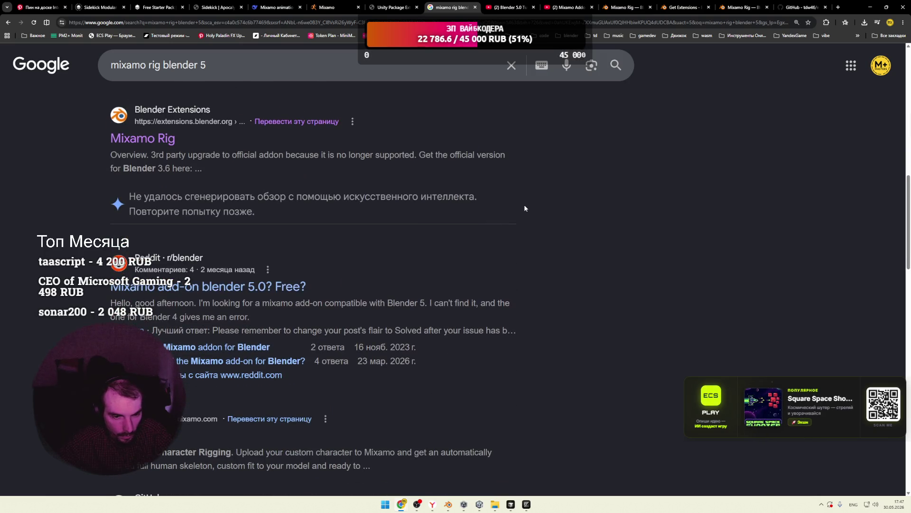
left_click(258, 288)
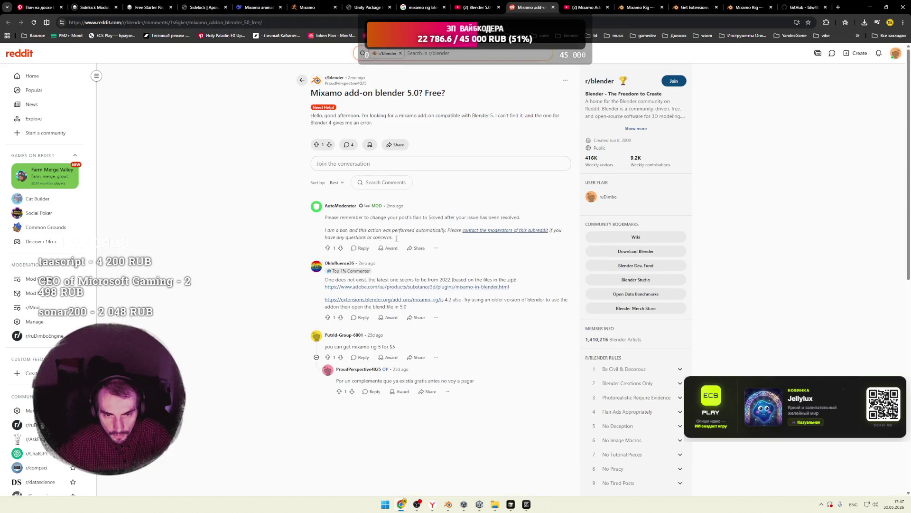
Read the replies, highlighting the 2022 latest-version comment and the $5 mixamo rig 5 offer
left_click_drag(405, 217, 467, 217)
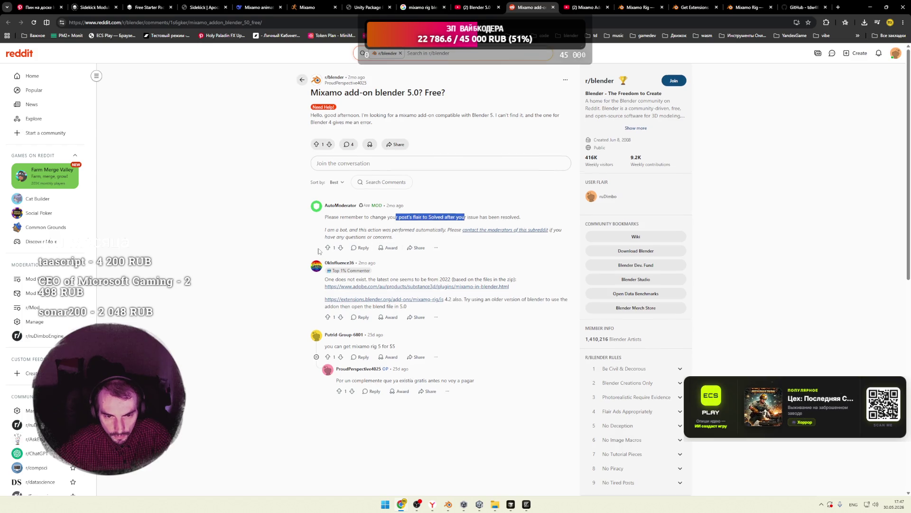
scroll(284, 248, "down", 2)
left_click(284, 247)
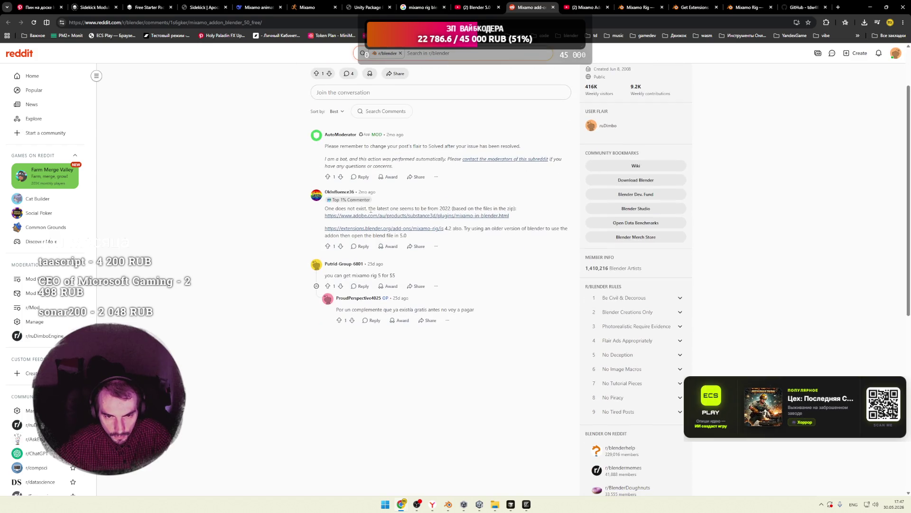
left_click_drag(336, 209, 387, 209)
left_click(400, 209)
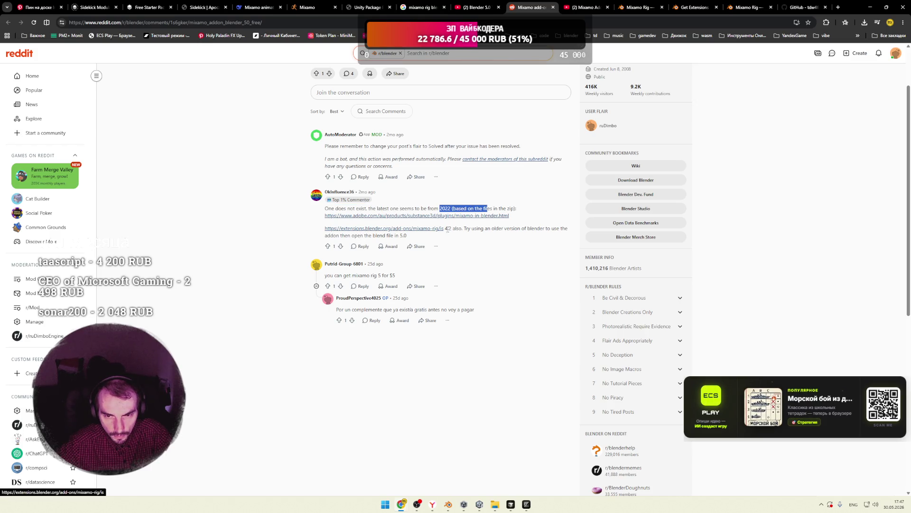
scroll(275, 252, "down", 1)
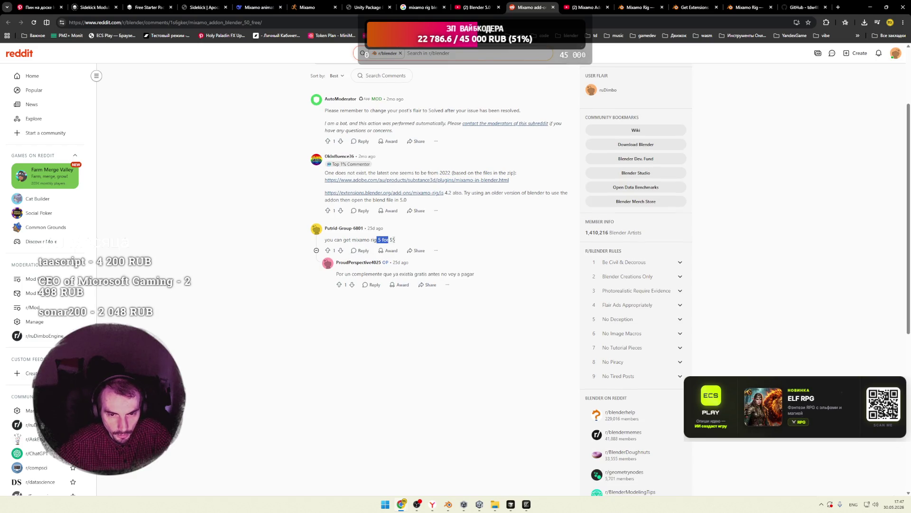
left_click_drag(391, 240, 326, 240)
left_click(304, 248)
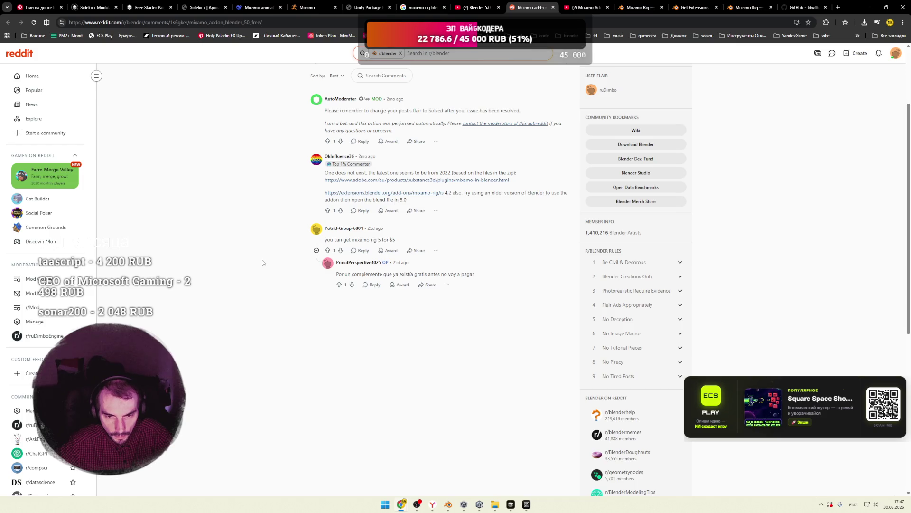
Return to the Blender Extensions Mixamo Rig 1.2.2 page
scroll(262, 261, "up", 3)
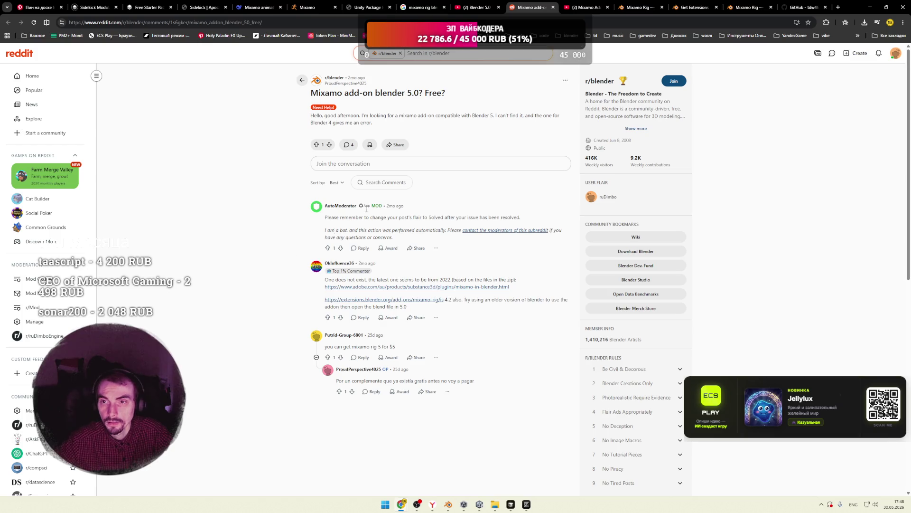
left_click(632, 11)
scroll(386, 155, "up", 8)
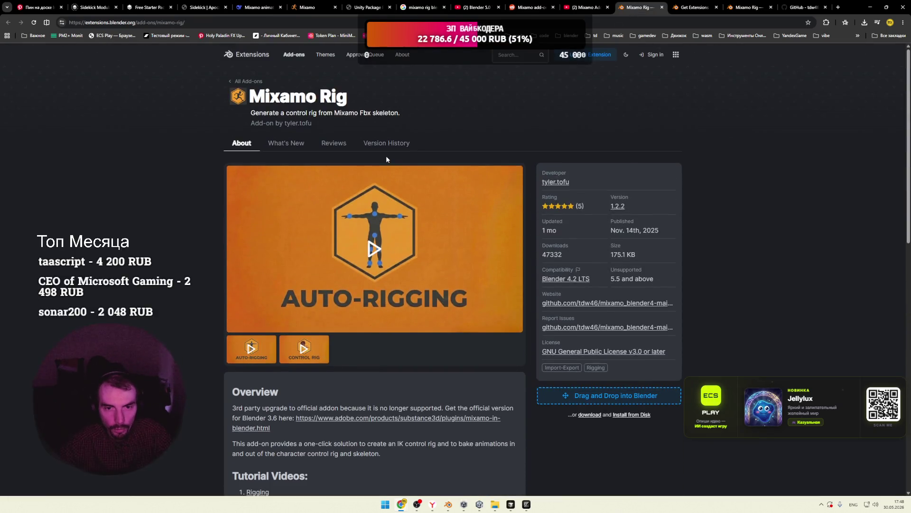
Close the Mixamo Rig extensions, Get Extensions manual and GitHub tabs
left_click(586, 7)
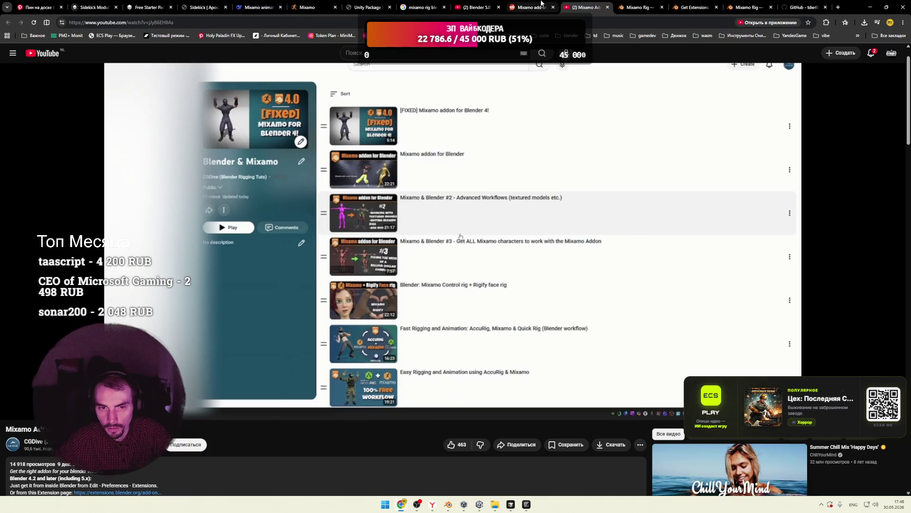
key("ctrl+shift+Tab")
key("ctrl+shift+Tab")
key("ctrl+shift+Tab")
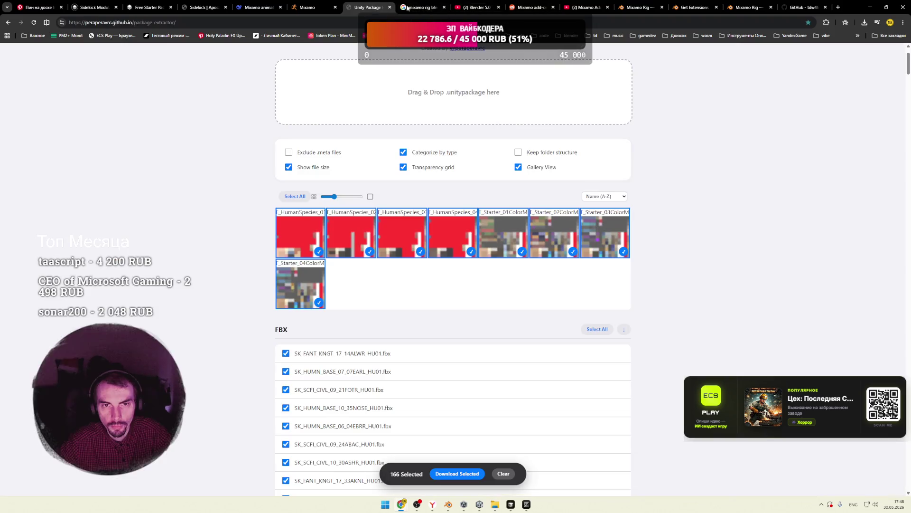
left_click(467, 6)
left_click(636, 7)
left_click(693, 7)
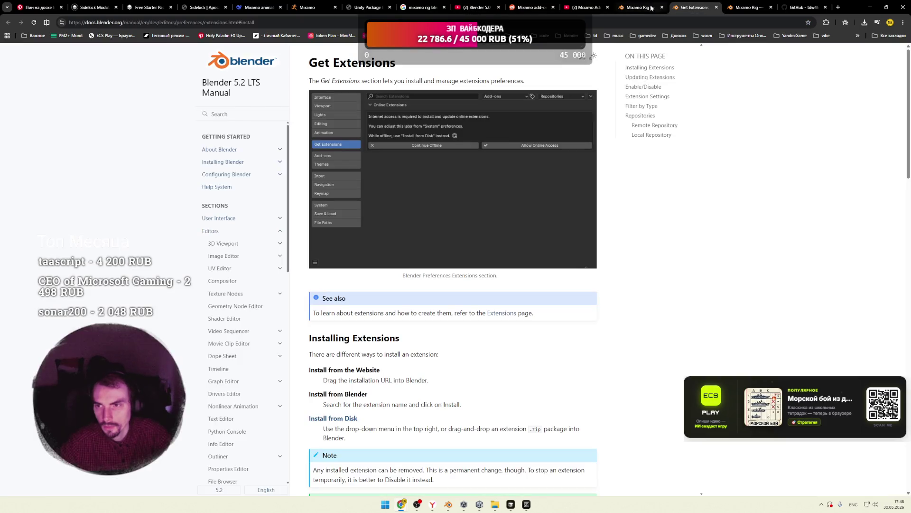
left_click(743, 9)
left_click(771, 7)
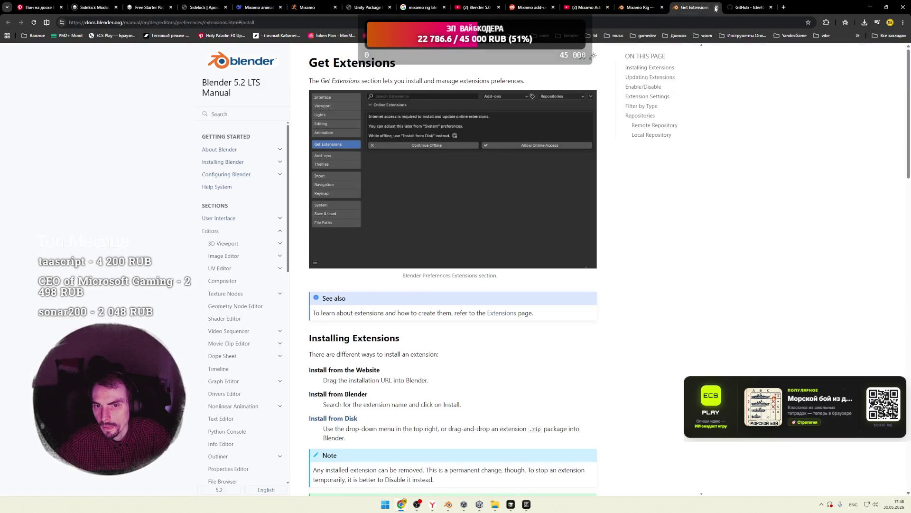
left_click(716, 7)
left_click(716, 7)
Return to the Blender 5.0 Mixamo Auto Rig 5 tutorial and open its Mixanimo Team store link
left_click(600, 7)
left_click(572, 7)
left_click(515, 7)
left_click(396, 7)
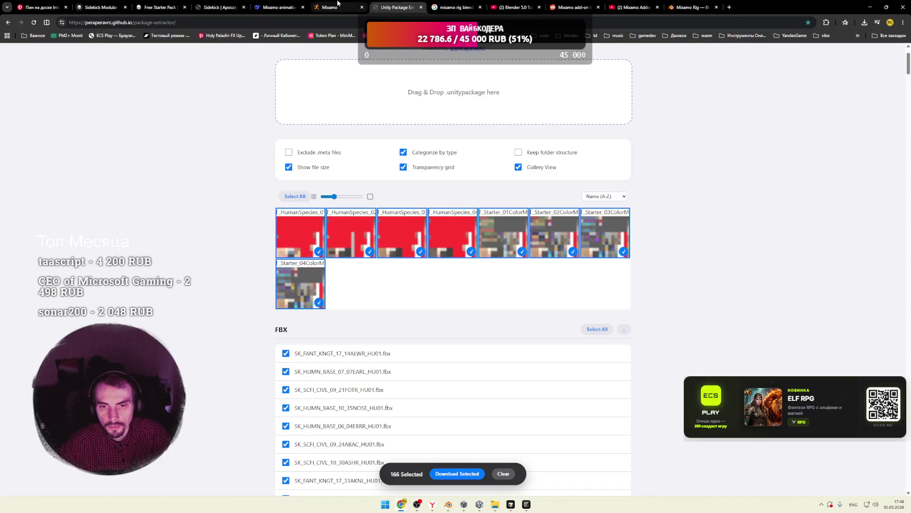
left_click(338, 6)
left_click(279, 8)
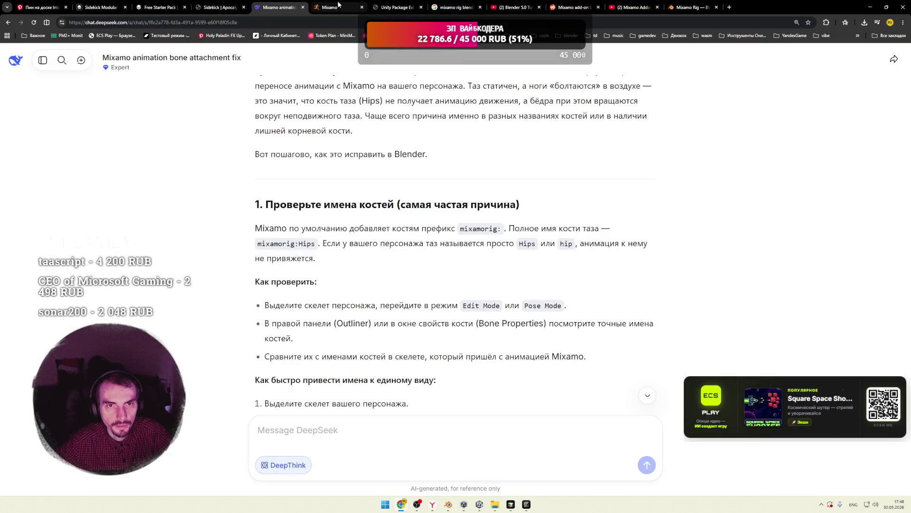
left_click(519, 6)
scroll(533, 84, "up", 1)
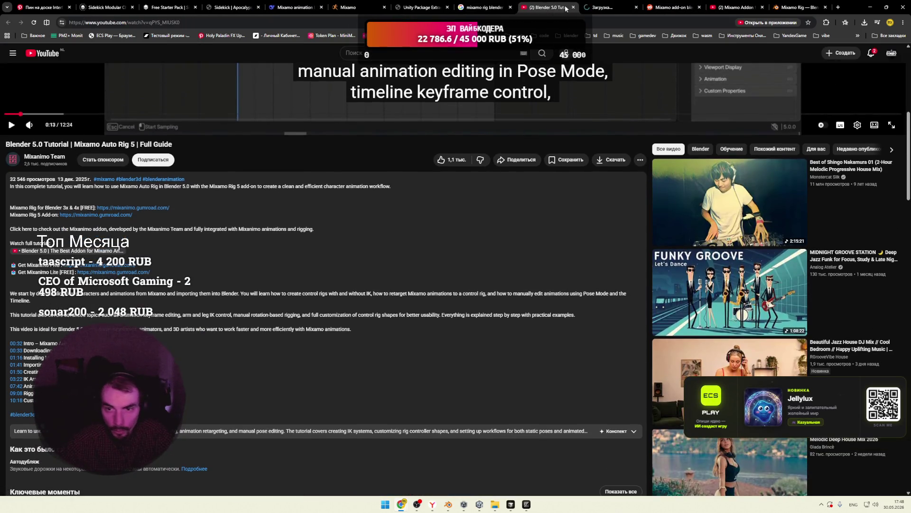
left_click(96, 265)
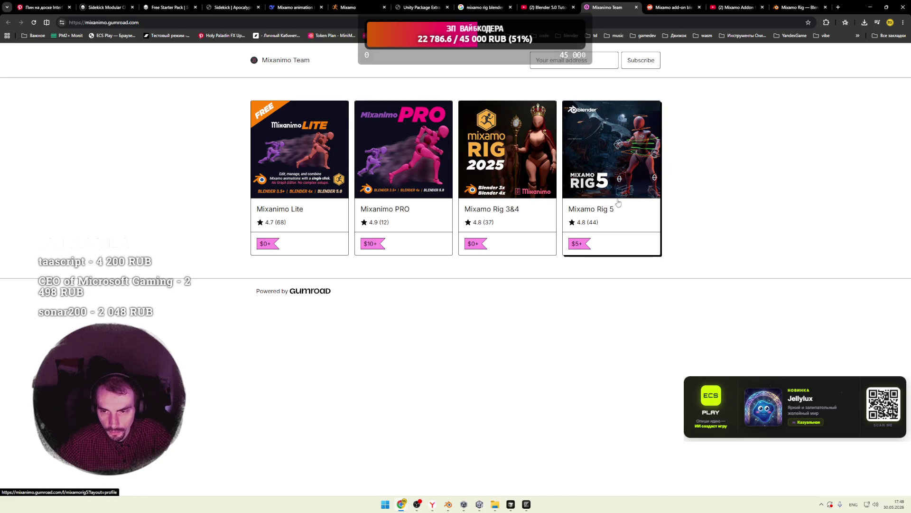
Open the Mixamo Rig 5 product page on Gumroad and scroll through its description
left_click(618, 202)
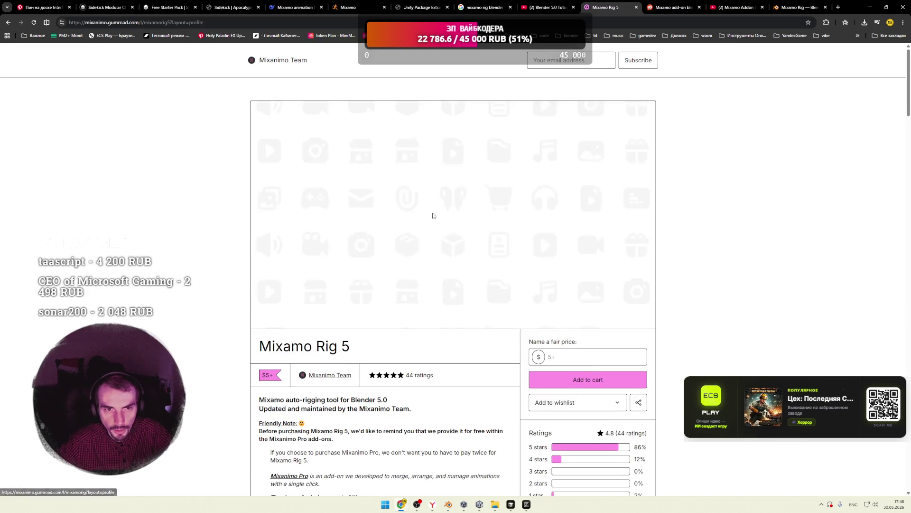
scroll(326, 249, "down", 5)
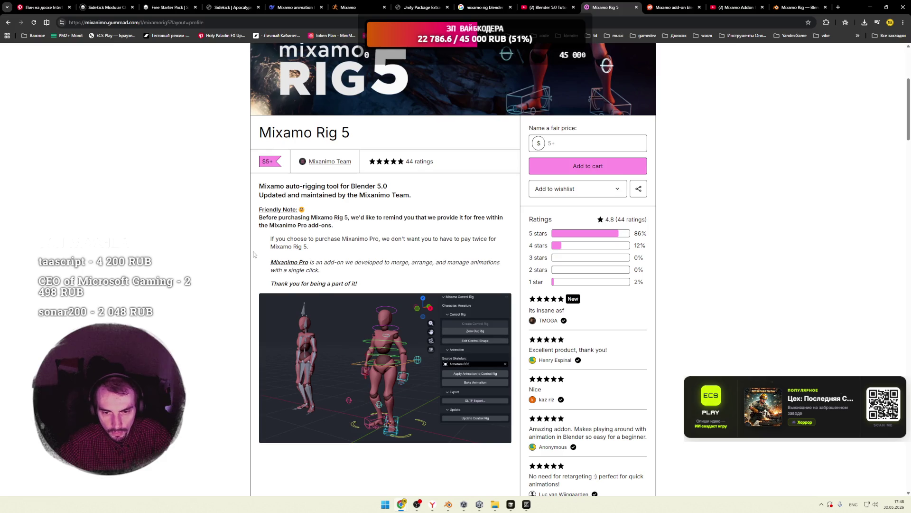
scroll(253, 255, "down", 3)
scroll(253, 252, "up", 1)
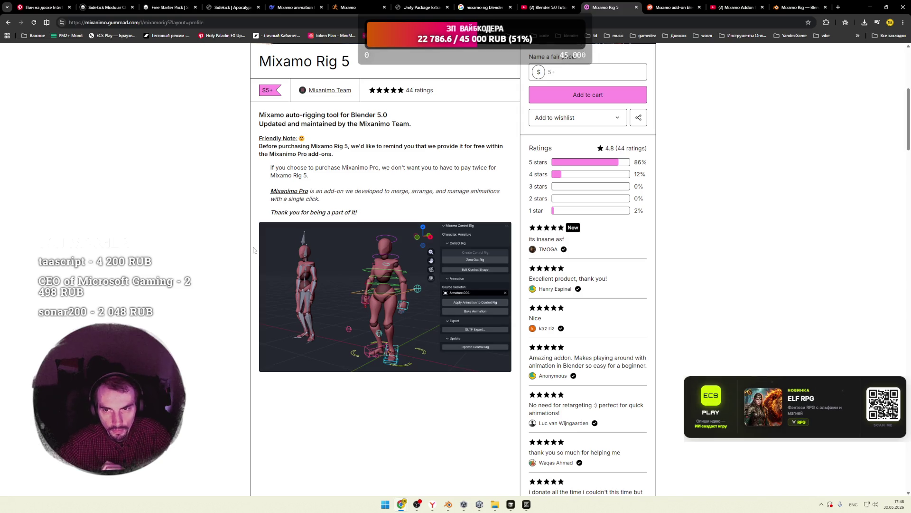
scroll(473, 169, "down", 5)
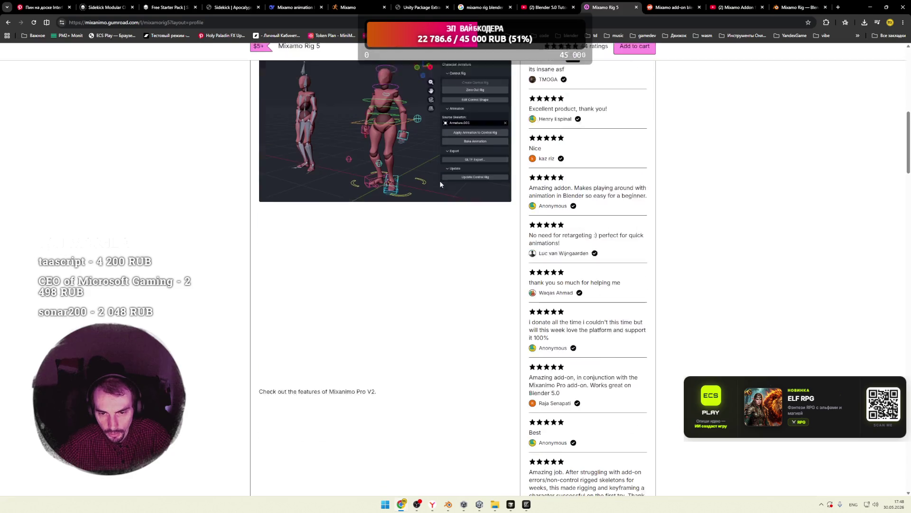
scroll(308, 195, "down", 5)
scroll(289, 193, "down", 5)
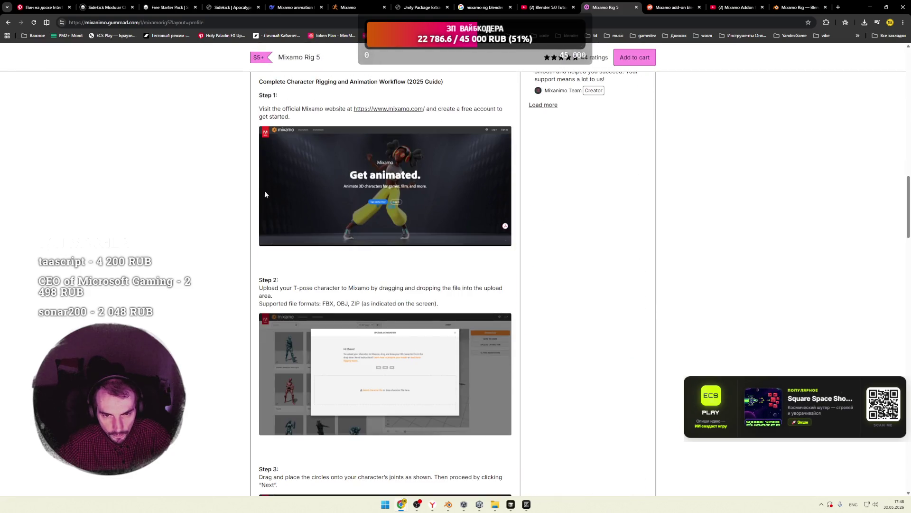
scroll(233, 193, "down", 5)
scroll(233, 193, "down", 5)
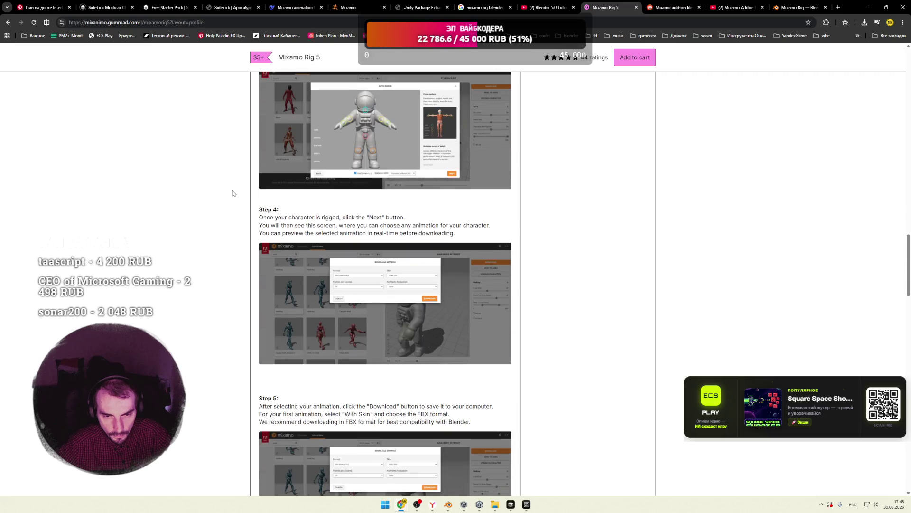
scroll(233, 193, "down", 15)
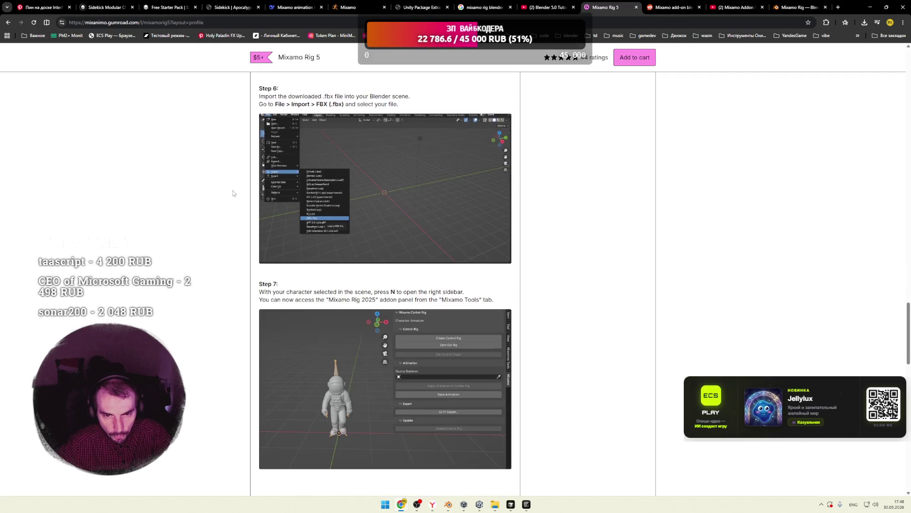
scroll(233, 193, "down", 8)
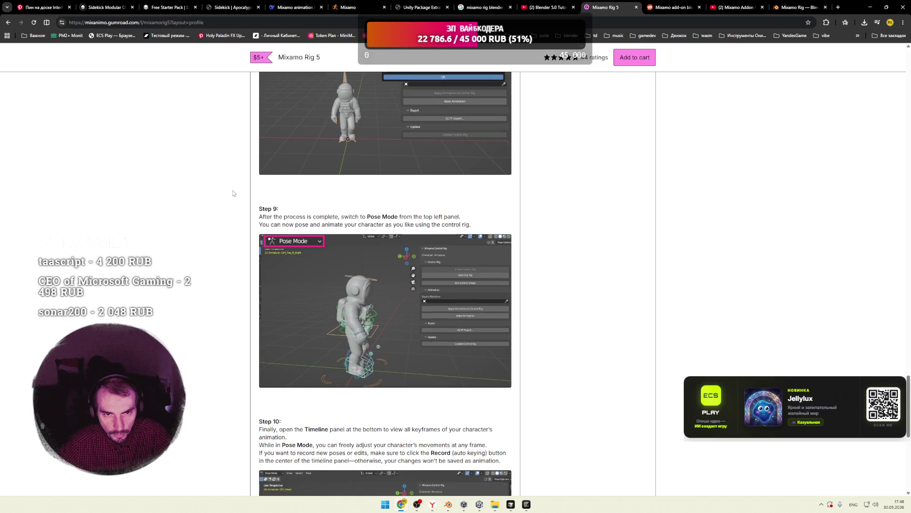
scroll(233, 193, "down", 6)
scroll(232, 193, "up", 12)
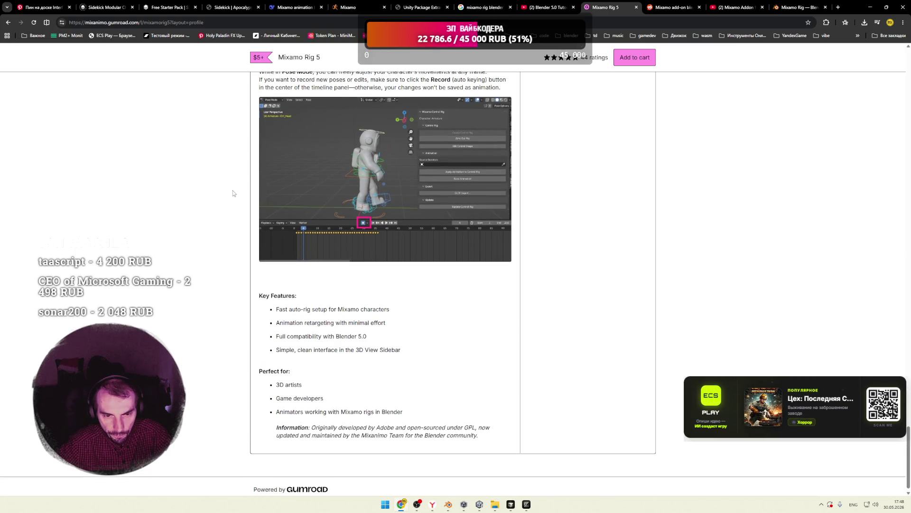
scroll(233, 193, "up", 16)
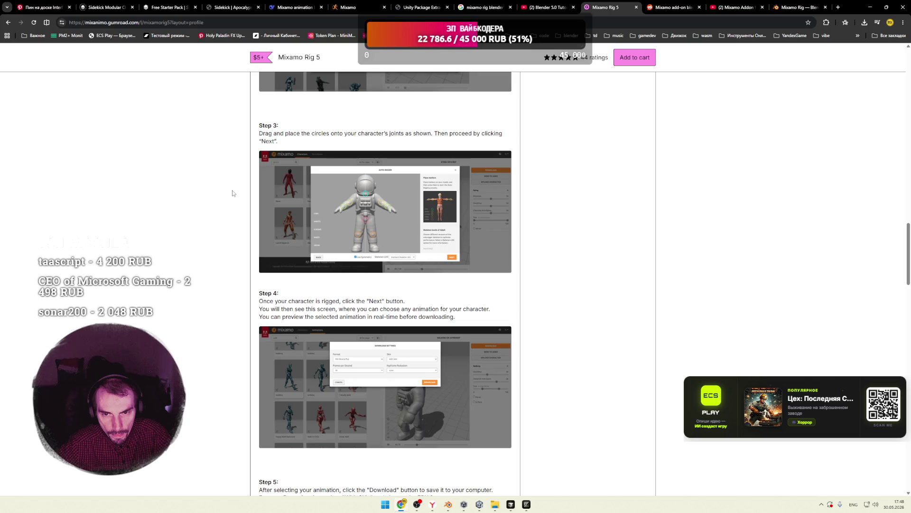
scroll(234, 193, "down", 10)
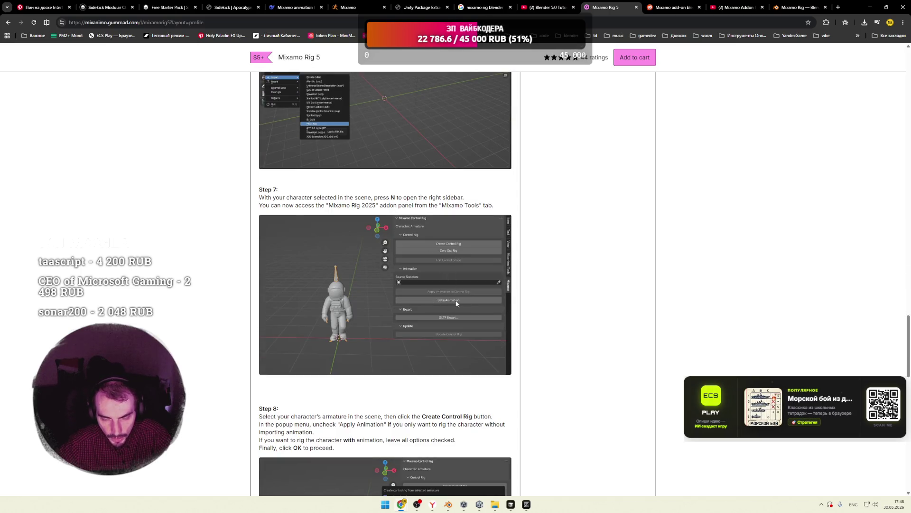
scroll(442, 281, "down", 5)
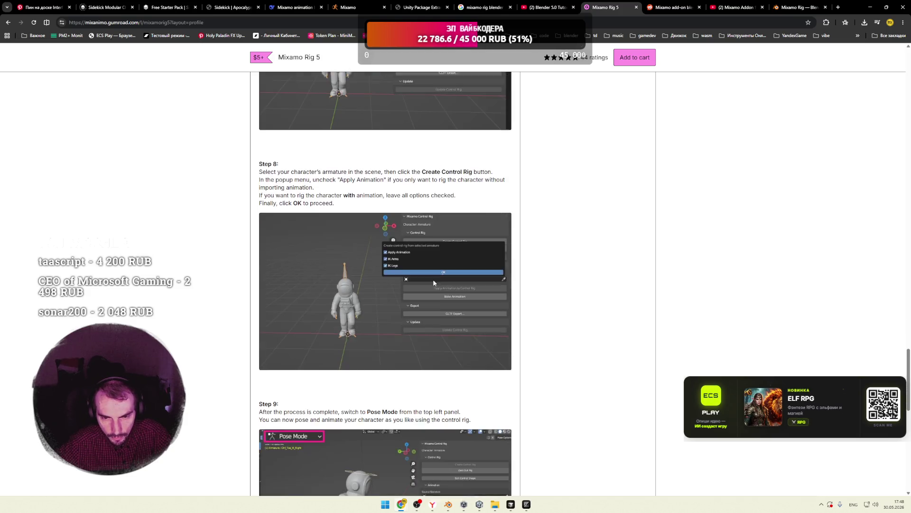
scroll(430, 281, "down", 6)
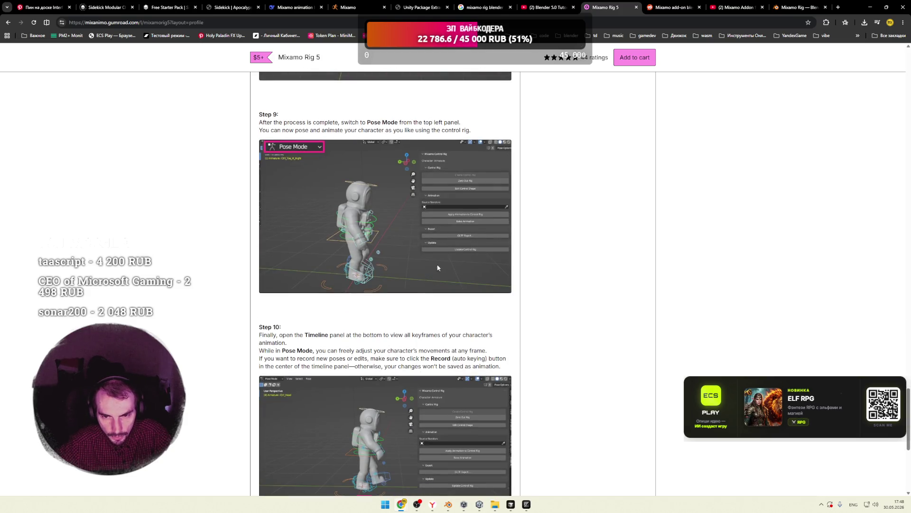
scroll(454, 276, "down", 5)
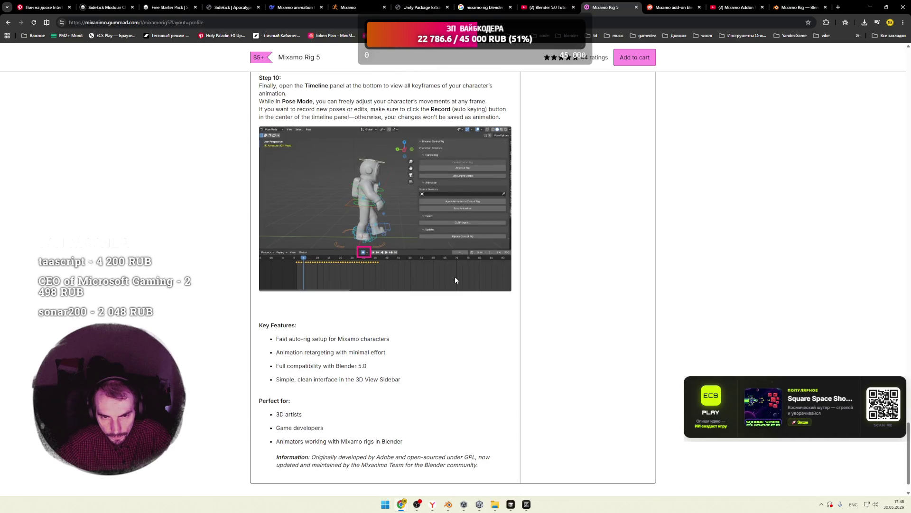
scroll(453, 275, "up", 6)
scroll(453, 277, "up", 20)
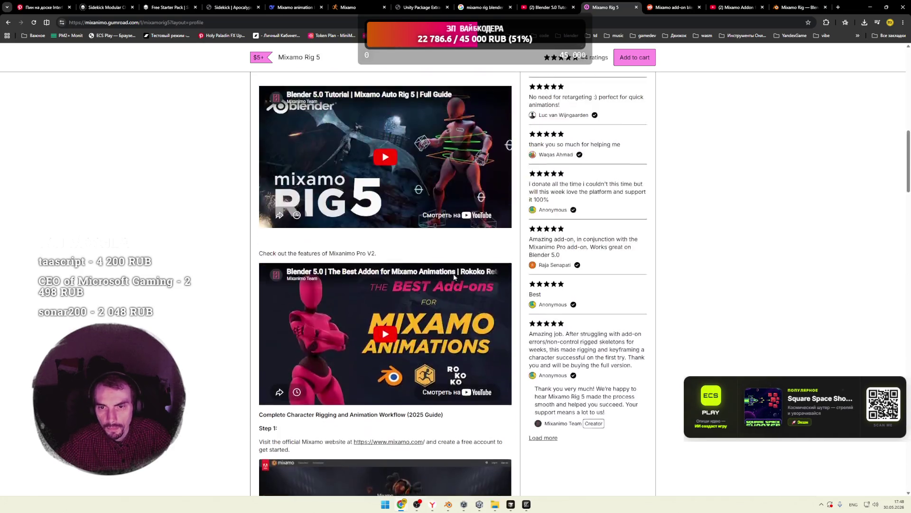
scroll(454, 277, "up", 5)
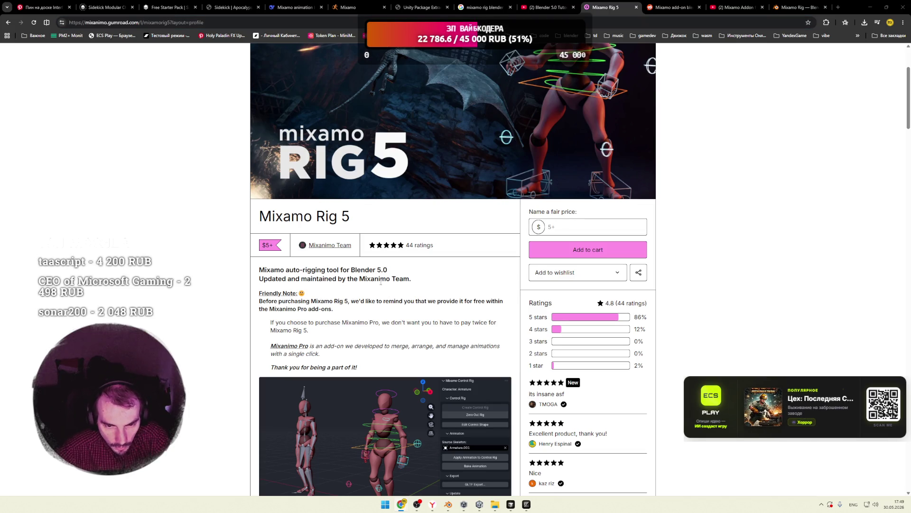
scroll(427, 269, "up", 3)
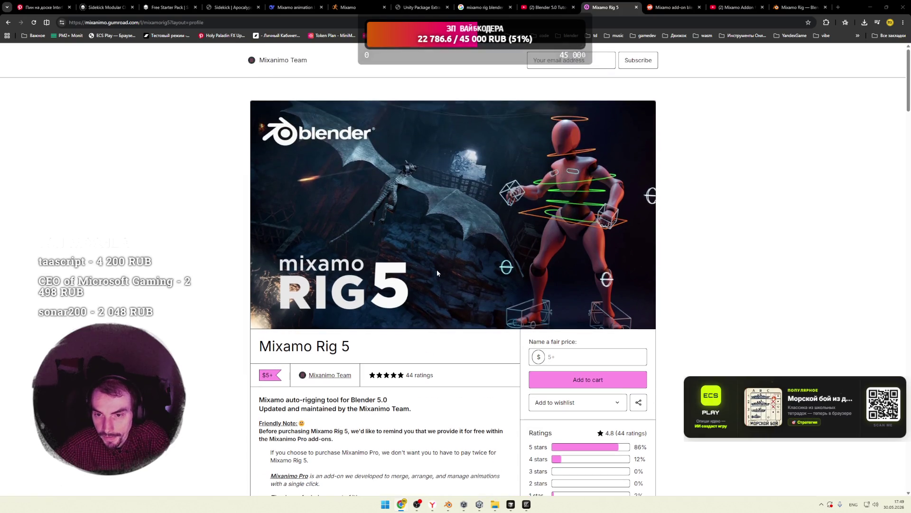
Glance at the Blender 5.0 video, then open the mixamo_blender GitHub search result in a new tab
left_click(559, 5)
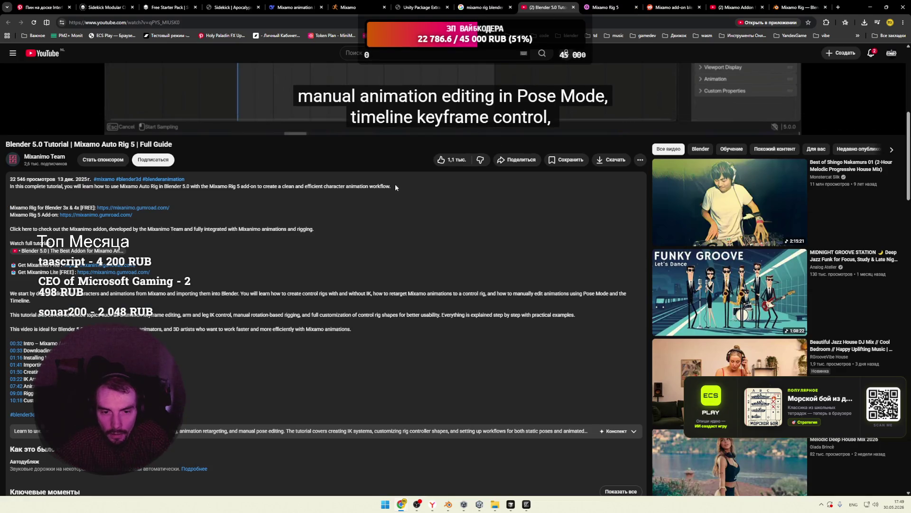
scroll(415, 192, "up", 6)
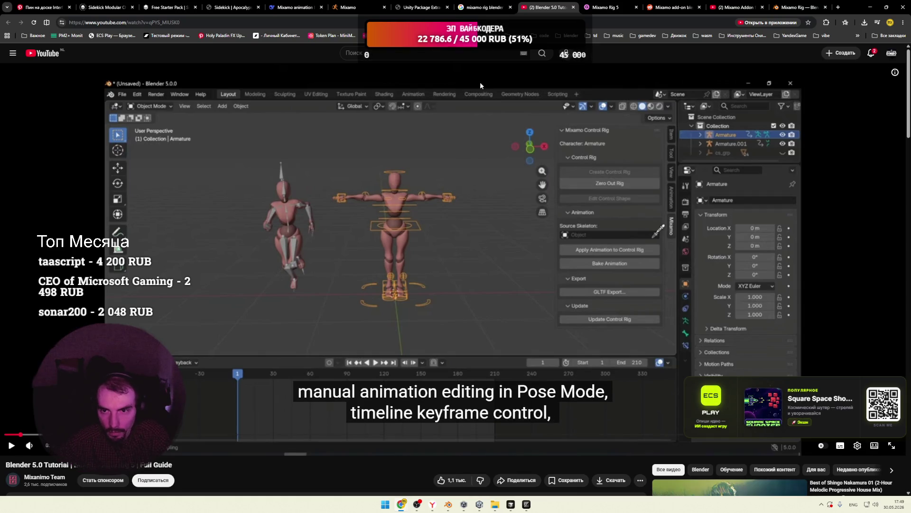
left_click(491, 6)
scroll(440, 195, "down", 4)
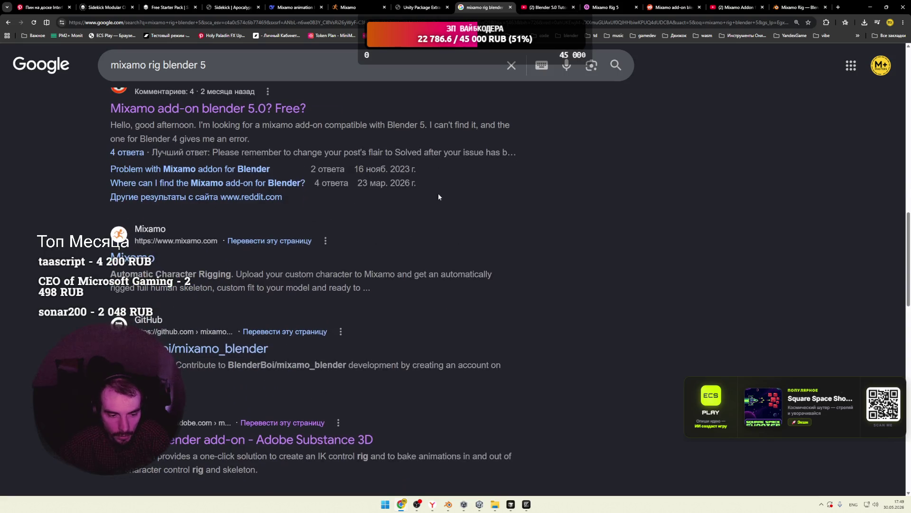
scroll(285, 233, "down", 2)
right_click(245, 240)
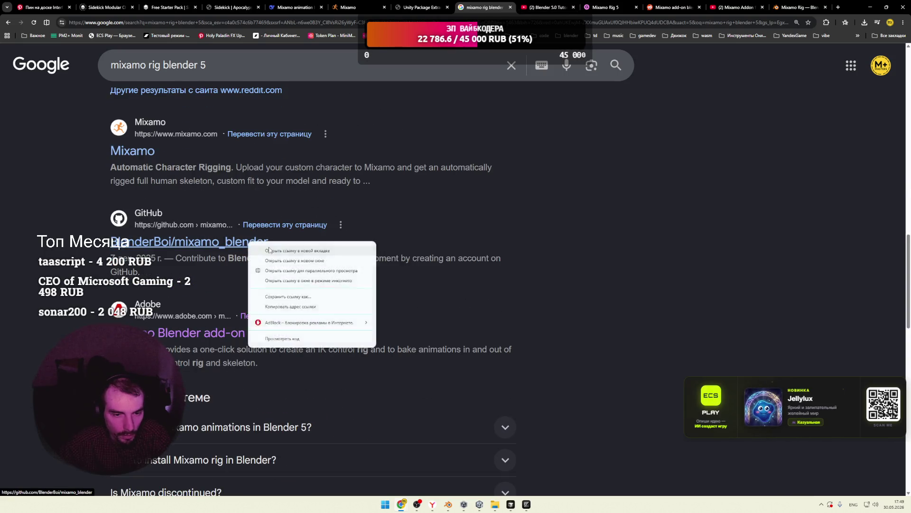
left_click(268, 247)
key("ctrl+Tab")
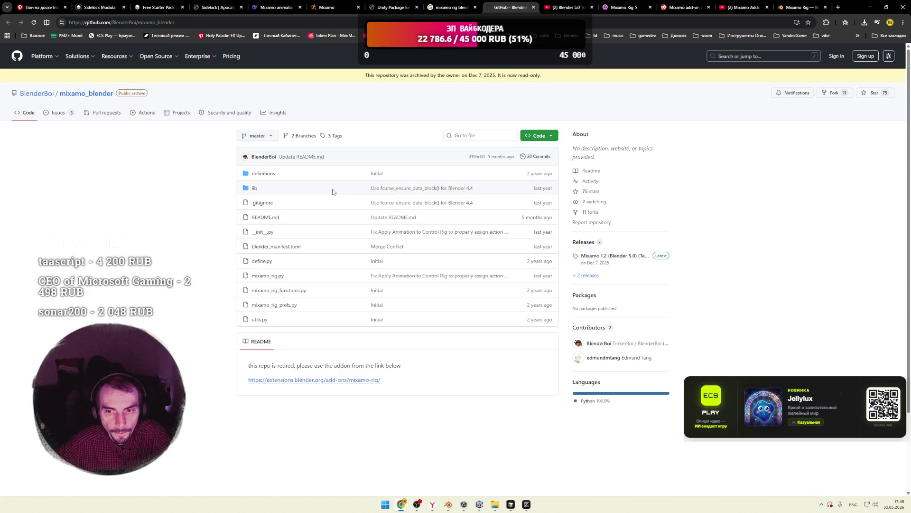
Read the README's retirement note and follow its extensions.blender.org/add-ons/mixamo-rig/ link
scroll(266, 213, "down", 2)
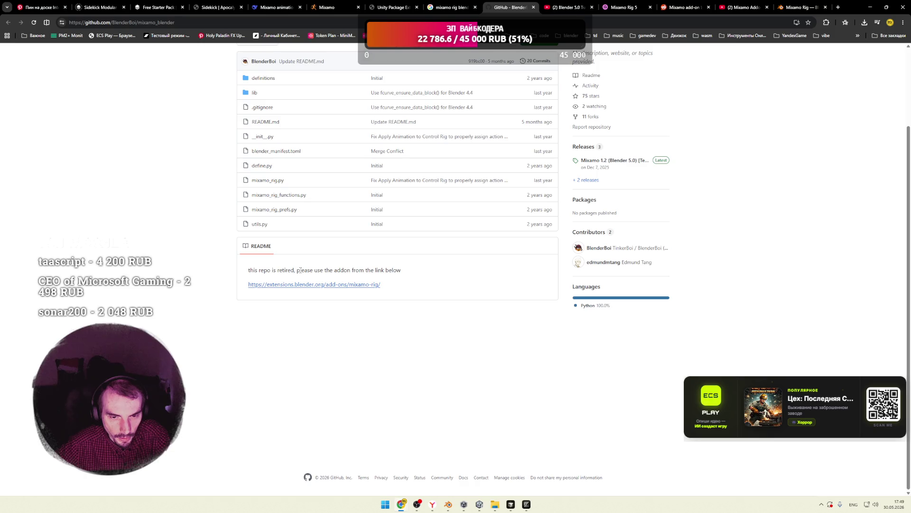
left_click_drag(340, 270, 386, 270)
left_click(416, 274)
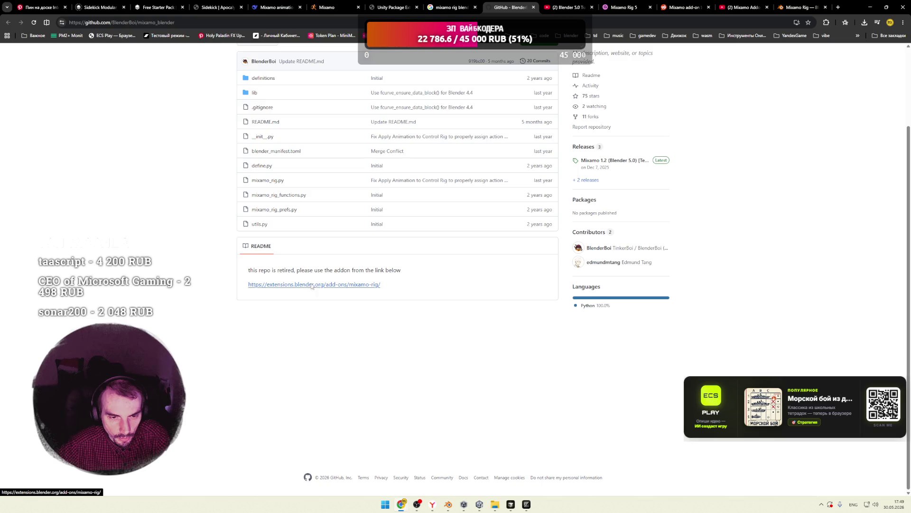
left_click(311, 285)
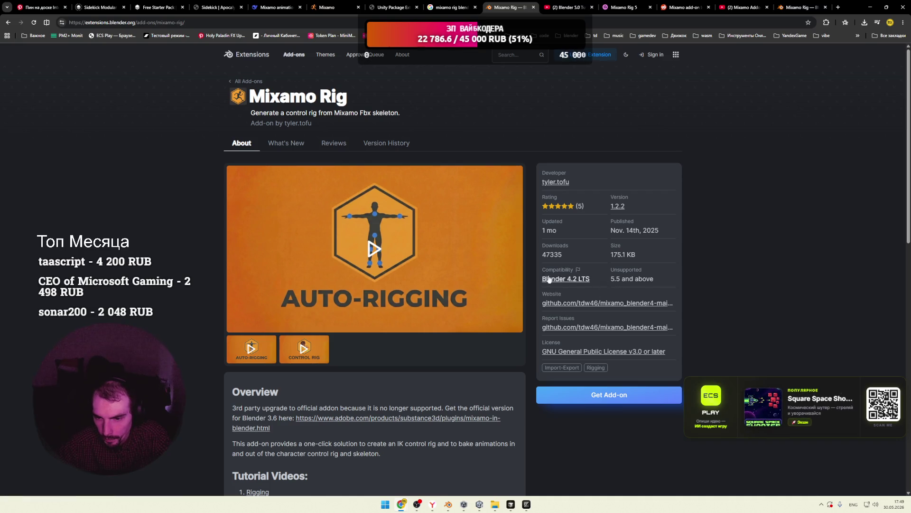
Note the extension's Blender 4.2 LTS compatibility, then open its tdw46/mixamo_blender4-main GitHub website link
left_click_drag(599, 277, 545, 279)
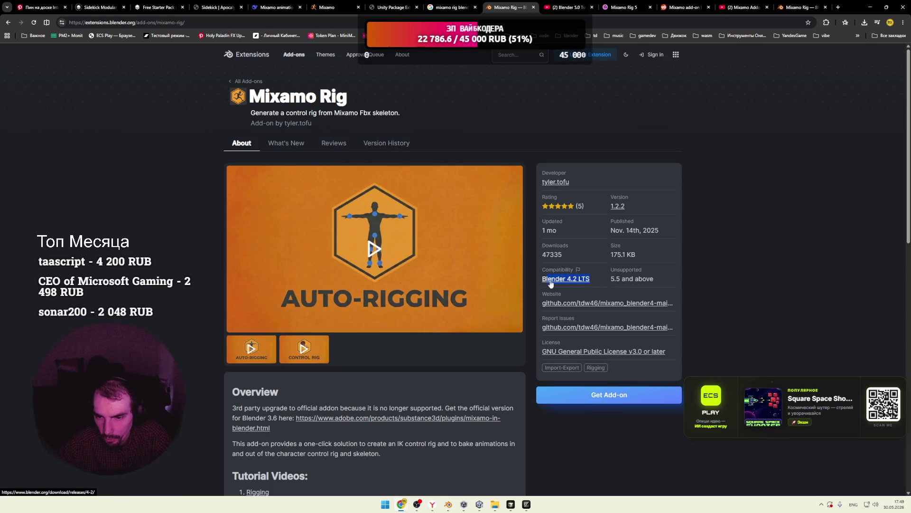
left_click(602, 278)
scroll(595, 299, "down", 2)
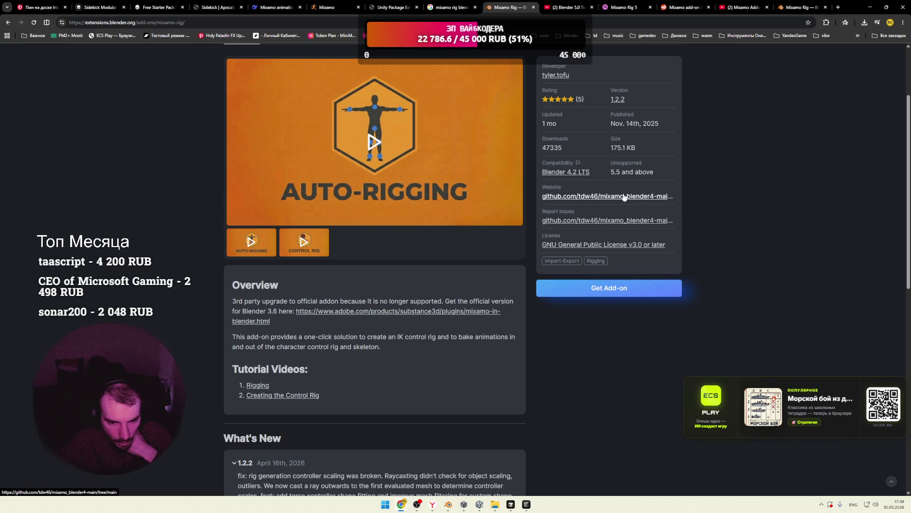
left_click(624, 197)
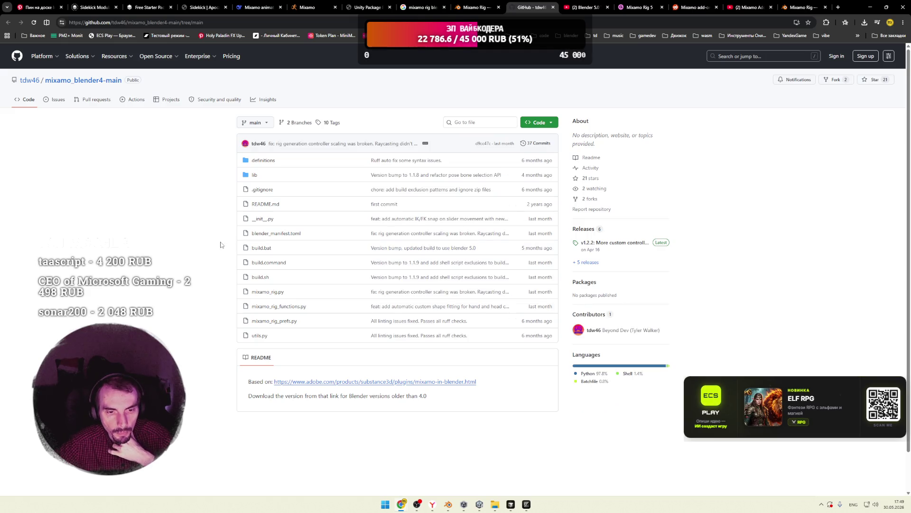
Download mixamo_blender4-main as a ZIP to the Desktop, then switch to Cursor
left_click(543, 125)
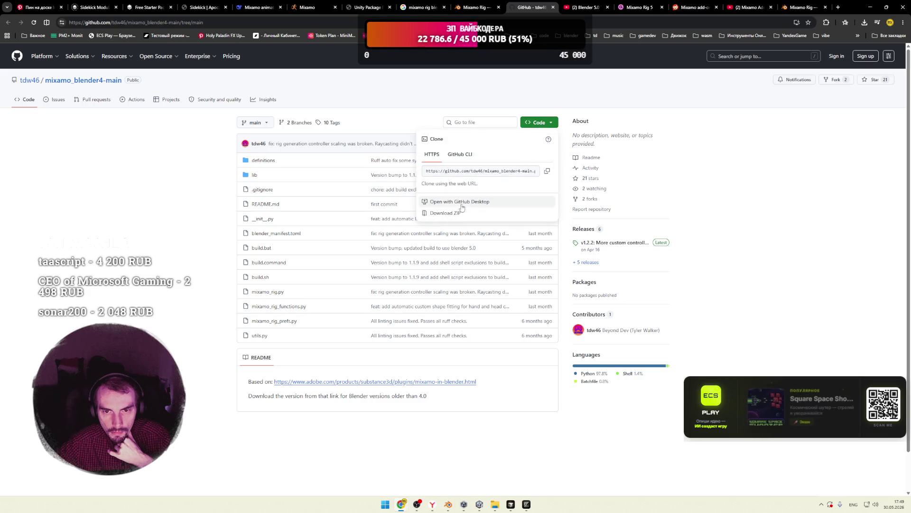
left_click(443, 214)
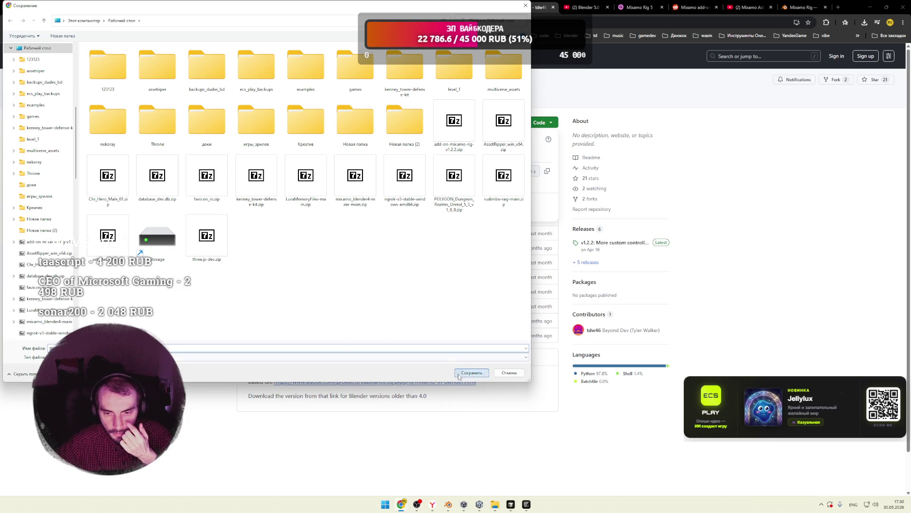
left_click(472, 373)
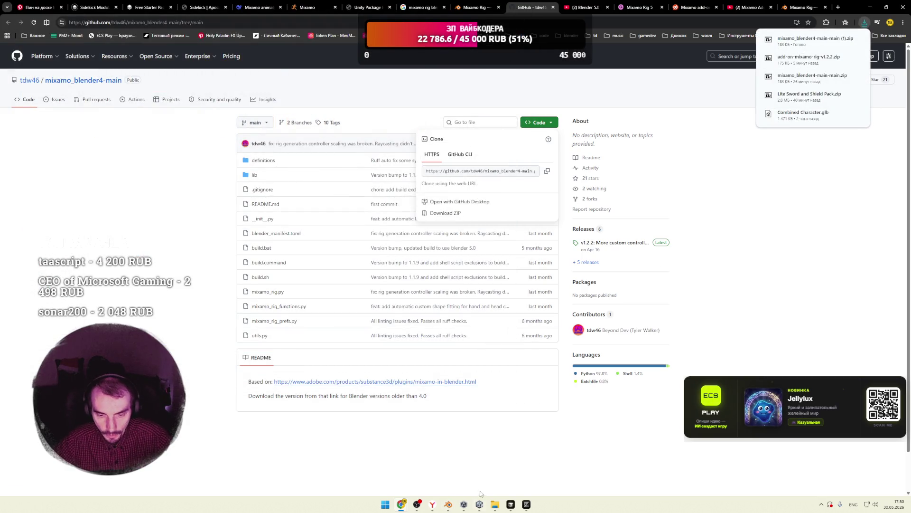
left_click(526, 505)
left_click(19, 6)
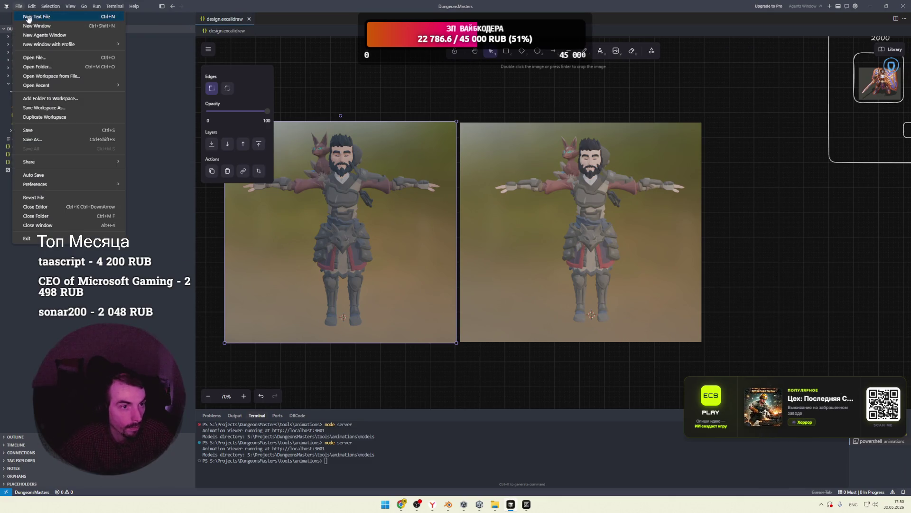
Open a new Cursor window and create a folder named mixamo_blender under S:\Projects
left_click(30, 26)
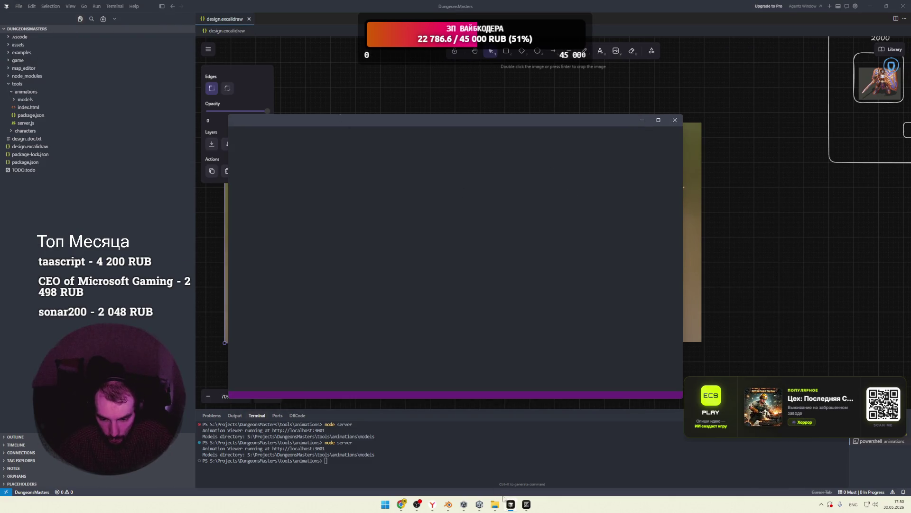
mouse_move(496, 504)
left_click(416, 463)
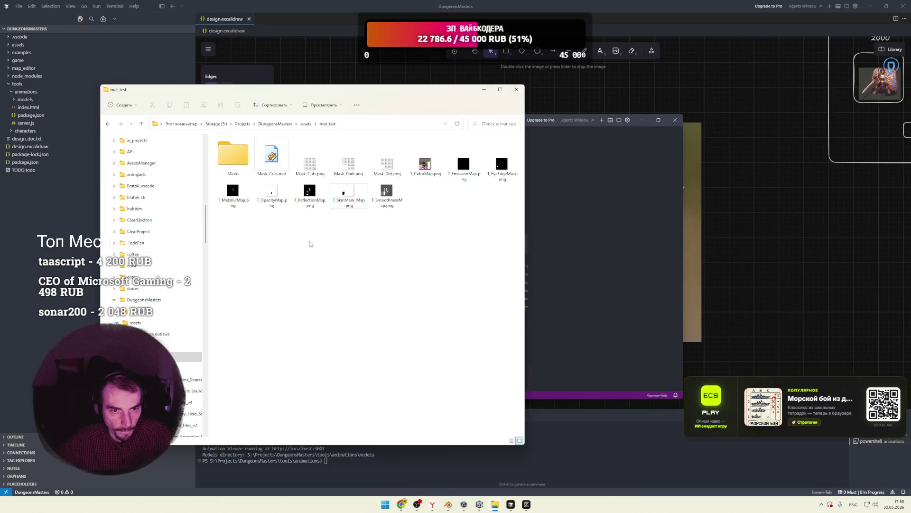
scroll(207, 240, "up", 10)
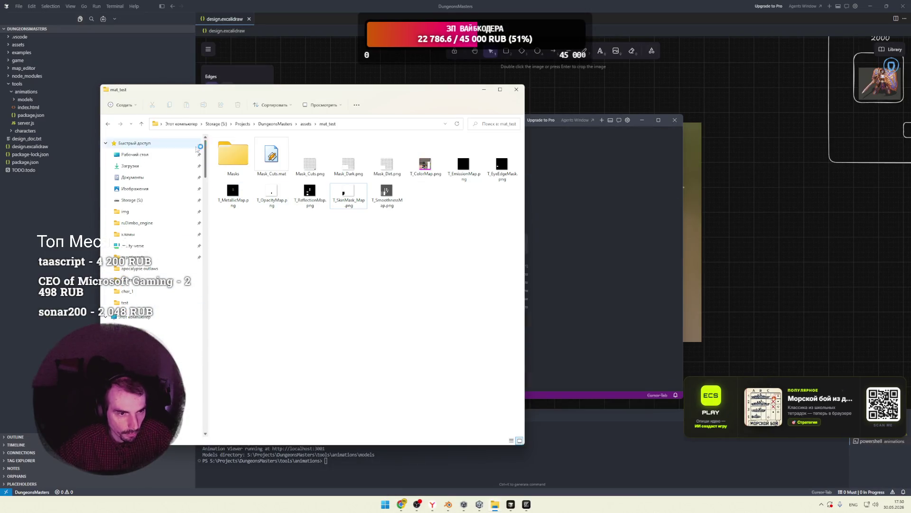
left_click(137, 317)
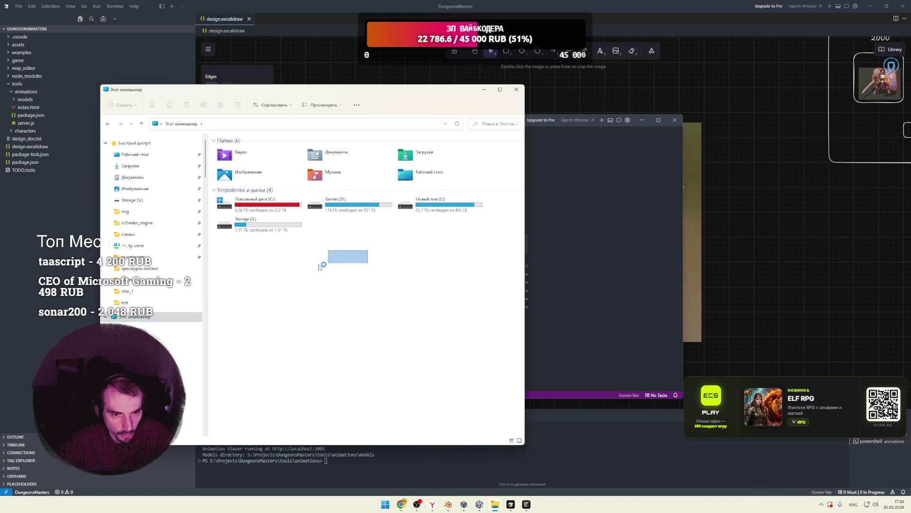
double_click(266, 227)
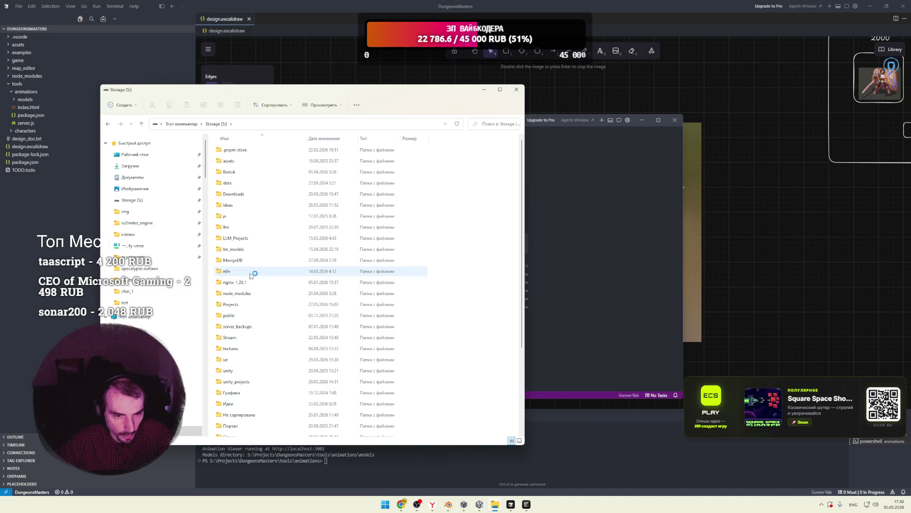
scroll(256, 298, "down", 1)
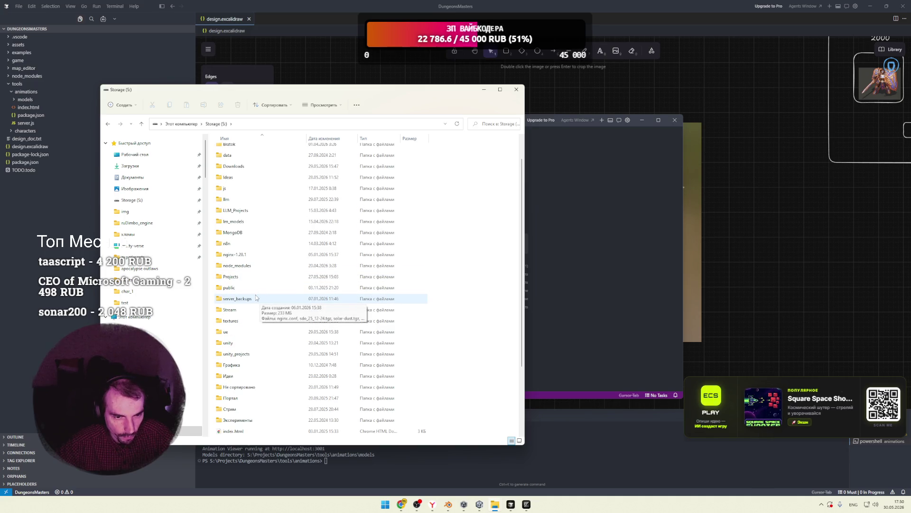
double_click(237, 277)
right_click(478, 315)
mouse_move(599, 375)
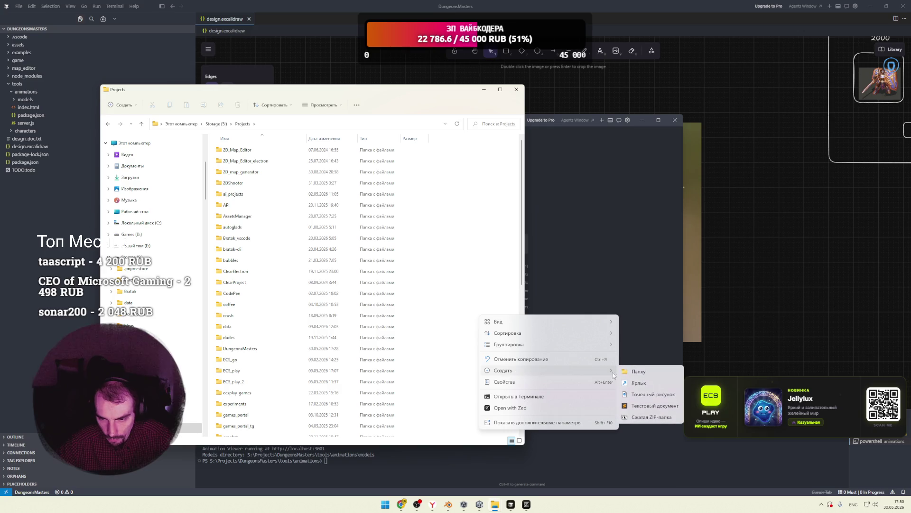
left_click(638, 372)
type("mixamo_blender")
key("Return")
key("Return")
Open the mixamo_blender folder as the project in the new Cursor window using its copied path
key("alt+d")
key("alt+Tab")
left_click(402, 248)
left_click(433, 135)
type("S:\\Projects\\mixamo_blender")
key("Return")
left_click(434, 136)
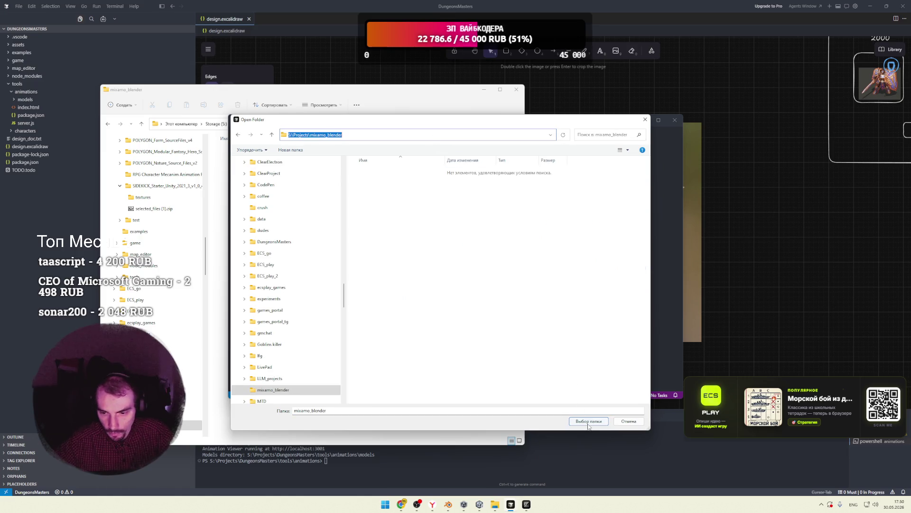
left_click(589, 422)
left_click(485, 90)
left_click(870, 6)
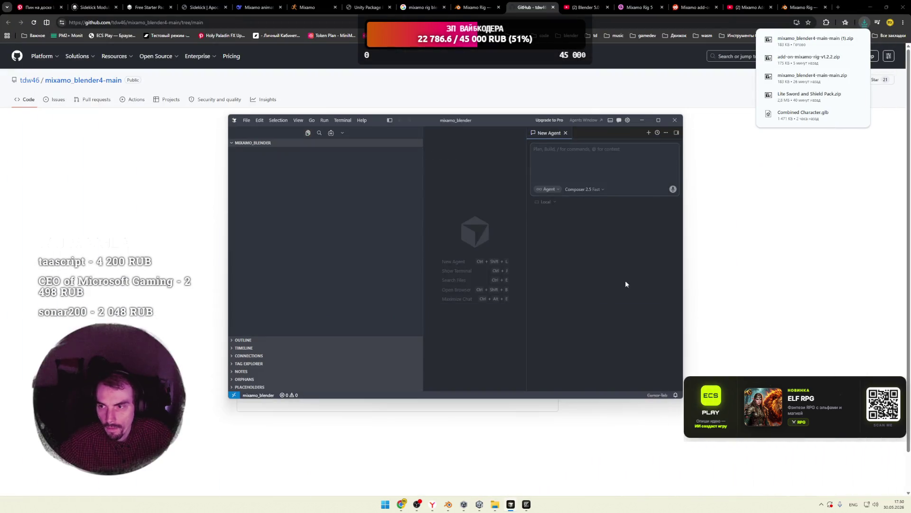
Drag all files from the archive's inner folder into mixamo_blender, then maximize that project in Cursor
left_click(809, 40)
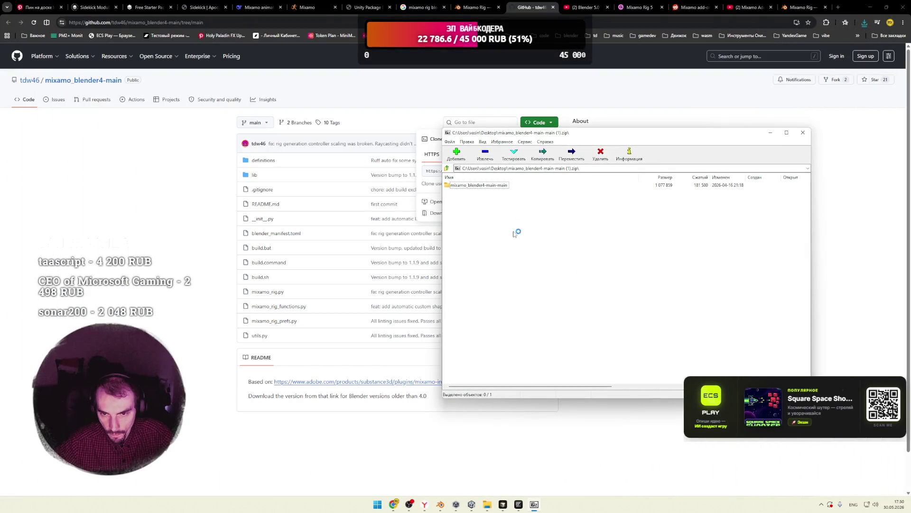
double_click(494, 186)
key("ctrl+a")
mouse_move(519, 507)
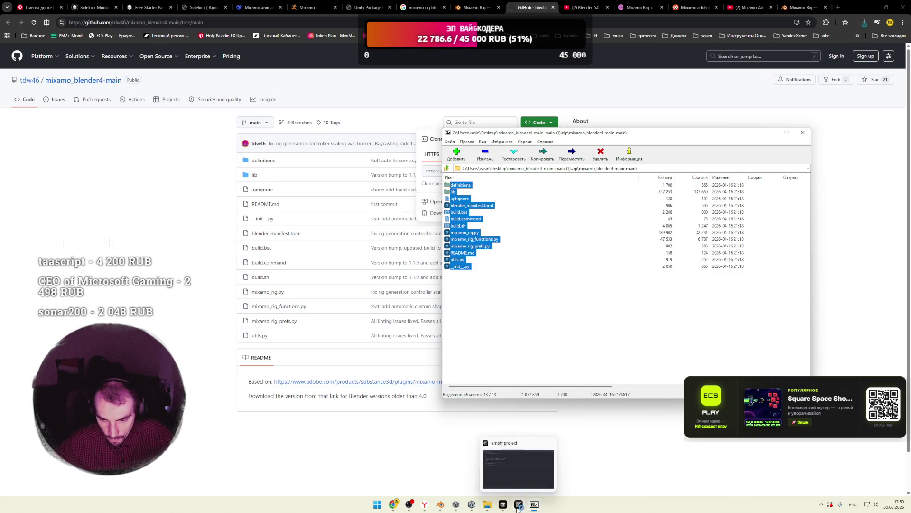
mouse_move(487, 505)
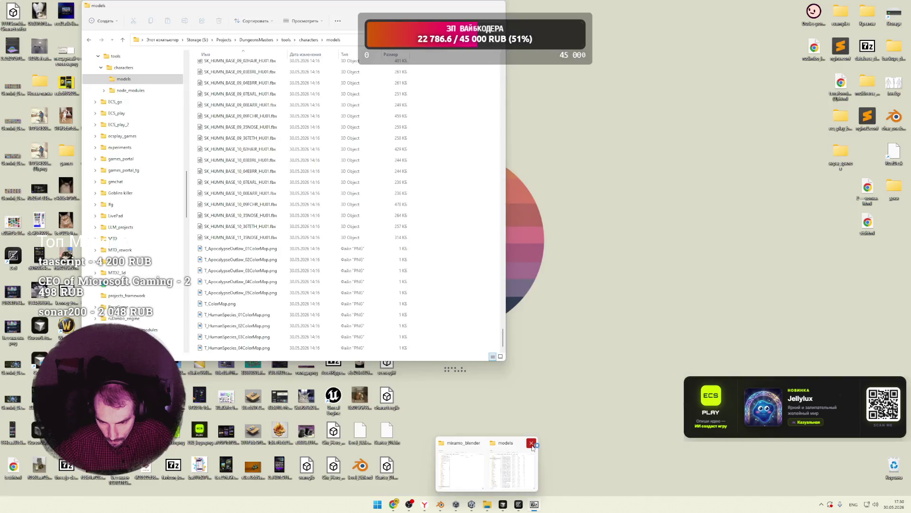
left_click(434, 463)
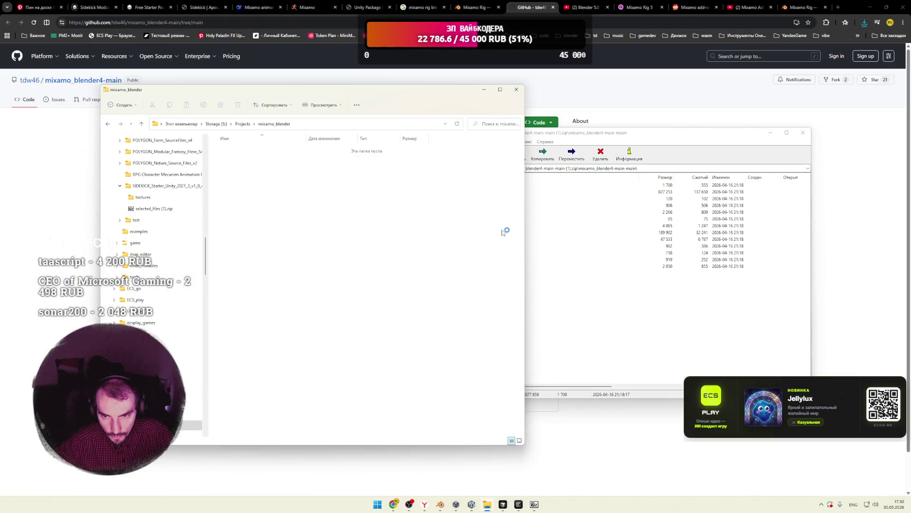
left_click(543, 308)
key("ctrl+a")
left_click_drag(475, 223, 321, 230)
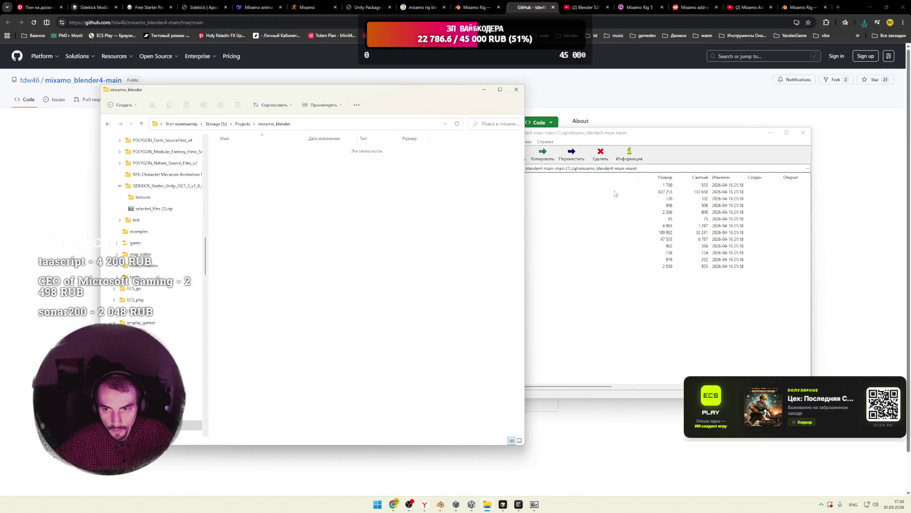
left_click(803, 133)
mouse_move(526, 505)
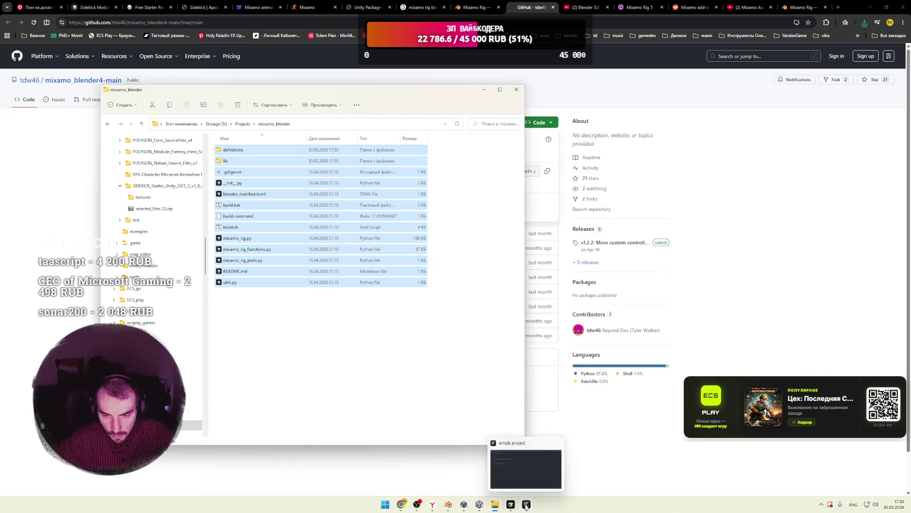
left_click(576, 467)
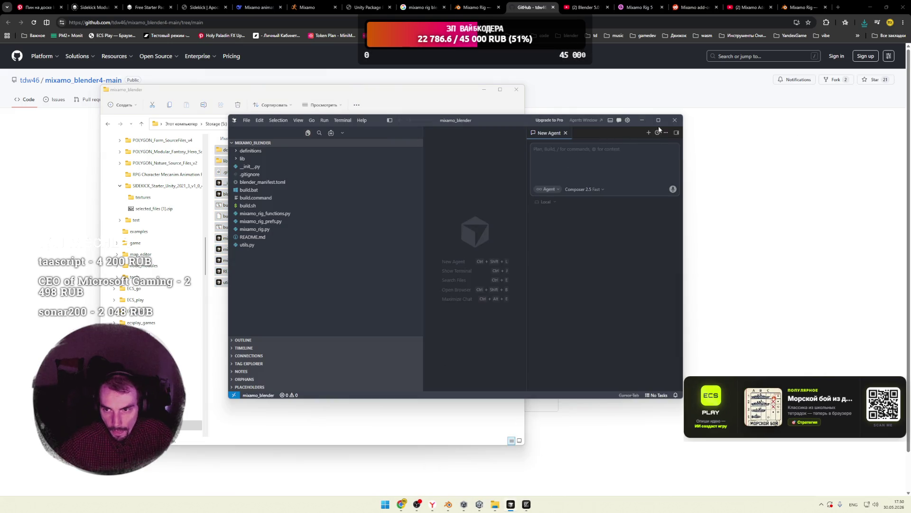
left_click(659, 120)
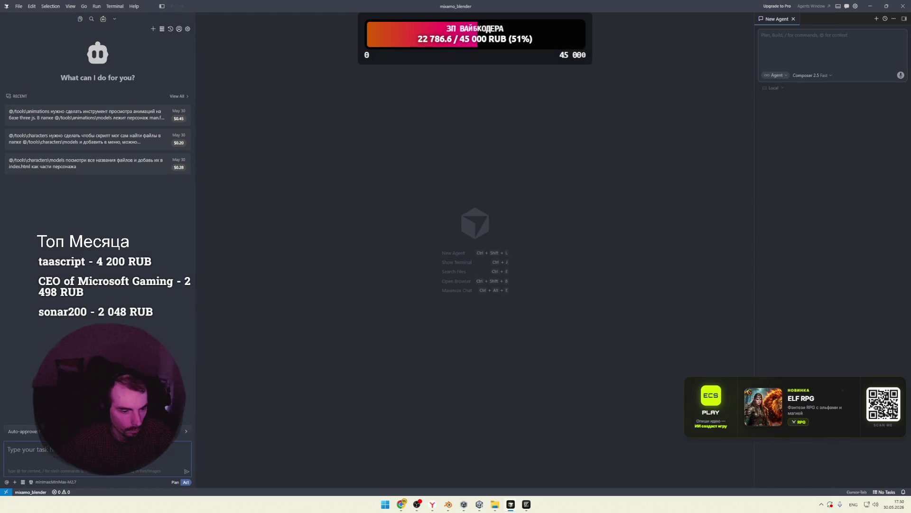
Type the Russian request 'Нужно обнов… эта версия поддержива…' in the agent chat box
key("alt+shift")
type("Нуд")
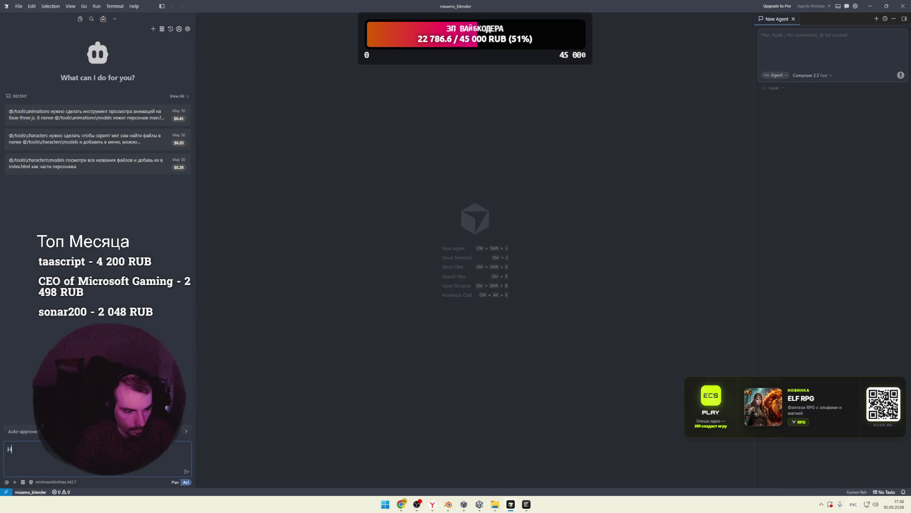
key("BackSpace")
type("жно об")
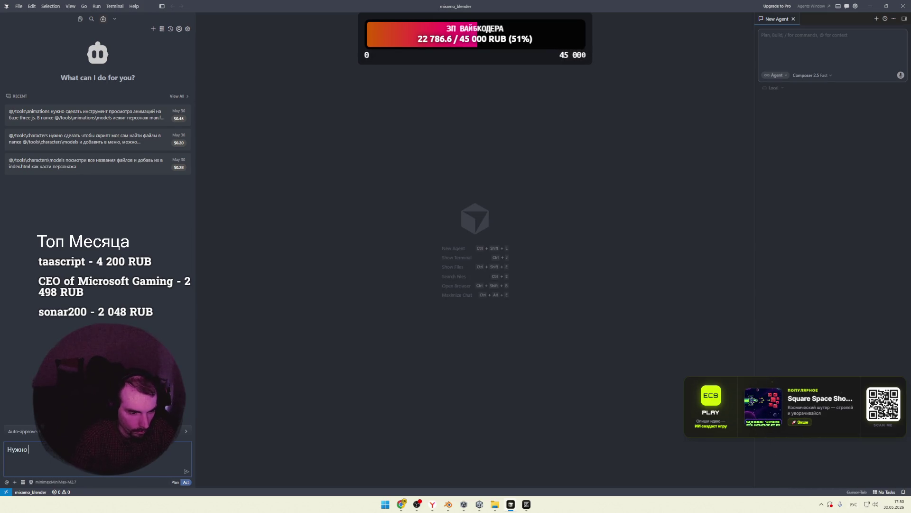
type("новит")
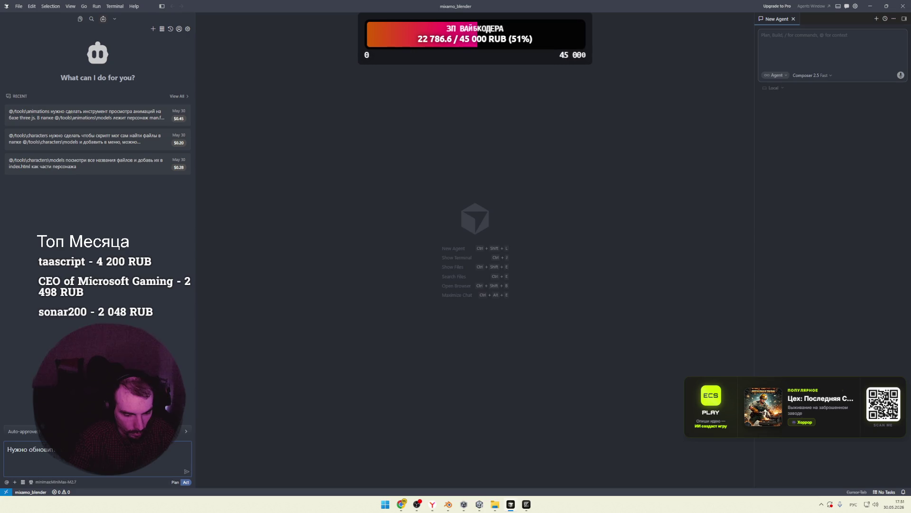
key("alt+shift")
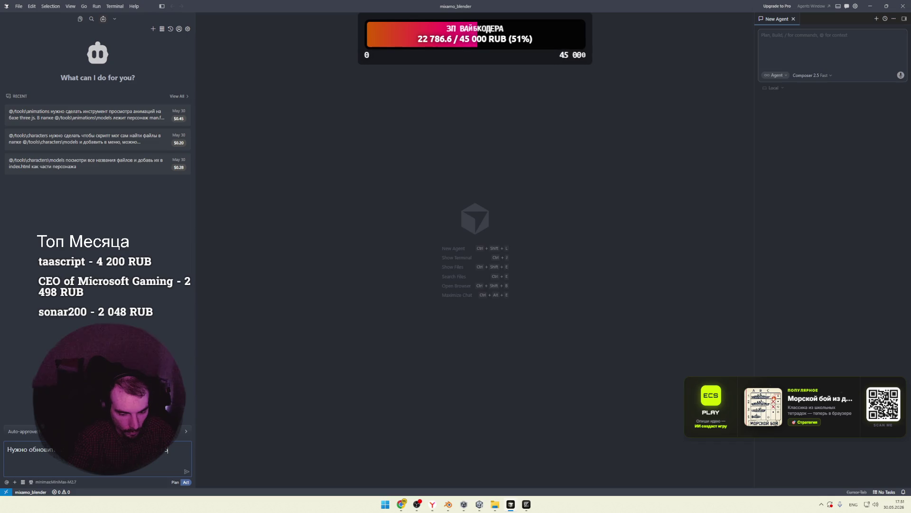
key("alt+shift")
type("эта ве")
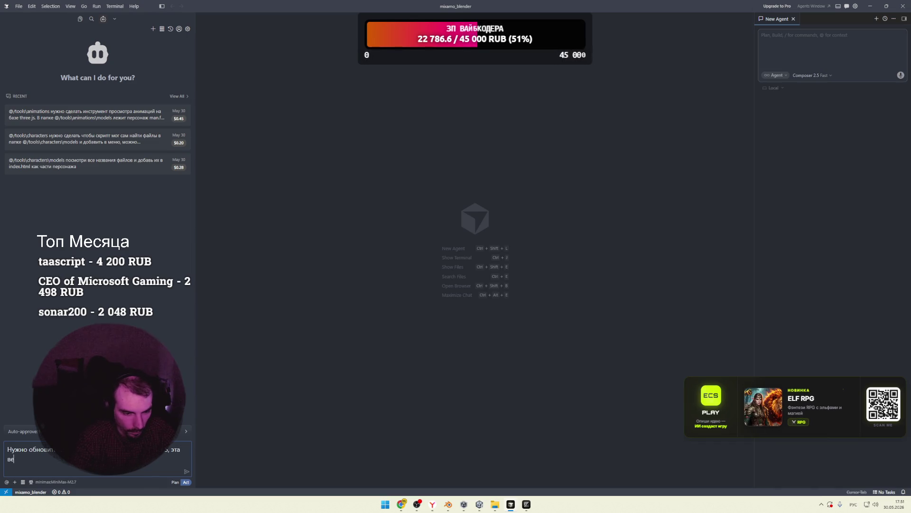
type("рсия поддержива")
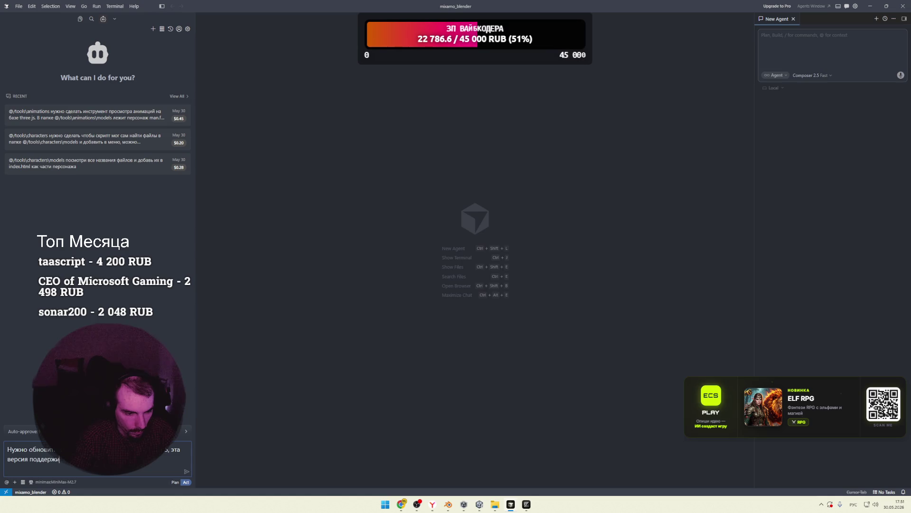
Recheck the Mixamo Rig add-on page, then send the Blender 5 update request to the agent
key("alt+Tab")
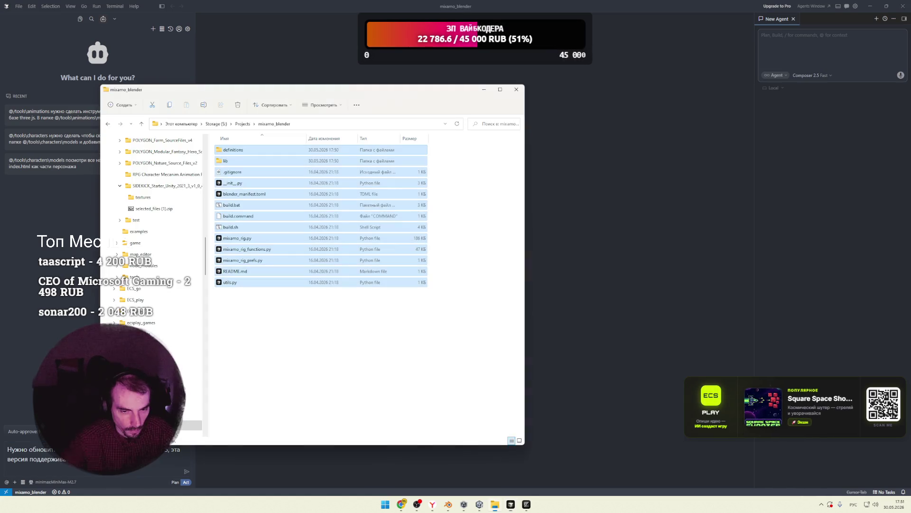
key("alt+Tab")
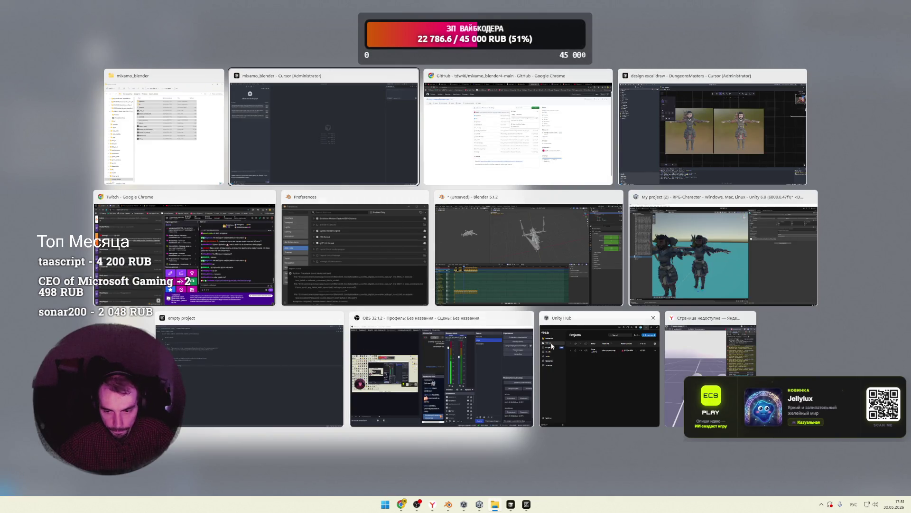
left_click(526, 158)
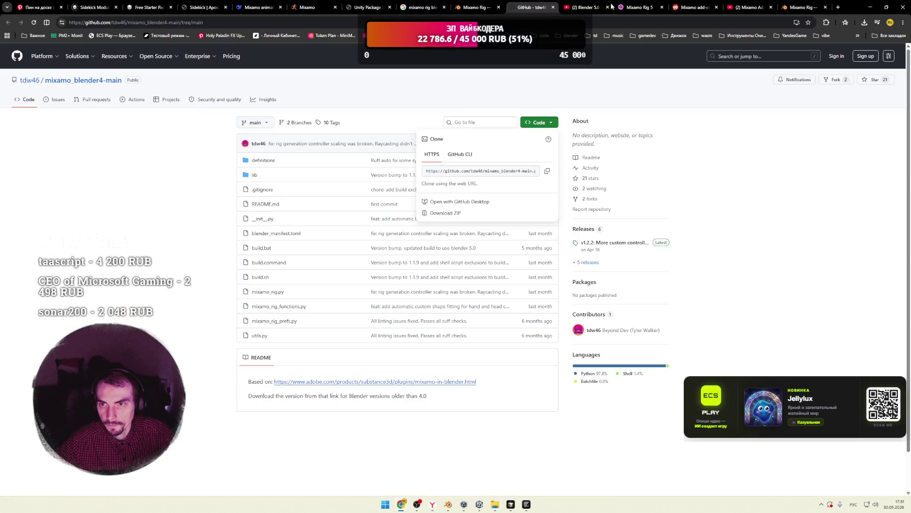
left_click(472, 7)
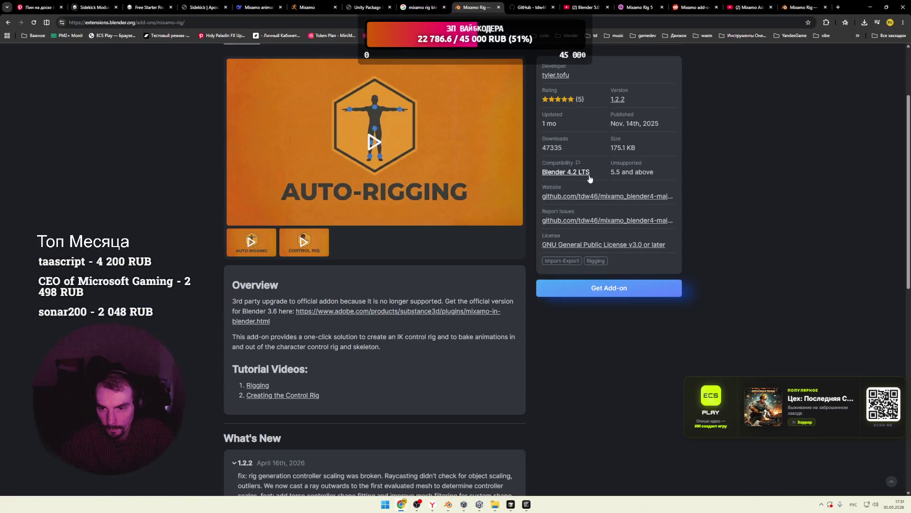
key("alt+Tab")
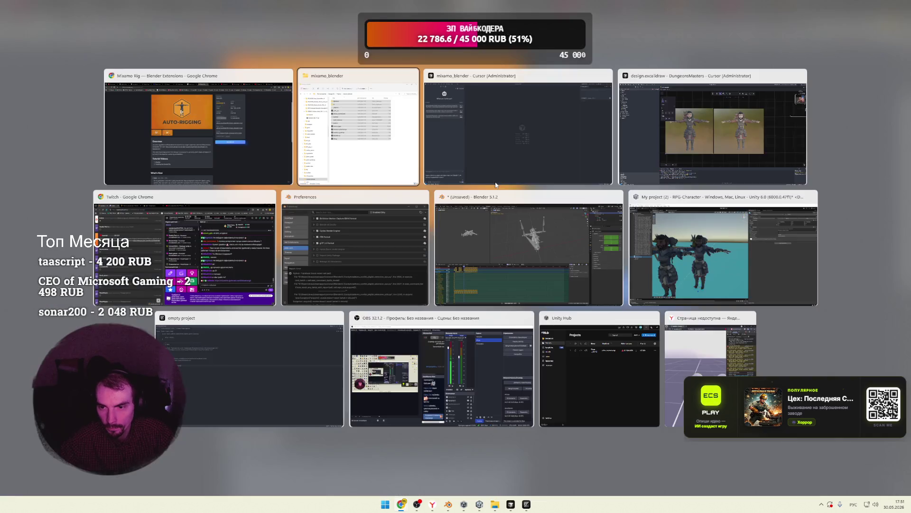
left_click(431, 163)
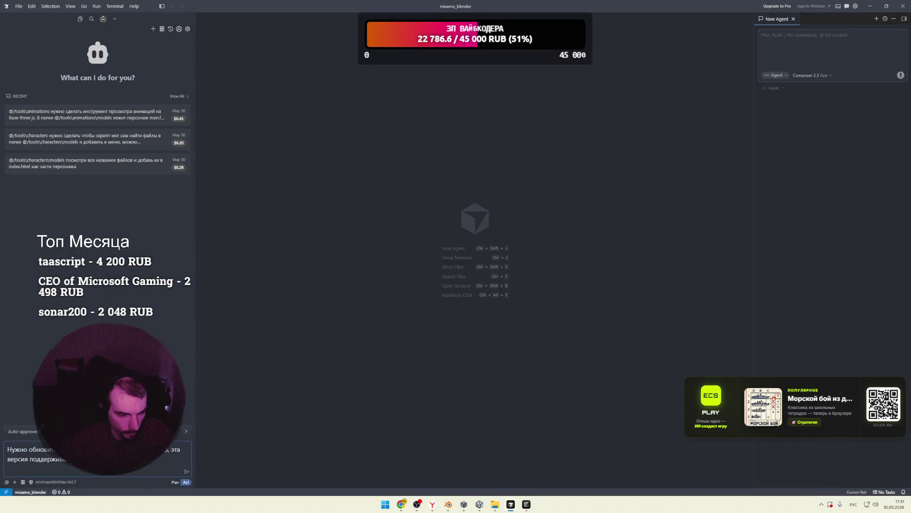
left_click(186, 472)
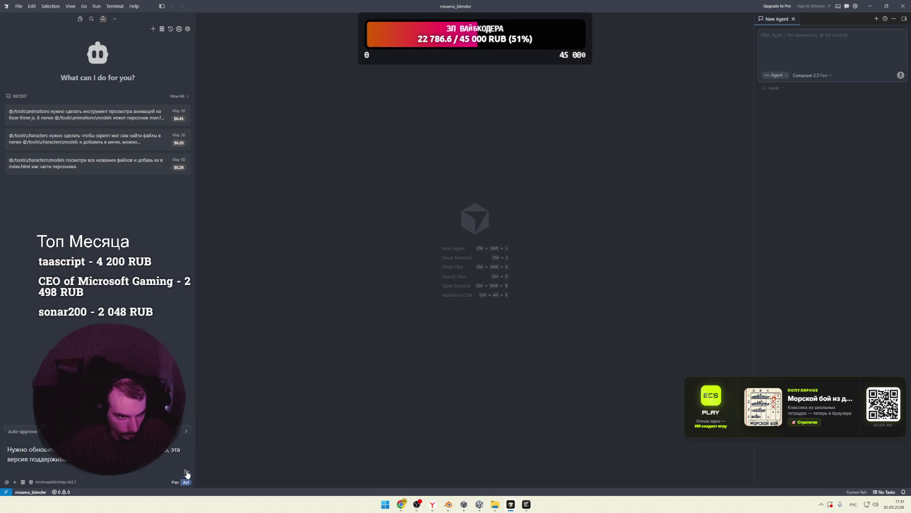
left_click(839, 7)
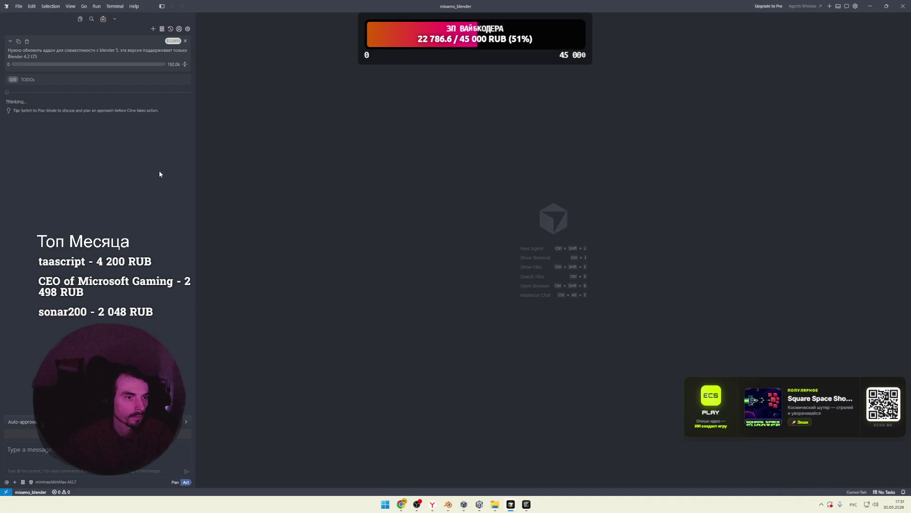
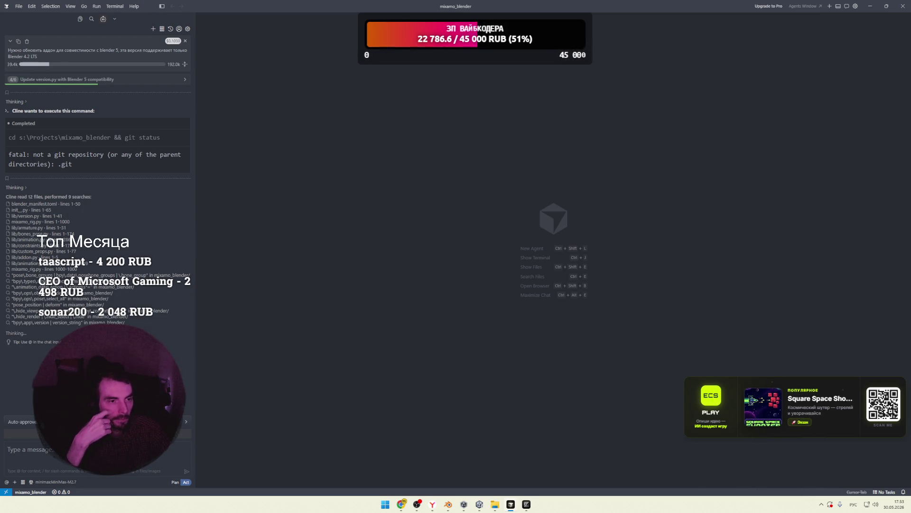
Follow Cline's task checklist until the Mixamo Rig Blender 5 update completes, then open mixamo_blender
left_click(172, 81)
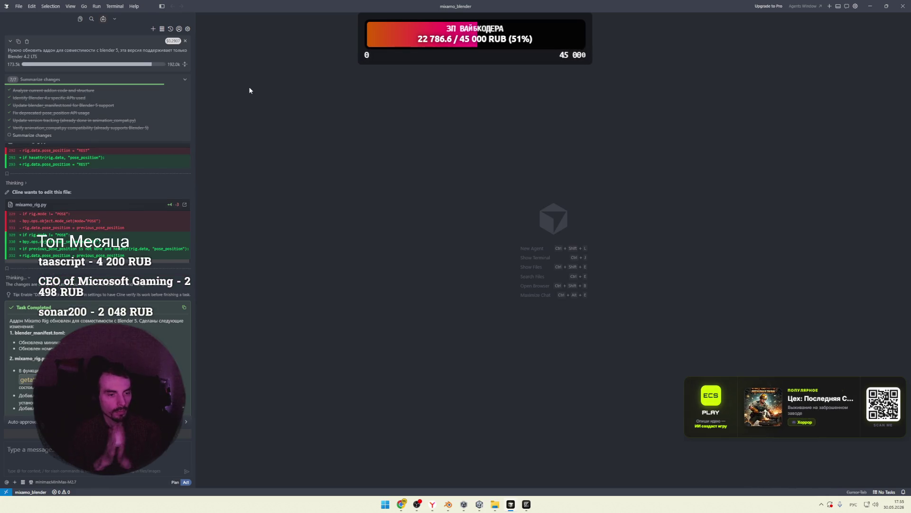
left_click(491, 506)
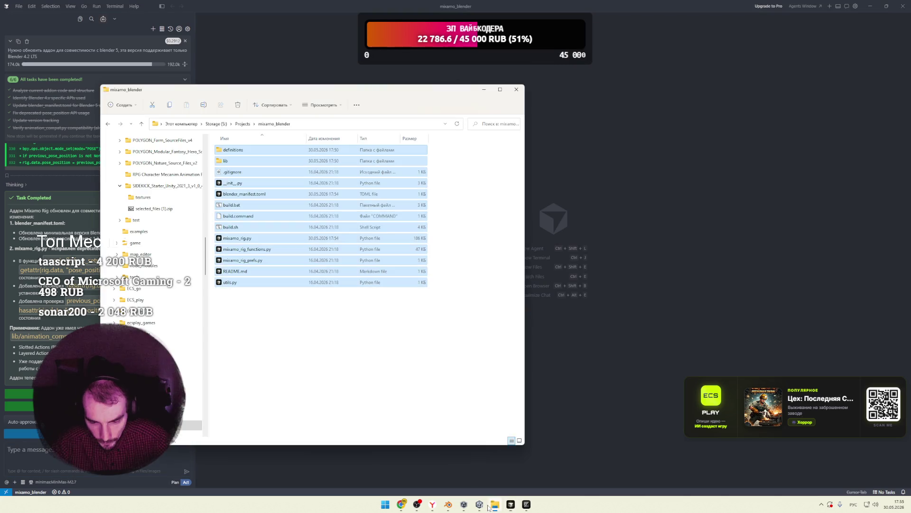
Compress all mixamo_blender project files into a definitions.zip archive
left_click(293, 314)
mouse_move(298, 315)
left_mouse_down()
mouse_move(266, 287)
mouse_move(223, 138)
left_mouse_up()
right_click(240, 152)
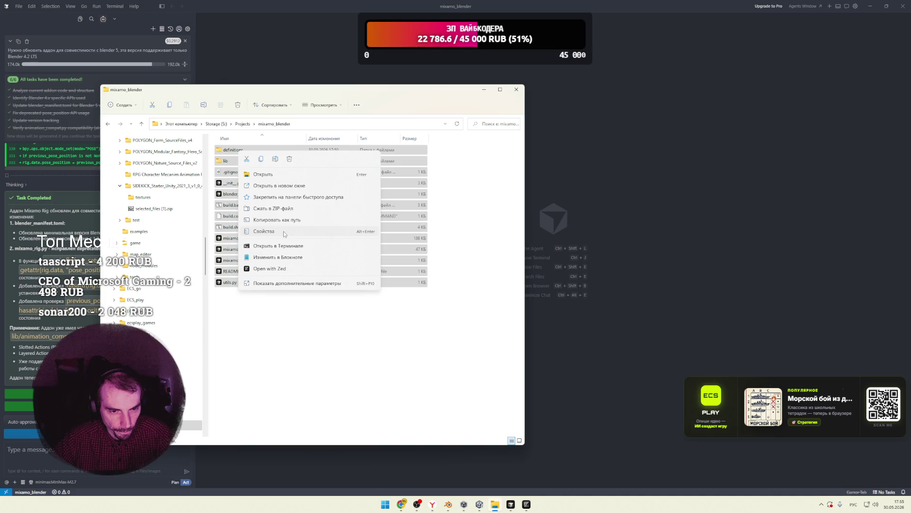
left_click(273, 208)
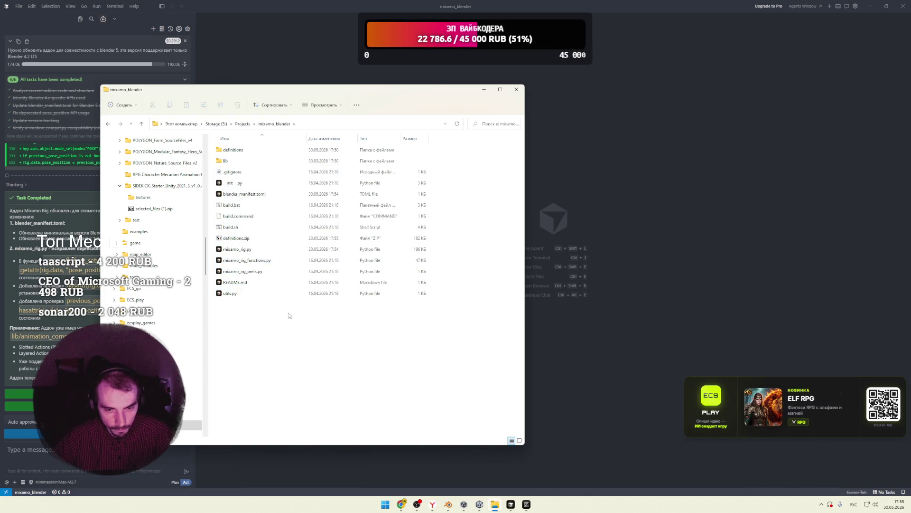
left_click(253, 238)
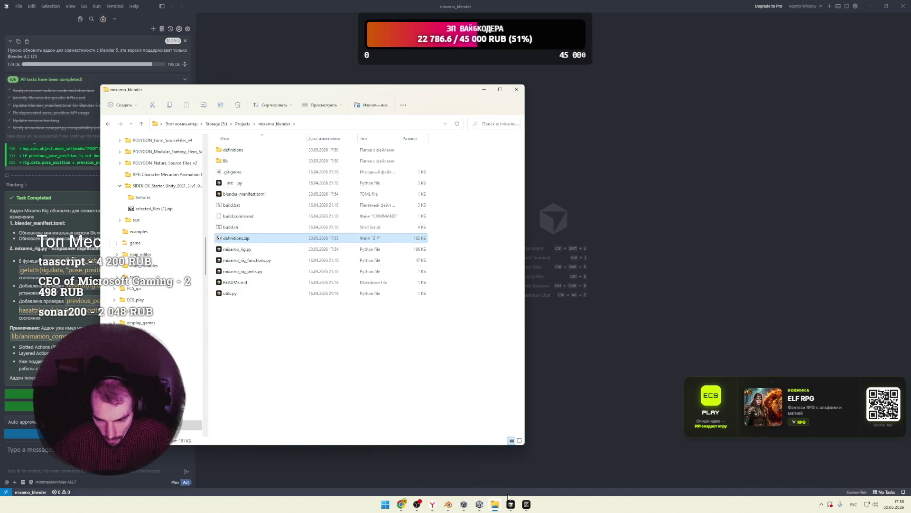
Copy the mixamo_blender folder path and return to Blender
left_click(333, 125)
key("Escape")
mouse_move(478, 509)
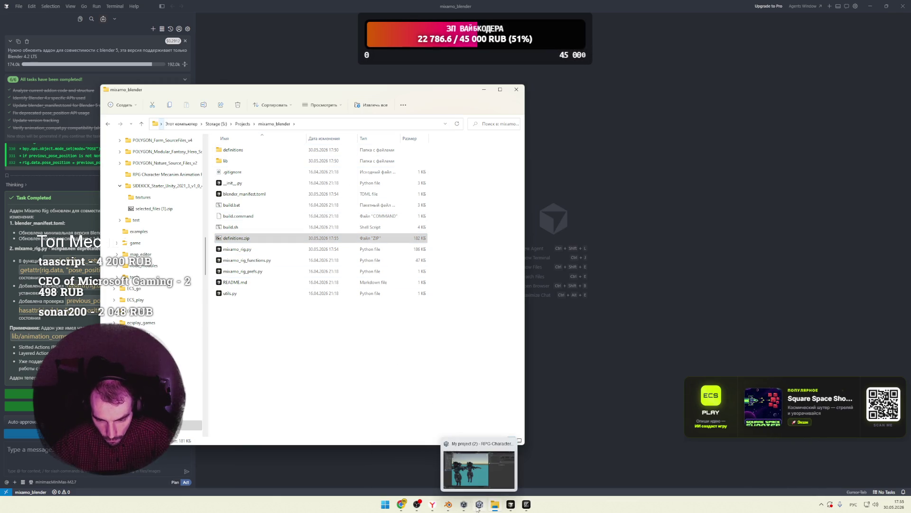
mouse_move(448, 504)
left_click(437, 460)
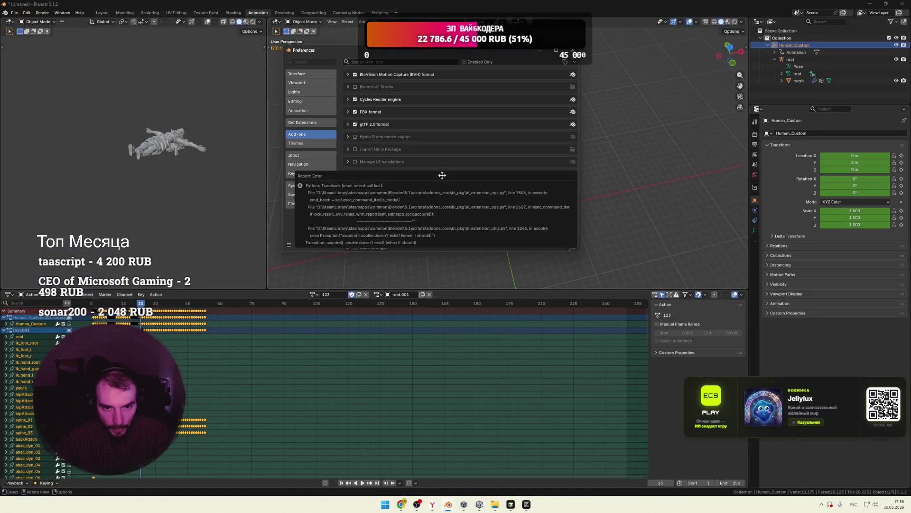
Install definitions.zip from disk as an add-on, then close the preferences and error report
left_click(574, 62)
left_click(563, 79)
left_click(430, 90)
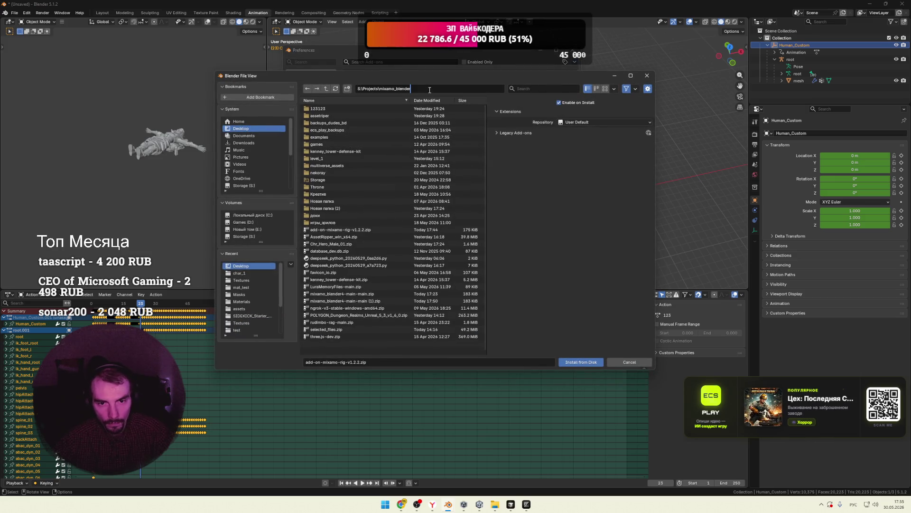
key("Return")
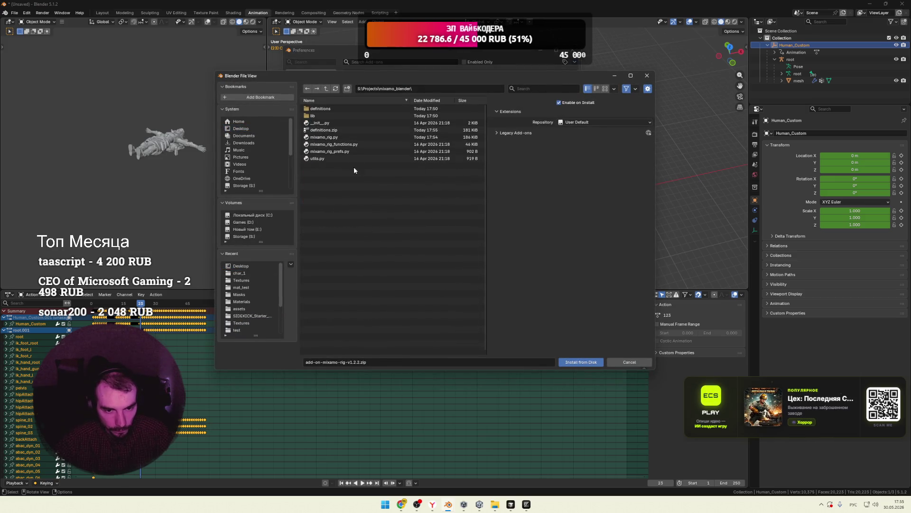
left_click(327, 131)
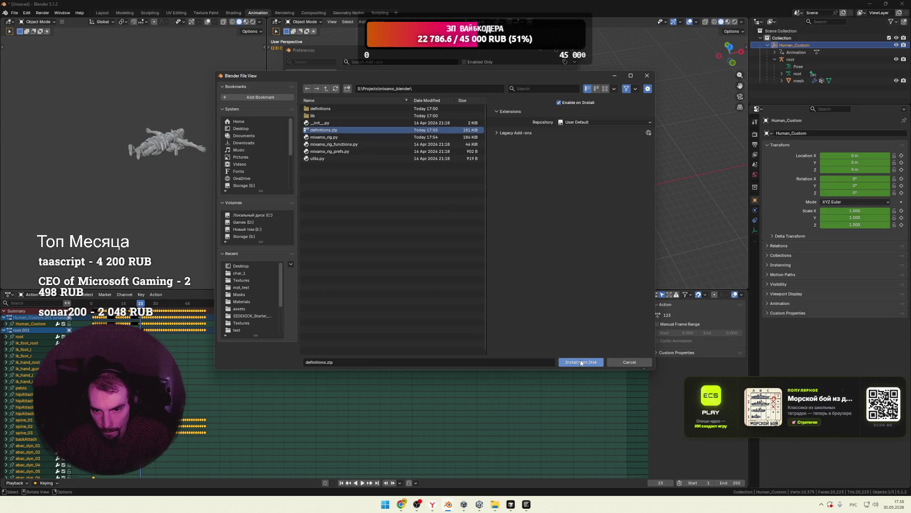
left_click(581, 363)
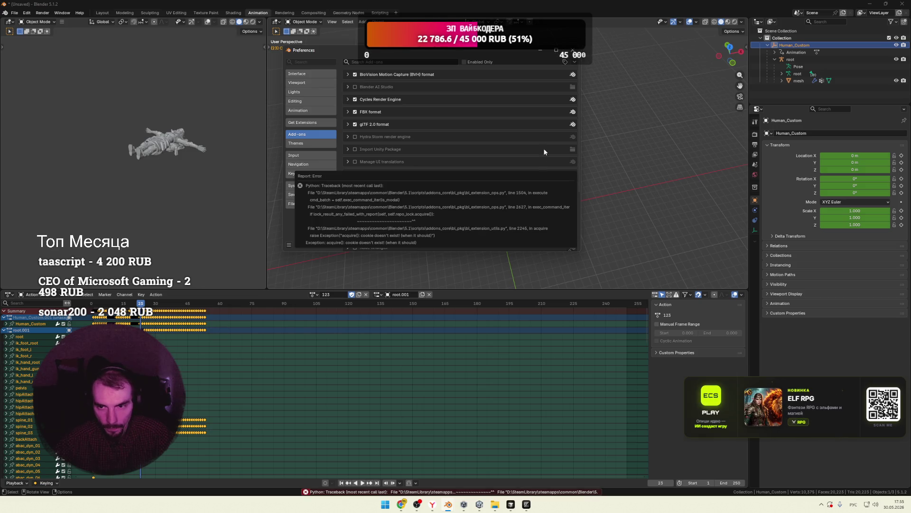
left_click(573, 50)
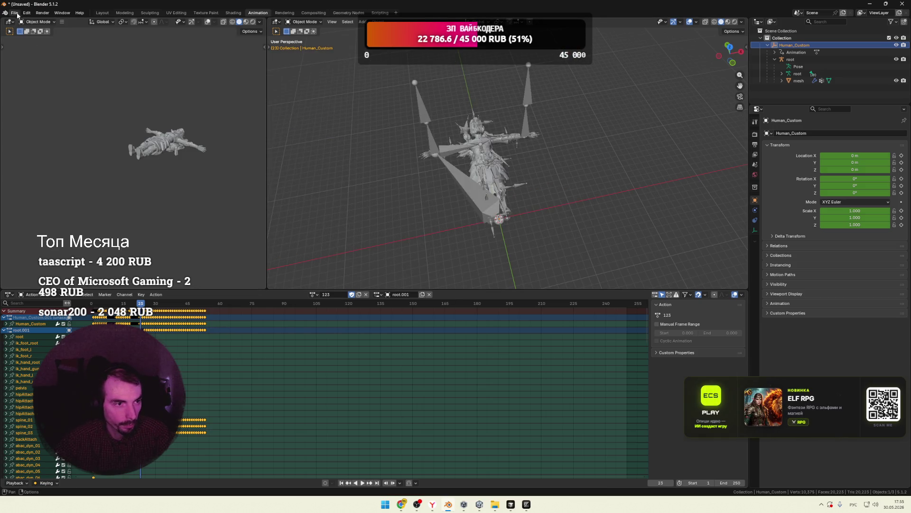
Reopen Preferences on the Add-ons list and enable the Mixamo Rig add-on
left_click(19, 14)
left_click(30, 13)
left_click(45, 106)
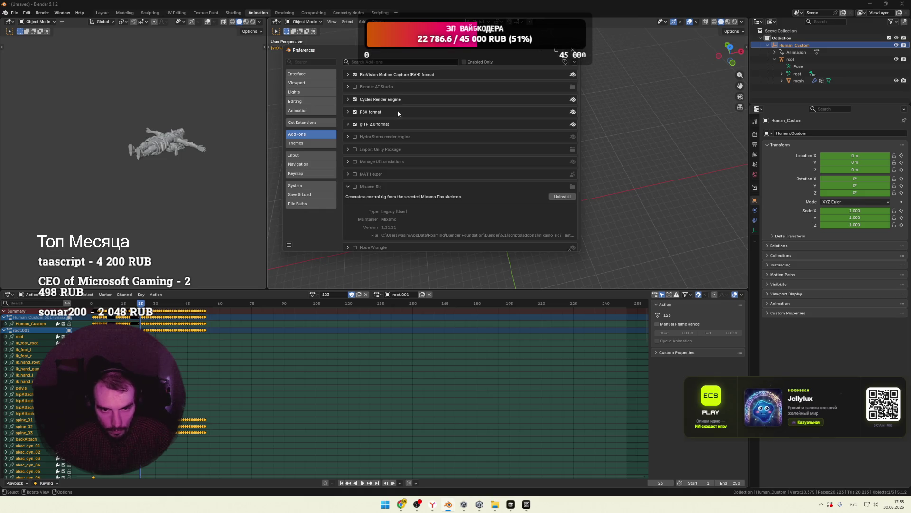
scroll(435, 124, "down", 5)
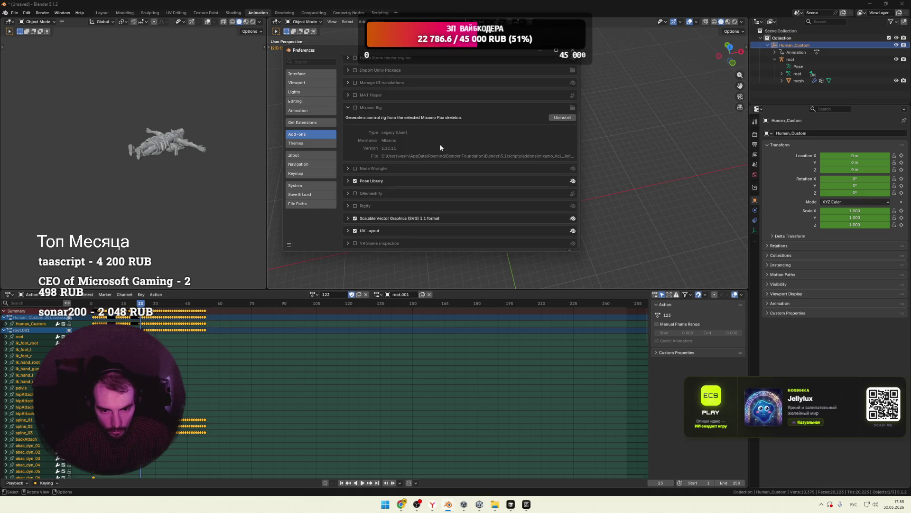
scroll(440, 148, "up", 3)
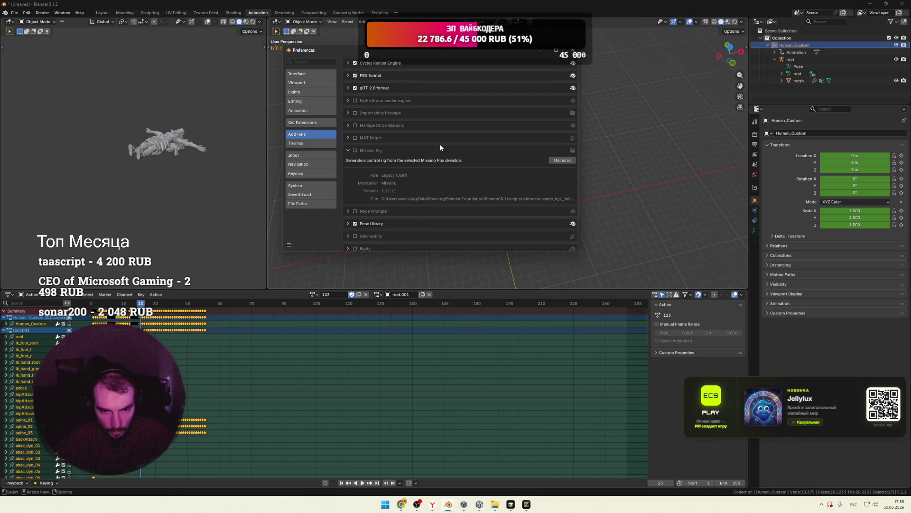
left_click(354, 150)
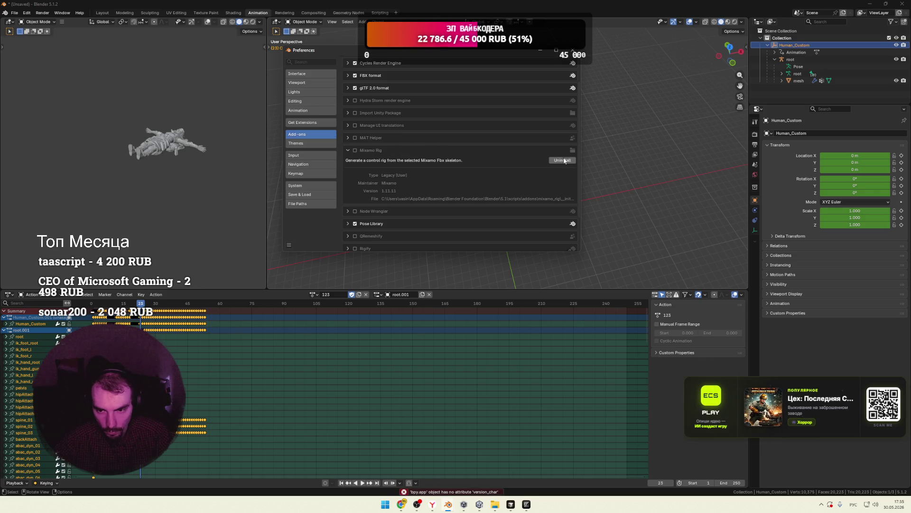
scroll(540, 103, "up", 3)
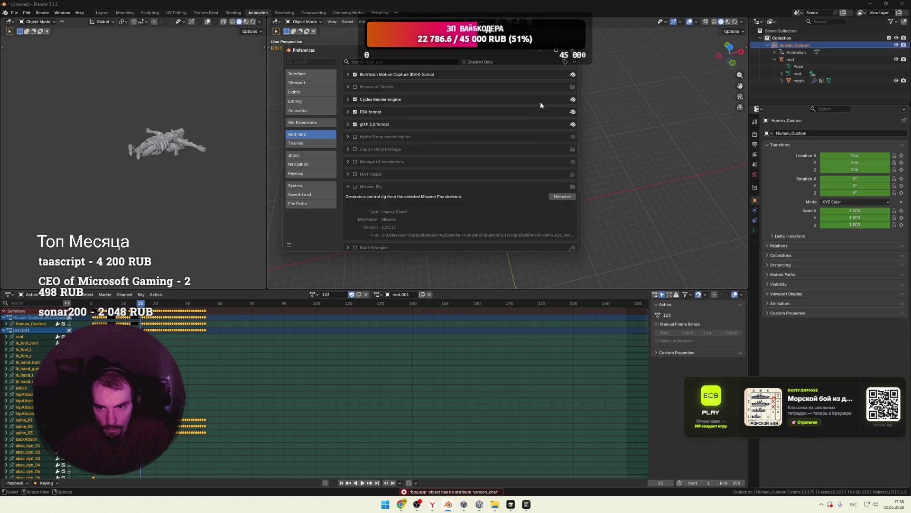
Install definitions.zip from disk again using the legacy add-on install options
left_click(575, 62)
left_click(540, 81)
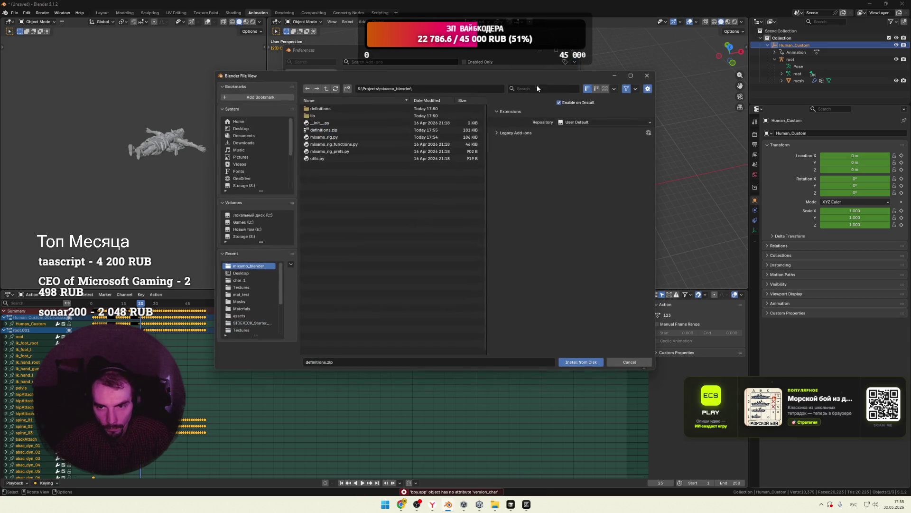
left_click(352, 130)
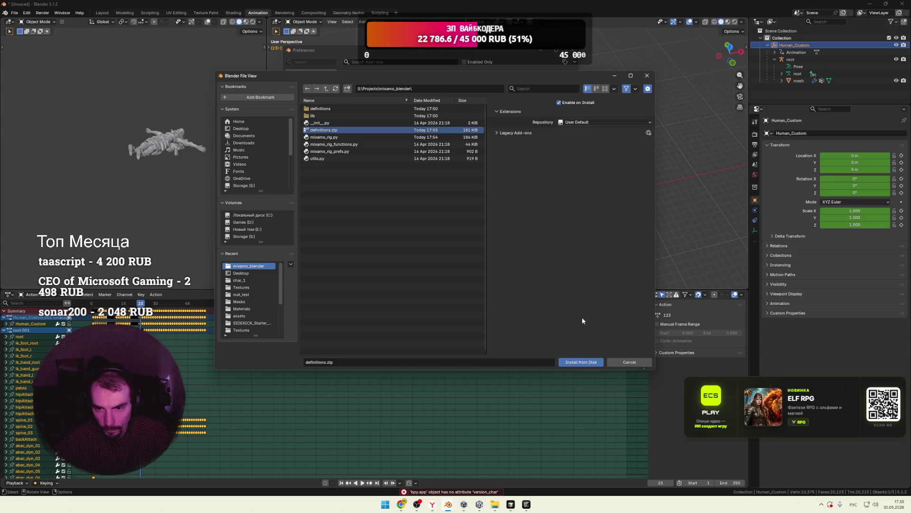
left_click(497, 134)
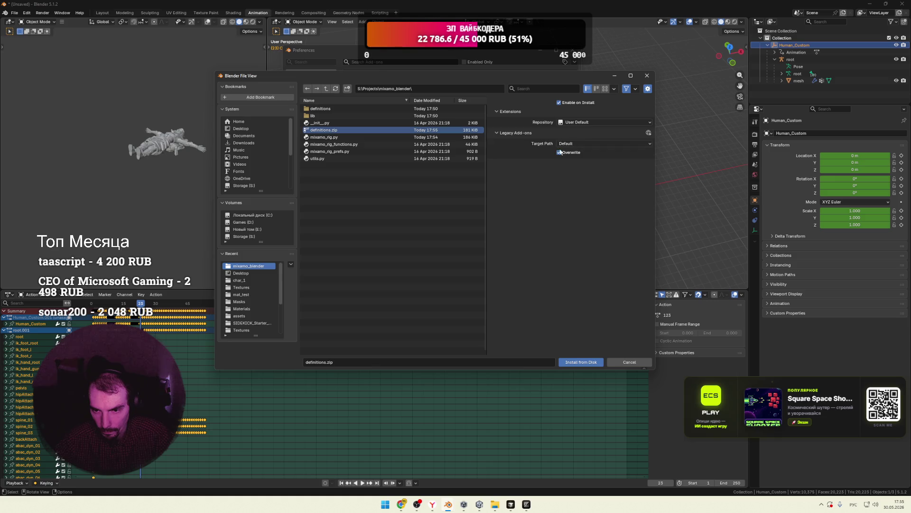
left_click(579, 363)
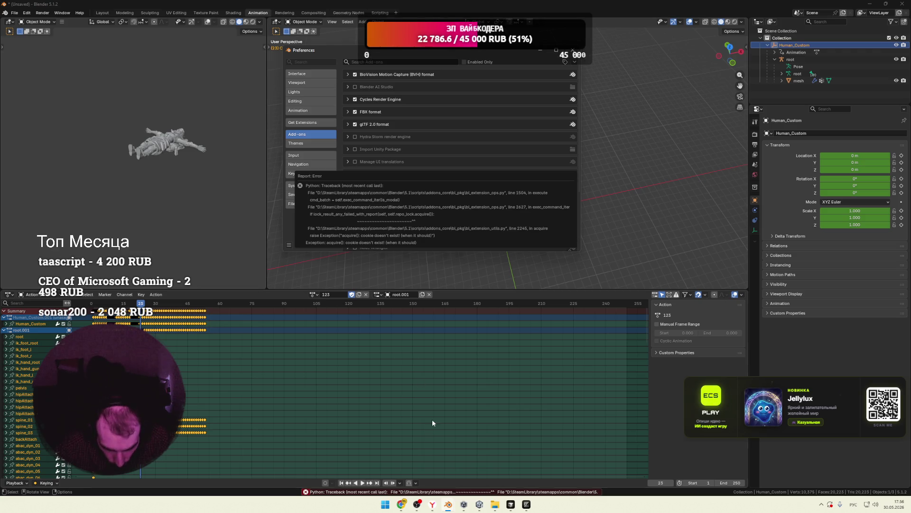
Open the full error log and copy the lock-error traceback
left_click(427, 492)
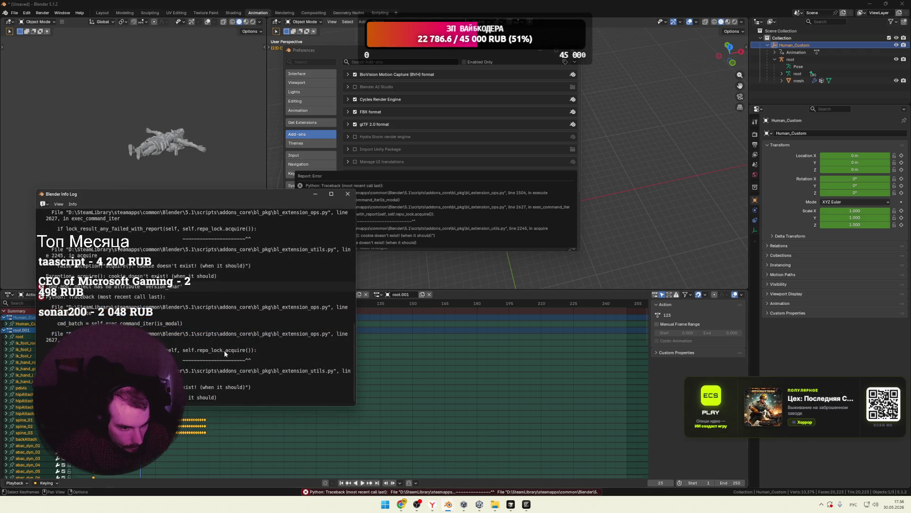
scroll(177, 287, "up", 5)
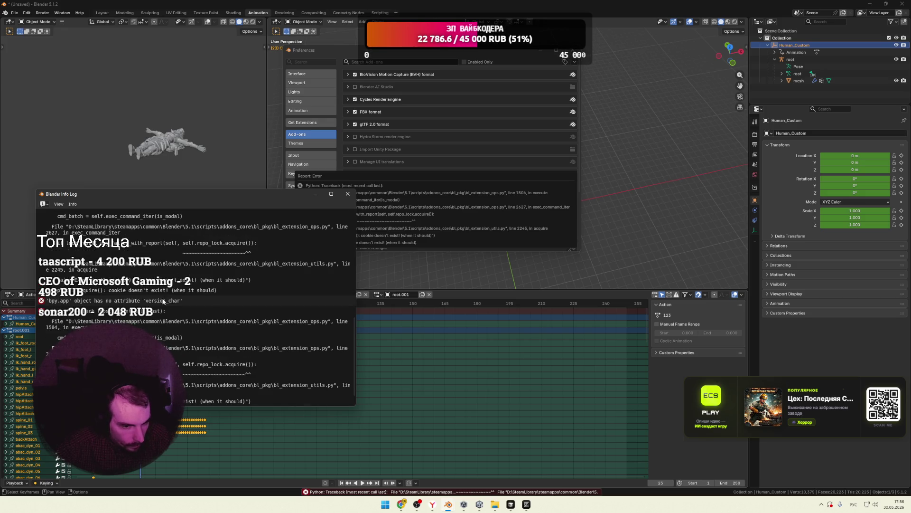
scroll(149, 298, "up", 3)
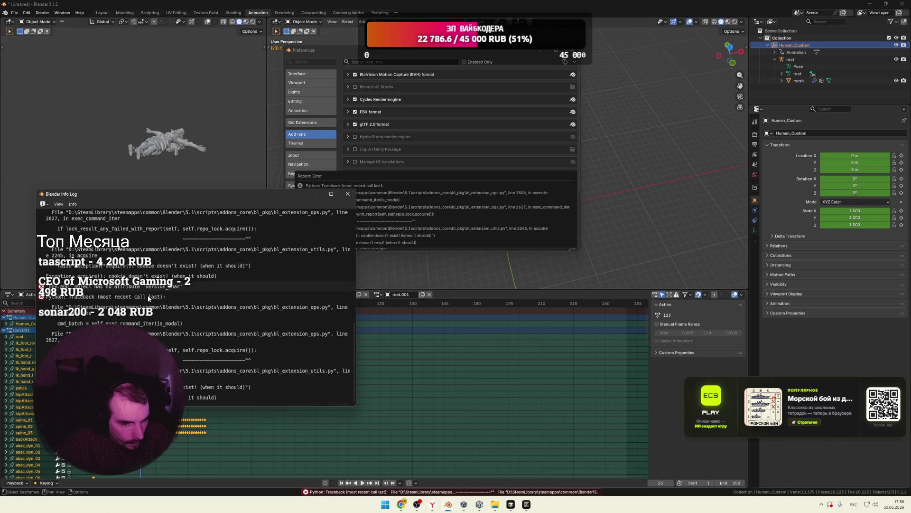
left_click(240, 304)
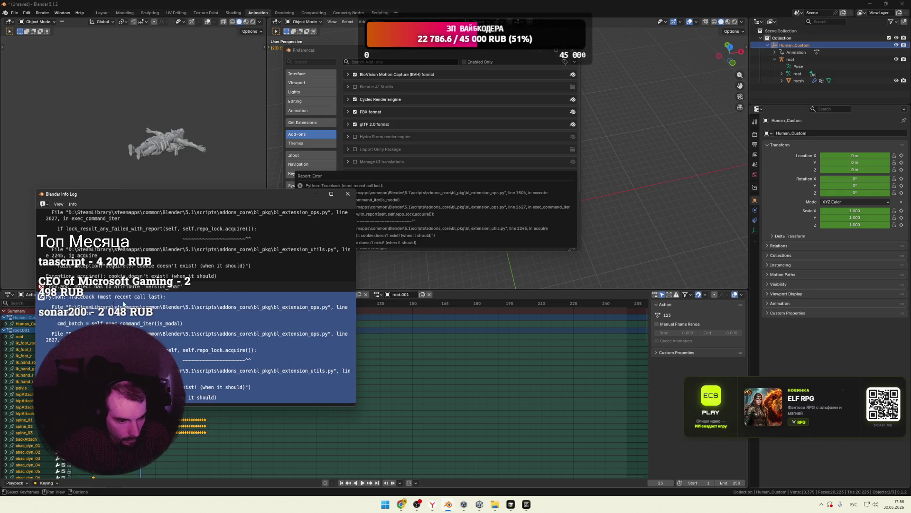
mouse_move(450, 508)
mouse_move(511, 504)
left_click(534, 477)
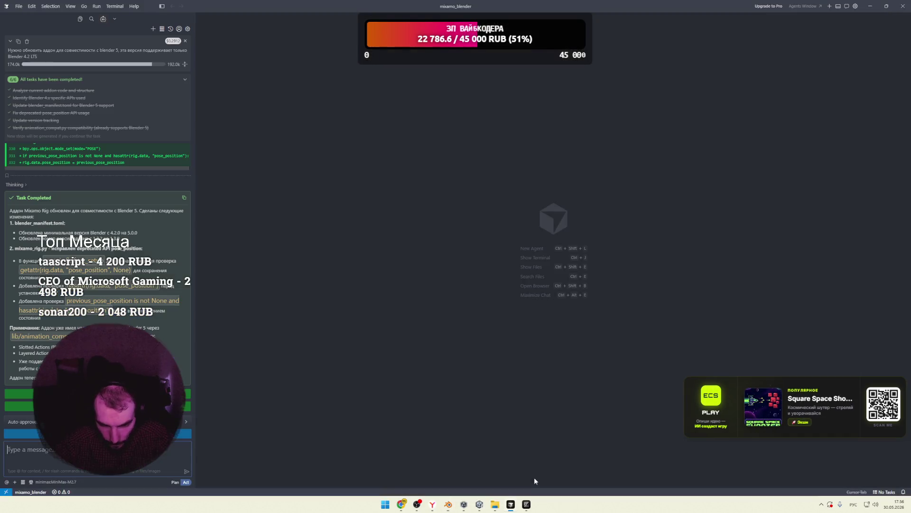
Send the Blender traceback to Cline and read its lock-file diagnosis
key("ctrl+v")
key("Return")
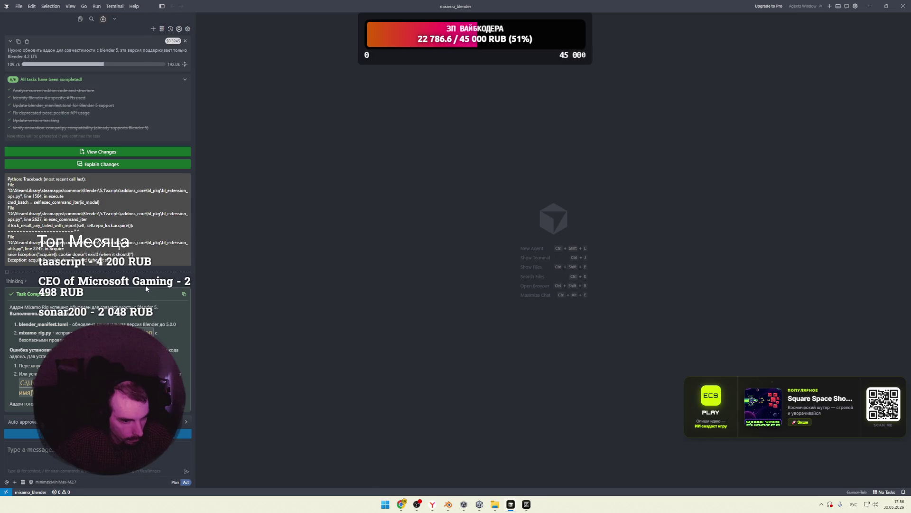
left_click(26, 281)
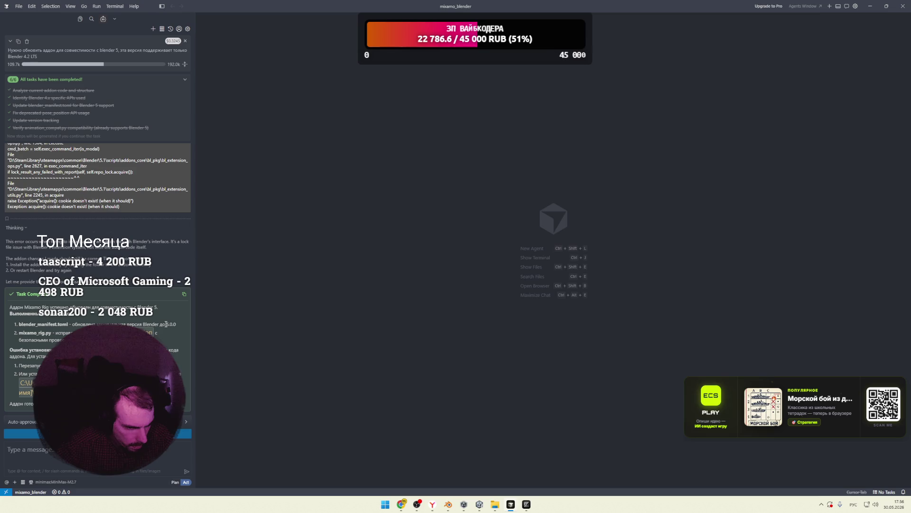
scroll(166, 324, "up", 5)
scroll(142, 309, "down", 5)
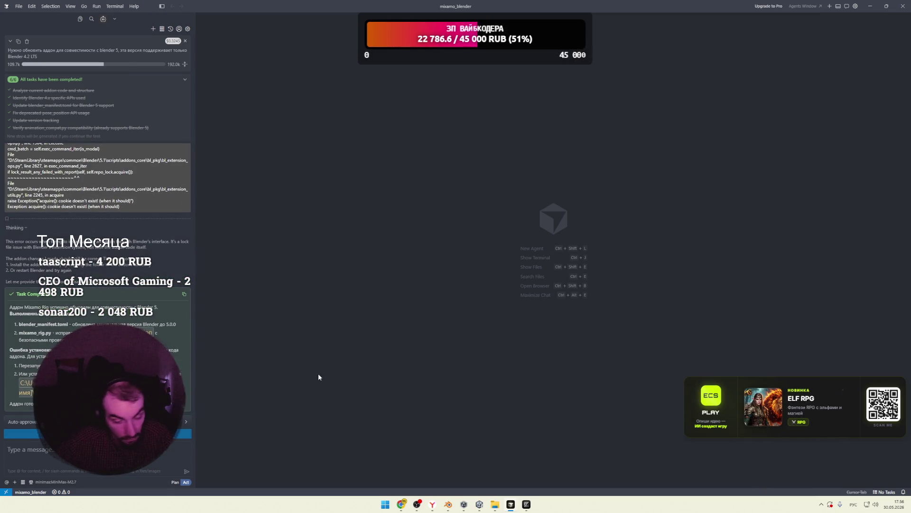
left_click(495, 504)
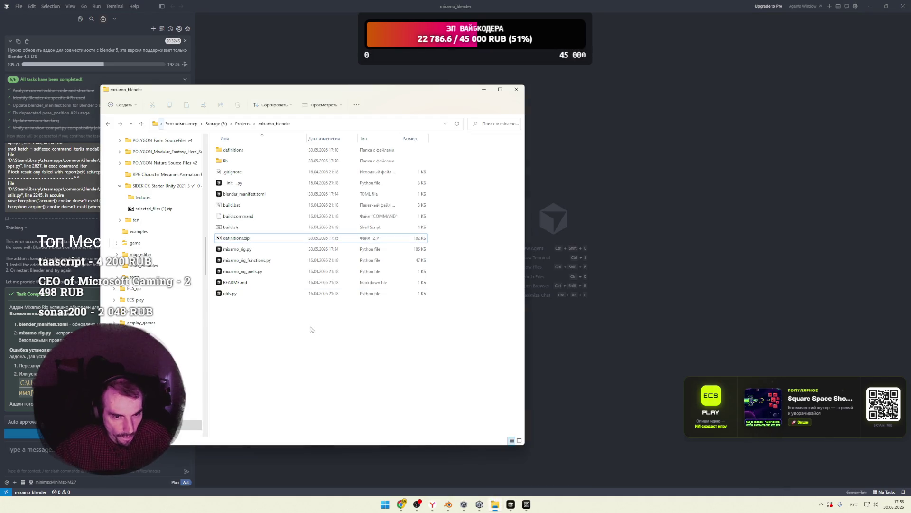
Rebuild definitions.zip from the mixamo_blender project files
mouse_move(296, 337)
left_mouse_down()
mouse_move(243, 252)
mouse_move(240, 151)
left_mouse_up()
right_click(240, 152)
left_click(272, 209)
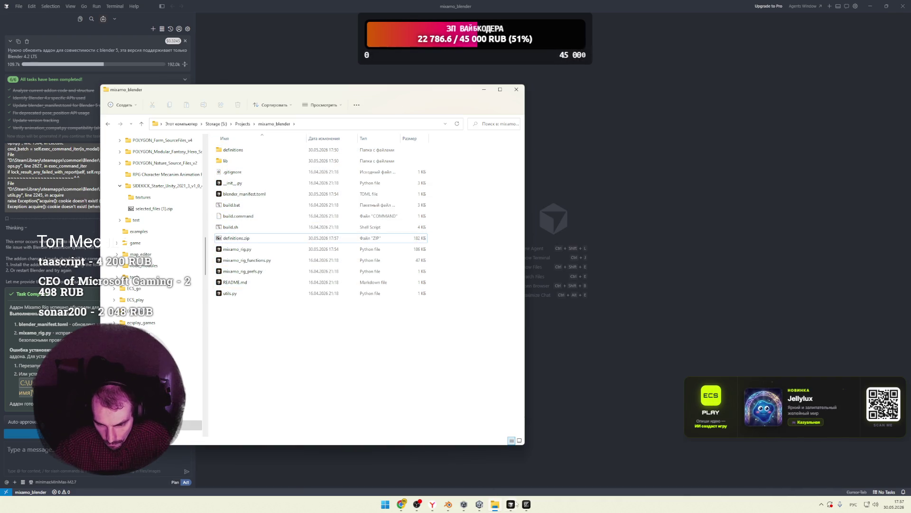
Close the Blender Info Log and bring the main Blender window forward
left_click(448, 504)
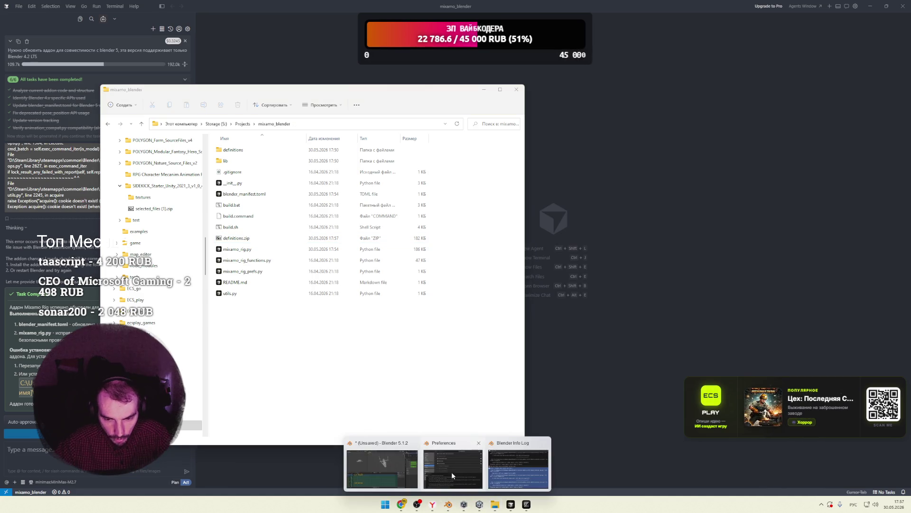
left_click(544, 442)
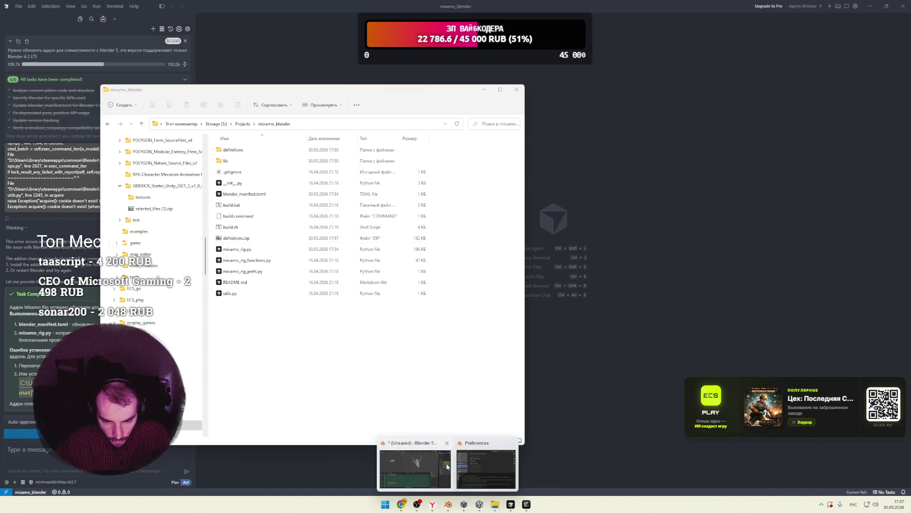
left_click(446, 467)
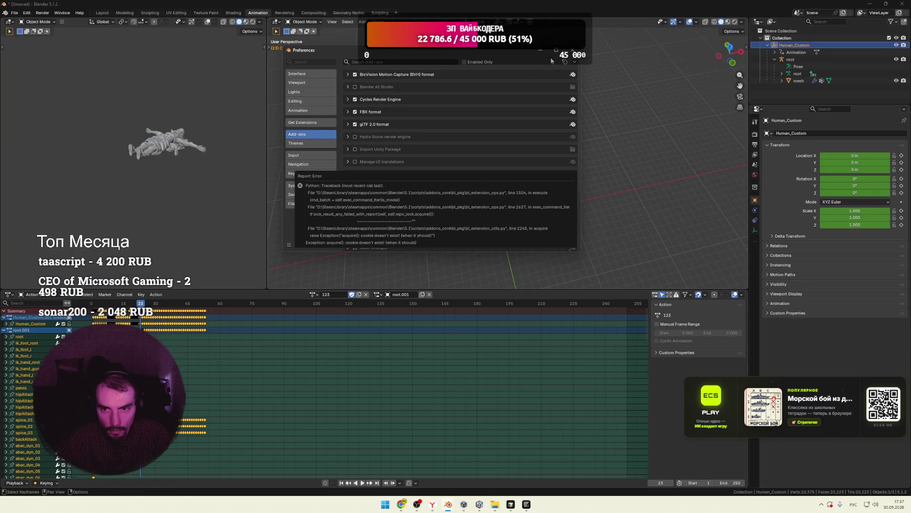
Reopen the Add-ons preferences and install definitions.zip from disk
left_click(540, 49)
left_click(27, 13)
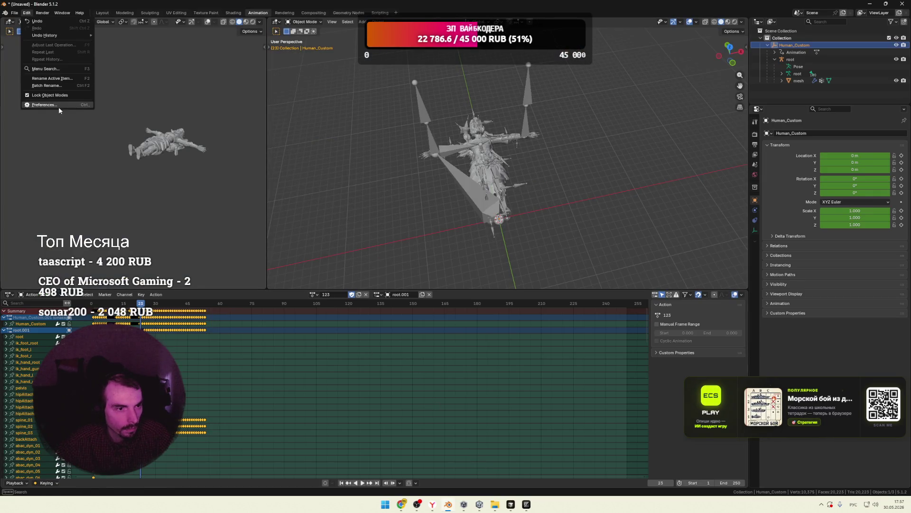
left_click(58, 105)
left_click(574, 62)
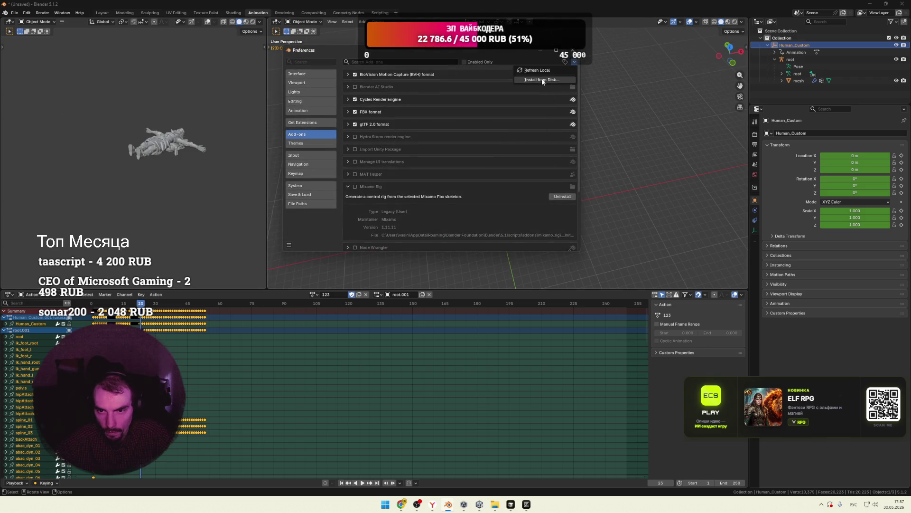
left_click(542, 81)
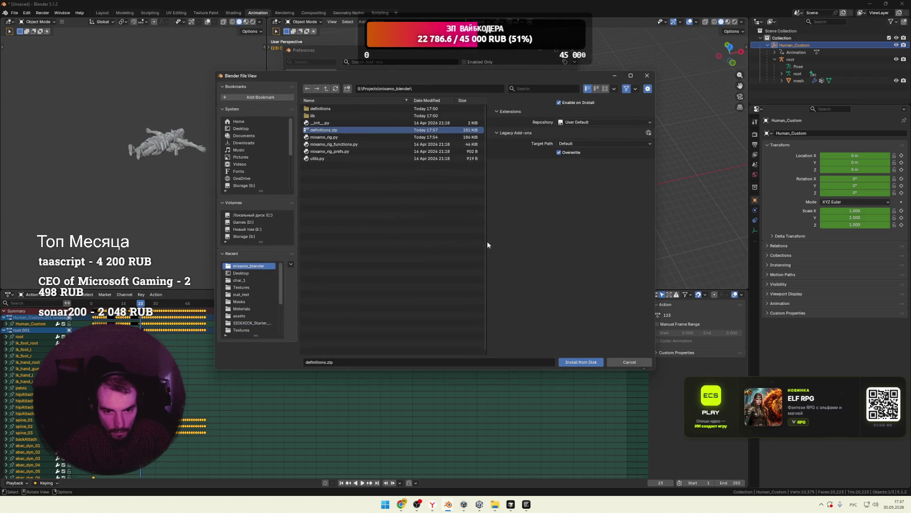
left_click(580, 362)
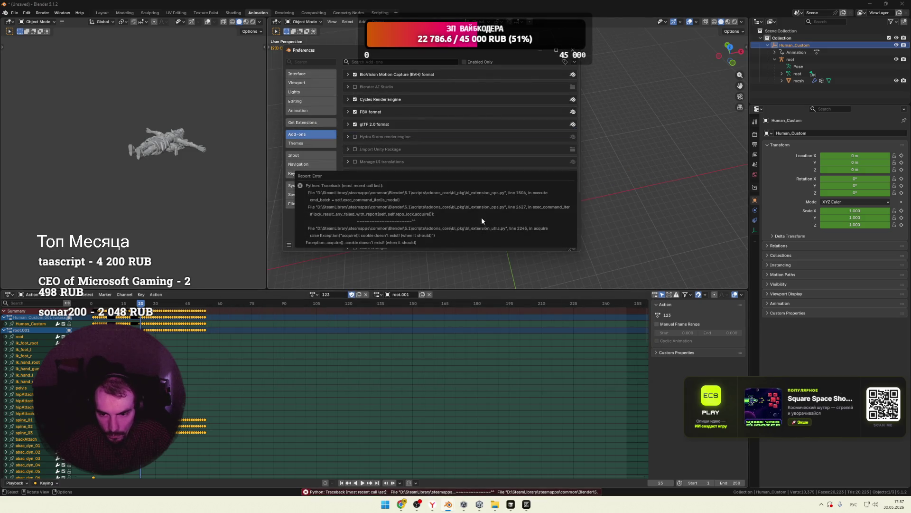
Screenshot the resulting Python error report with Win+Shift+S and return to Cursor
mouse_move(321, 178)
left_mouse_down()
mouse_move(299, 168)
mouse_move(318, 164)
left_mouse_up()
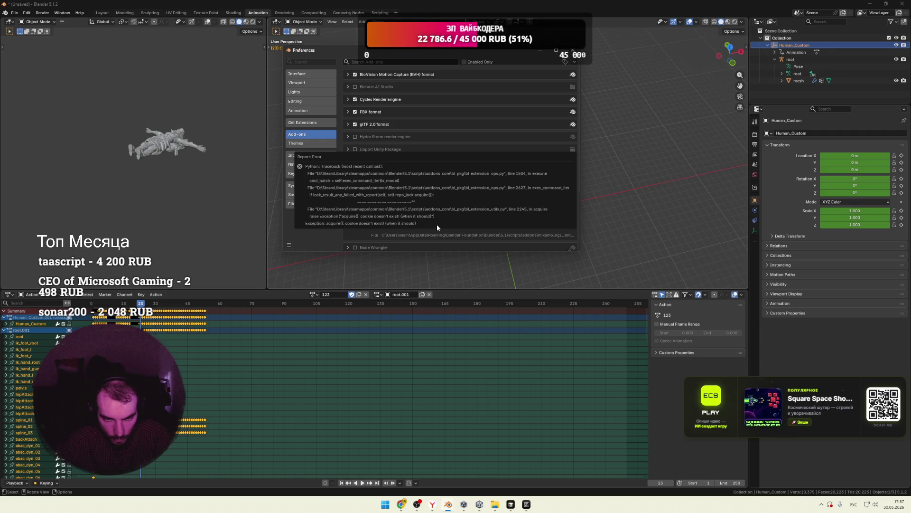
key("super+shift+s")
mouse_move(296, 153)
left_mouse_down()
mouse_move(379, 209)
mouse_move(576, 225)
left_mouse_up()
mouse_move(517, 507)
left_click(549, 462)
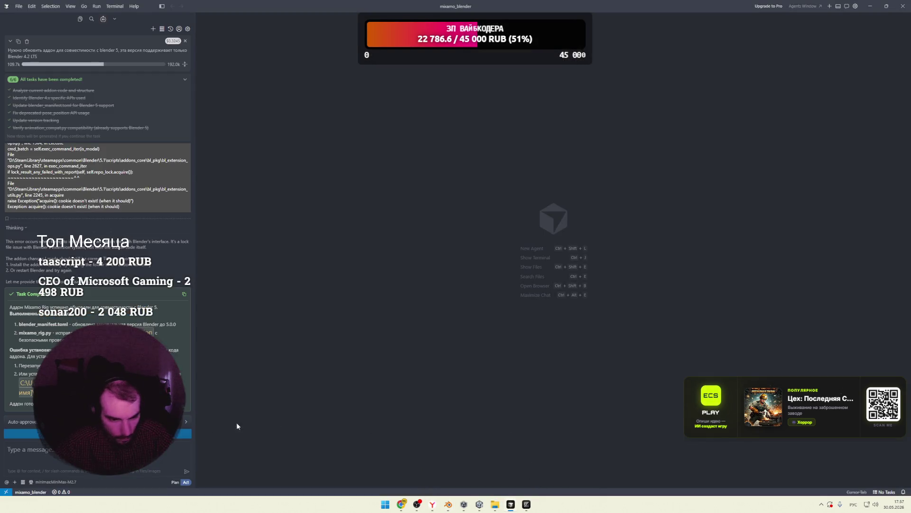
Send the error screenshot to Cline and select the Blender add-ons path in its reply
key("ctrl+v")
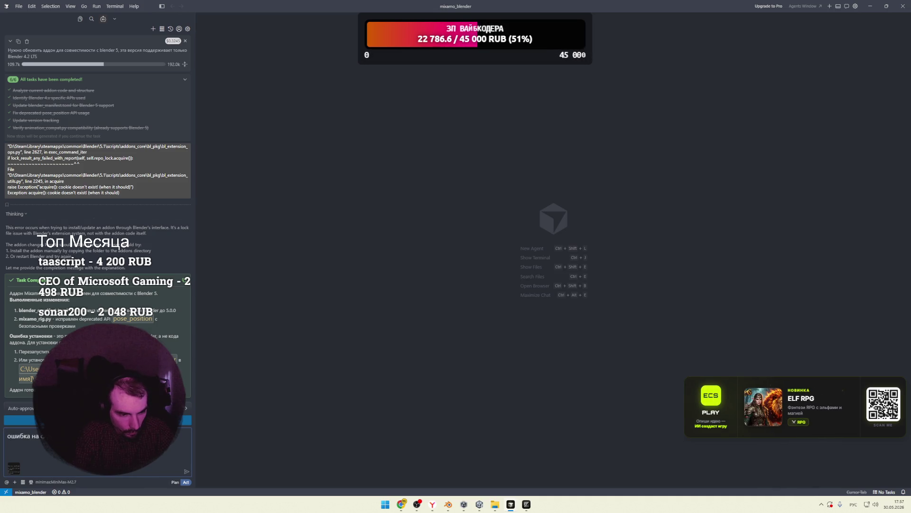
key("Return")
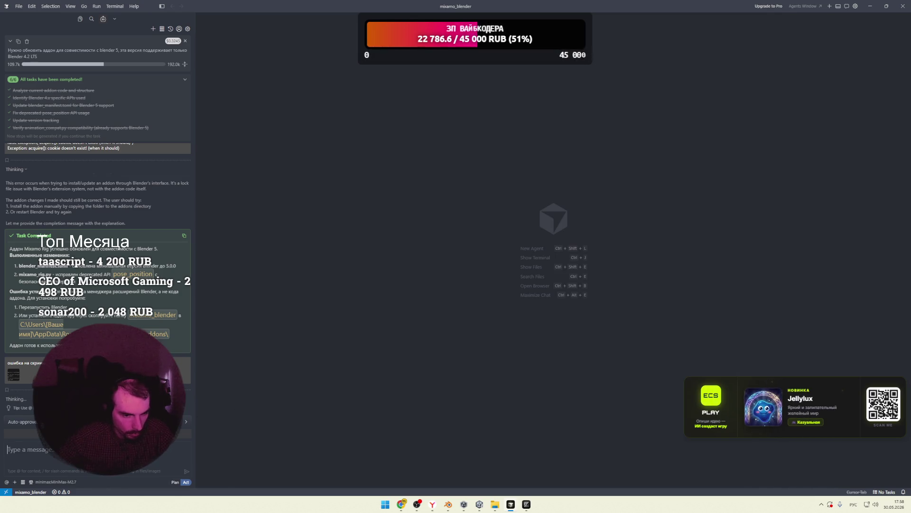
left_click_drag(21, 327, 67, 325)
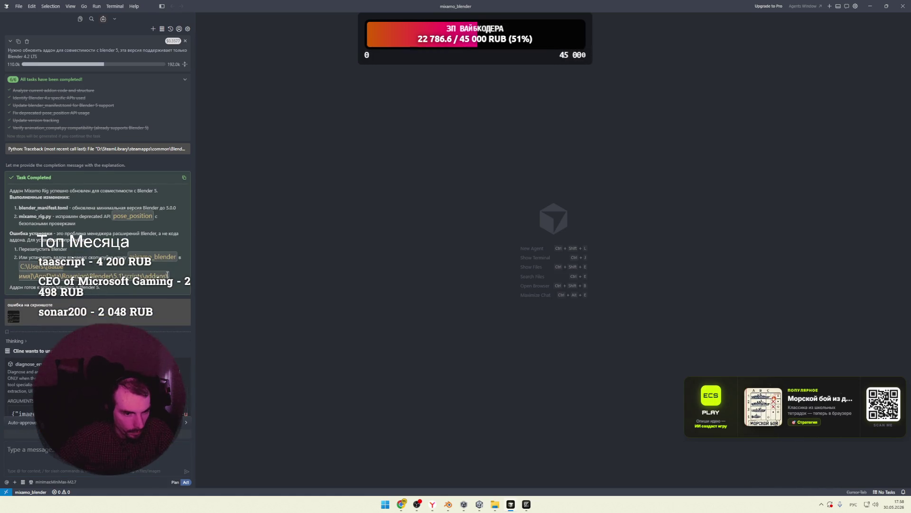
left_click_drag(148, 273, 29, 267)
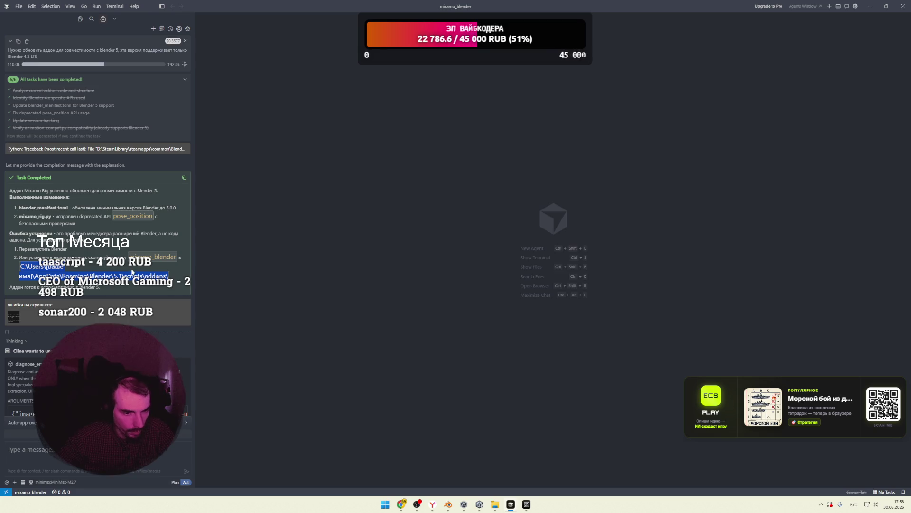
Open ECS_play in a new Explorer window and paste the Blender add-ons path into its address bar
mouse_move(487, 506)
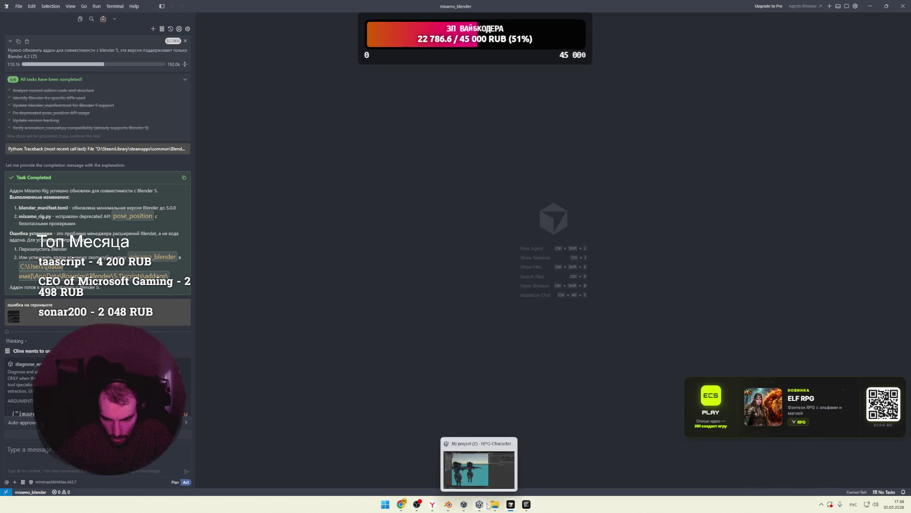
left_click(495, 508)
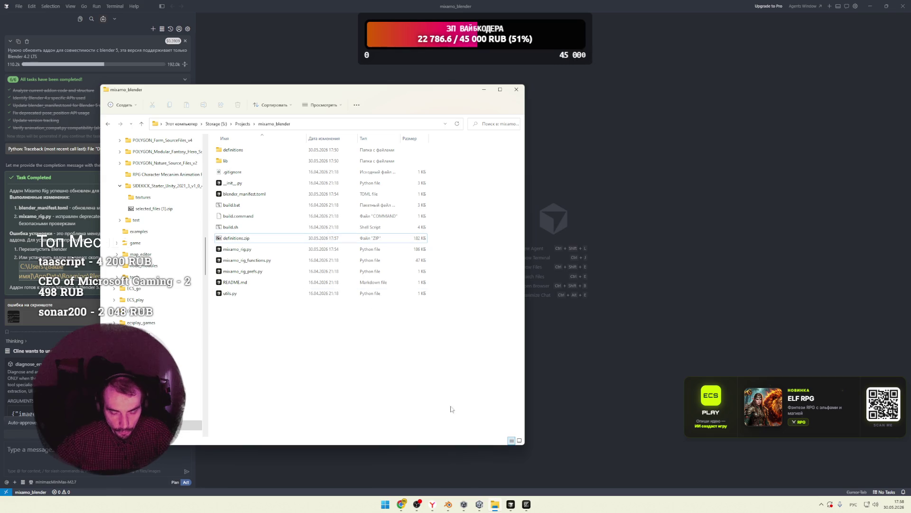
right_click(142, 300)
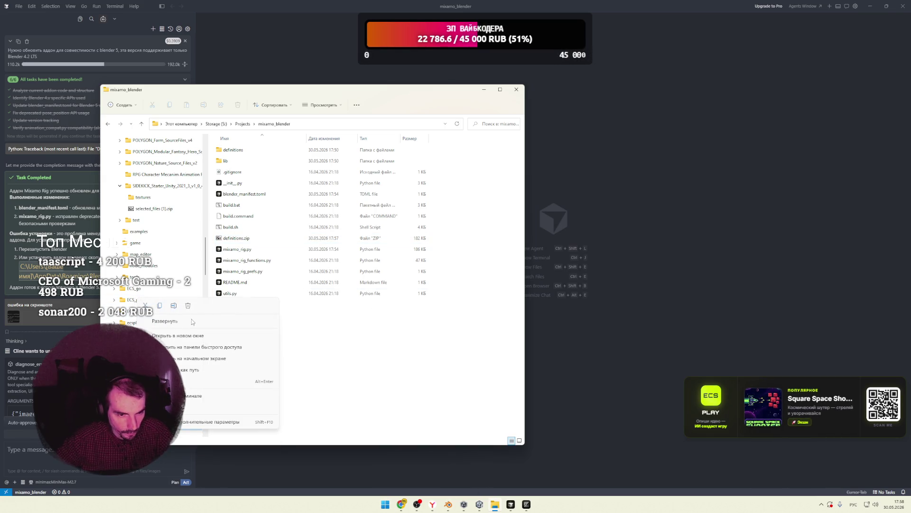
left_click(182, 337)
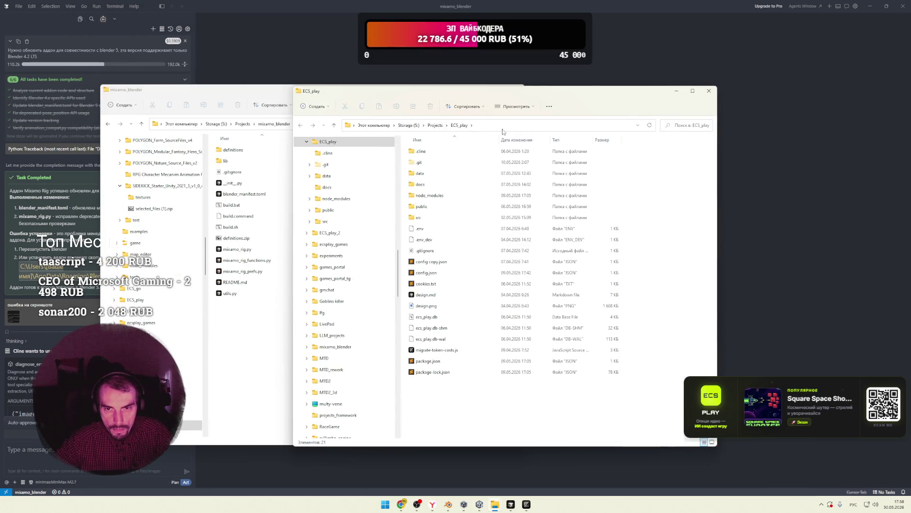
left_click(383, 126)
key("ctrl+v")
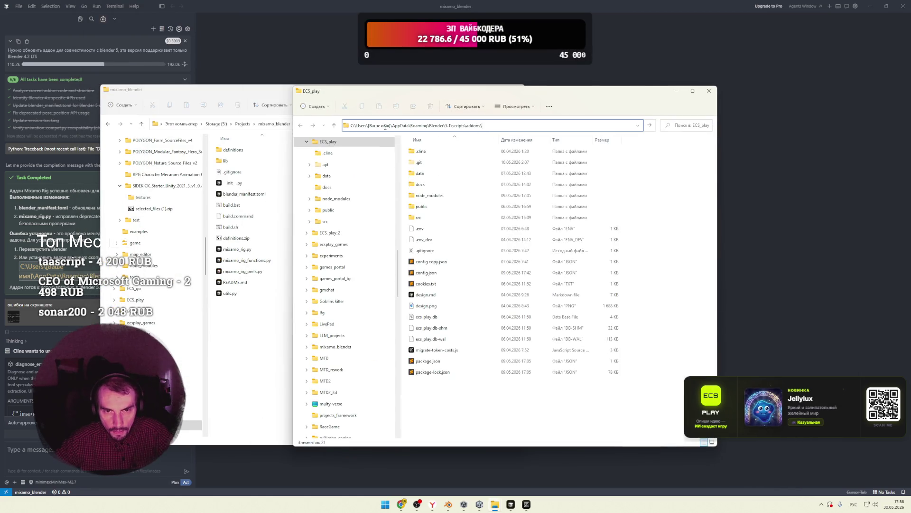
key("BackSpace")
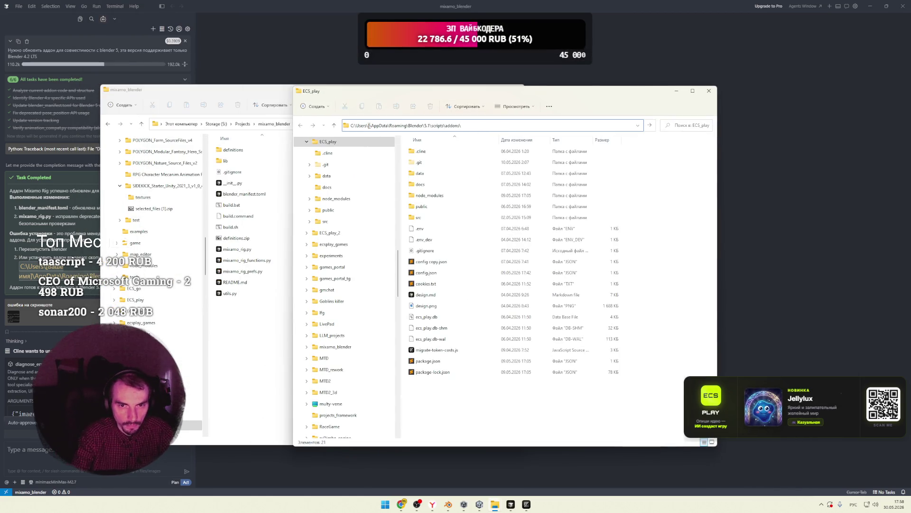
type("ам")
key("alt+shift")
key("Escape")
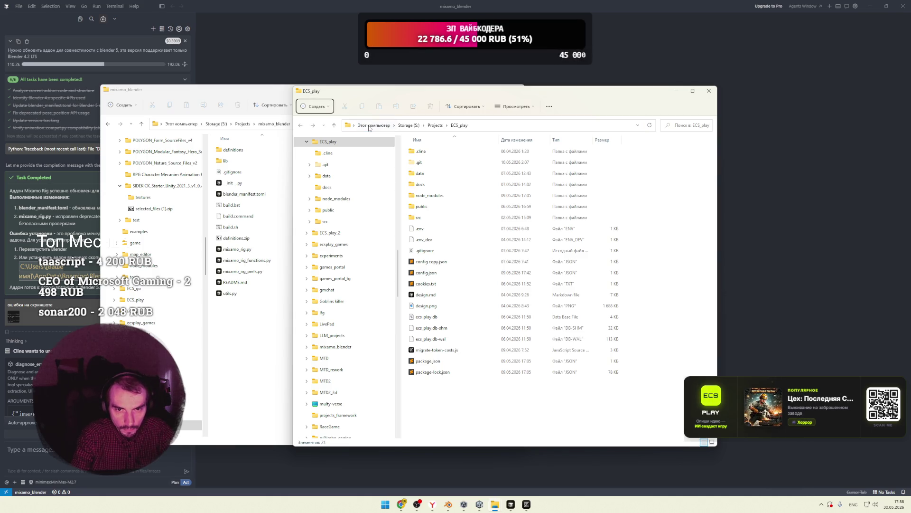
Try the add-ons path with the user name filled in, then a trimmed path; both aren't found
left_click(374, 126)
key("ctrl+v")
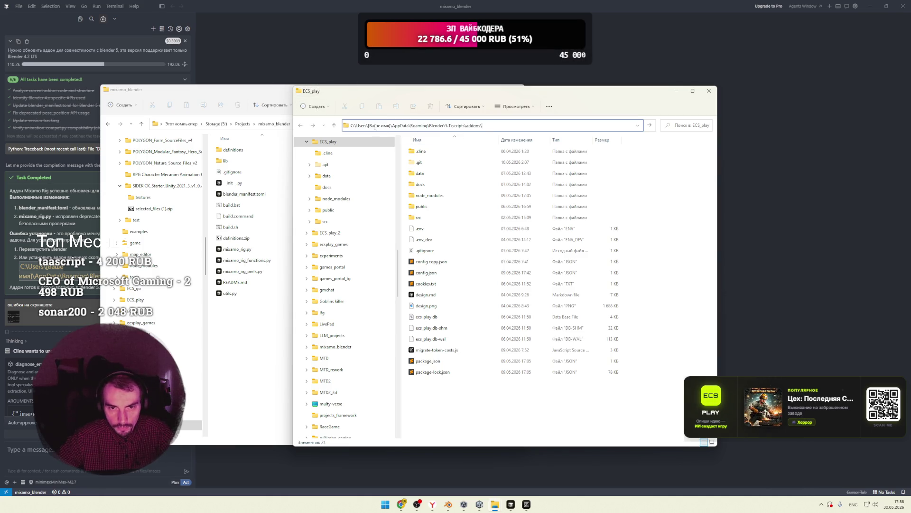
left_click_drag(369, 125, 390, 125)
type("vas")
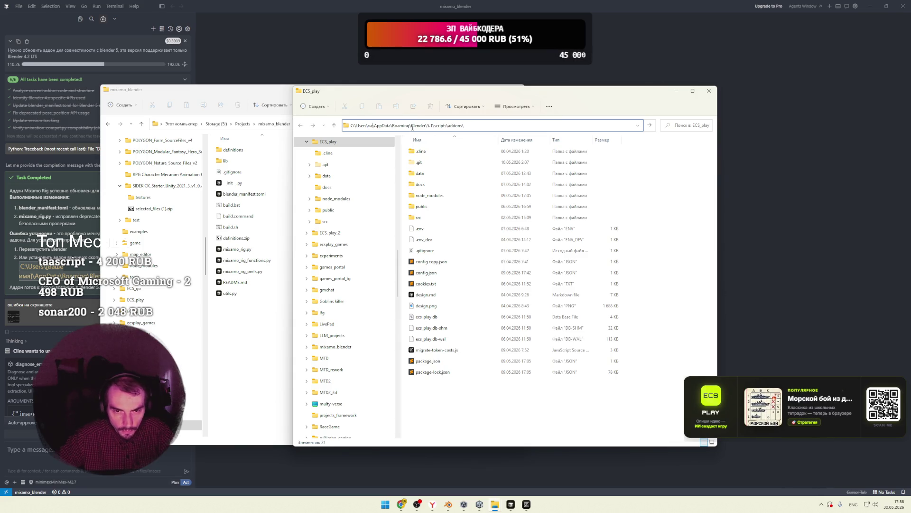
type("in")
key("Return")
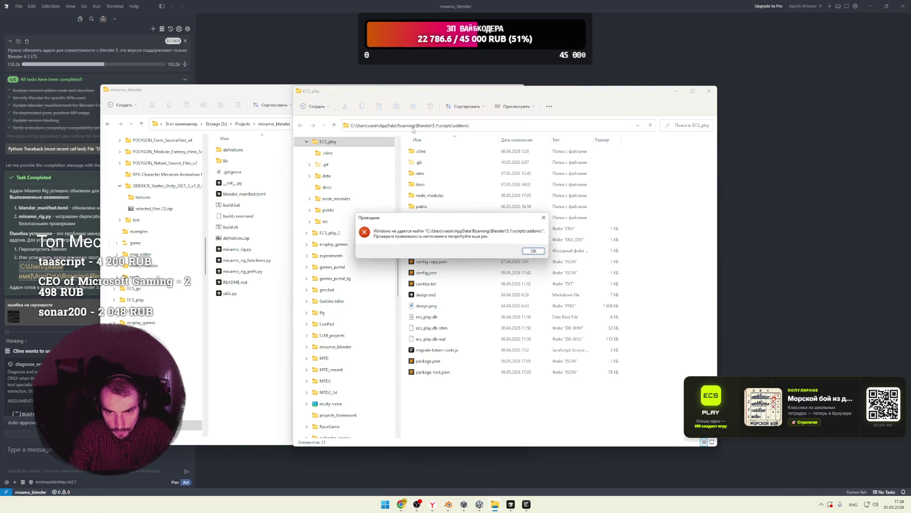
left_click(525, 242)
left_click(458, 126)
key("shift+End")
key("BackSpace")
key("Return")
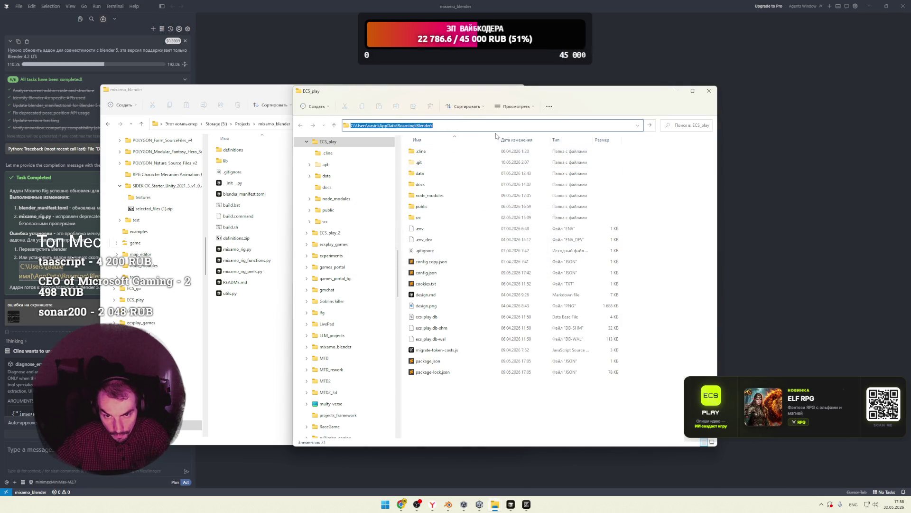
left_click(536, 252)
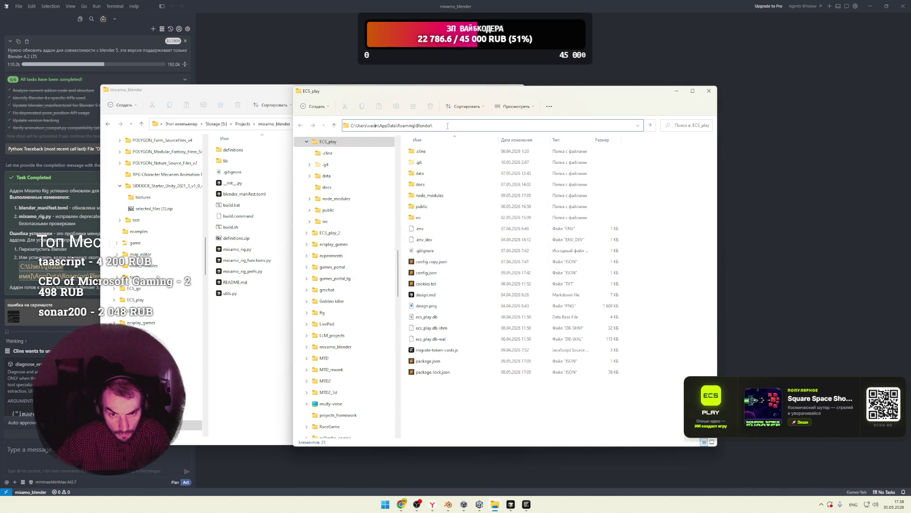
Navigate to the AppData Roaming folder by entering %appdata%
key("ctrl+a")
type("%")
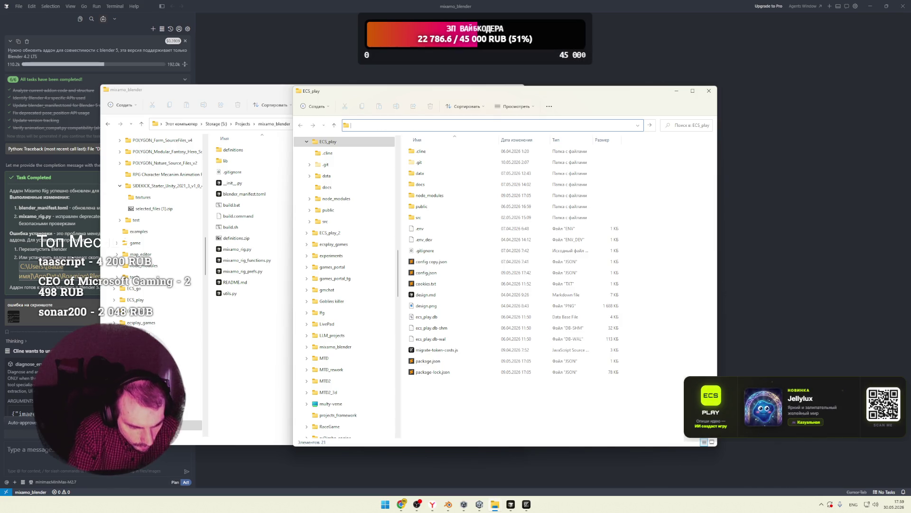
type("appdata%")
left_click(447, 126)
key("Return")
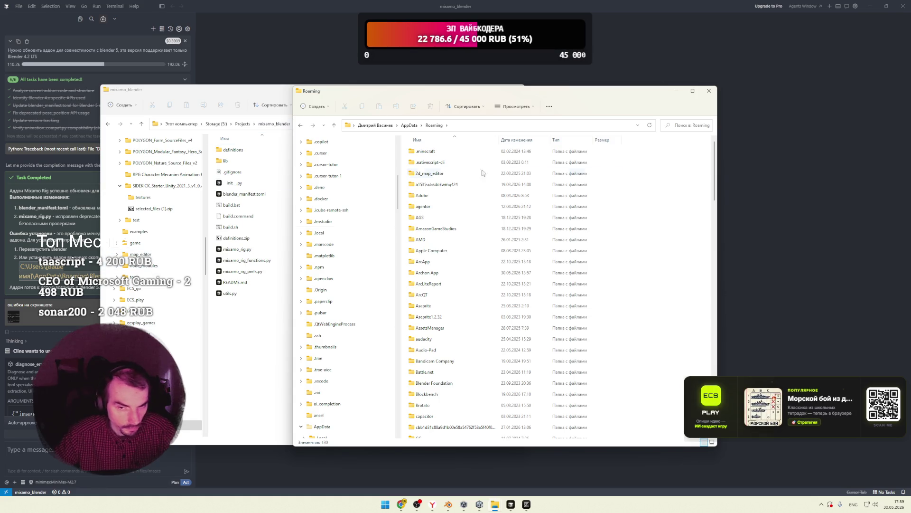
Try the Blender add-ons path from Roaming, dismiss the not-found errors, and scroll the folder list
left_click(501, 126)
type("C:\\Users\\[Ваше имя]\\AppData\\Roaming\\Blender\\5.1\\scripts\\addons\\")
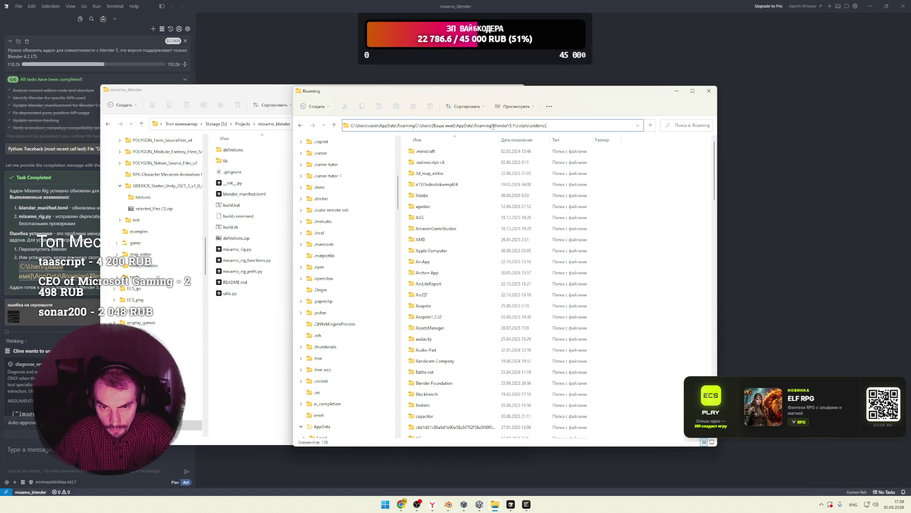
key("BackSpace")
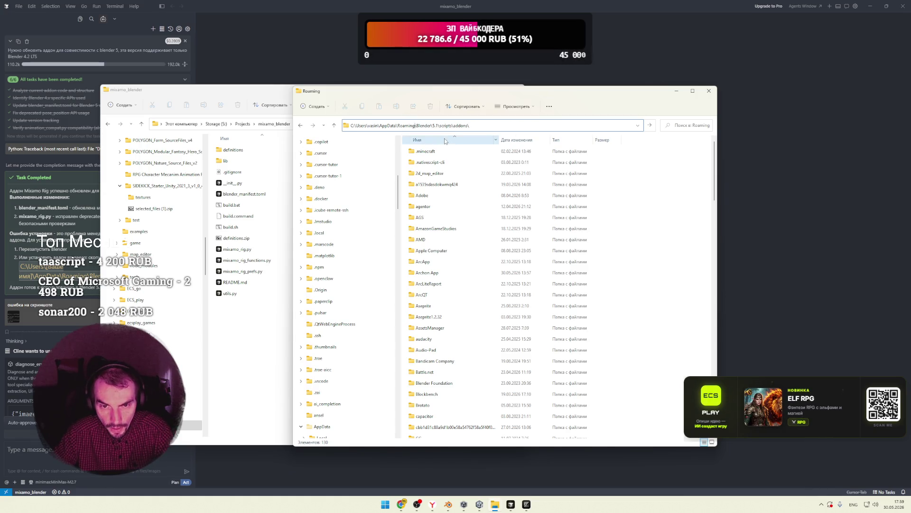
key("Return")
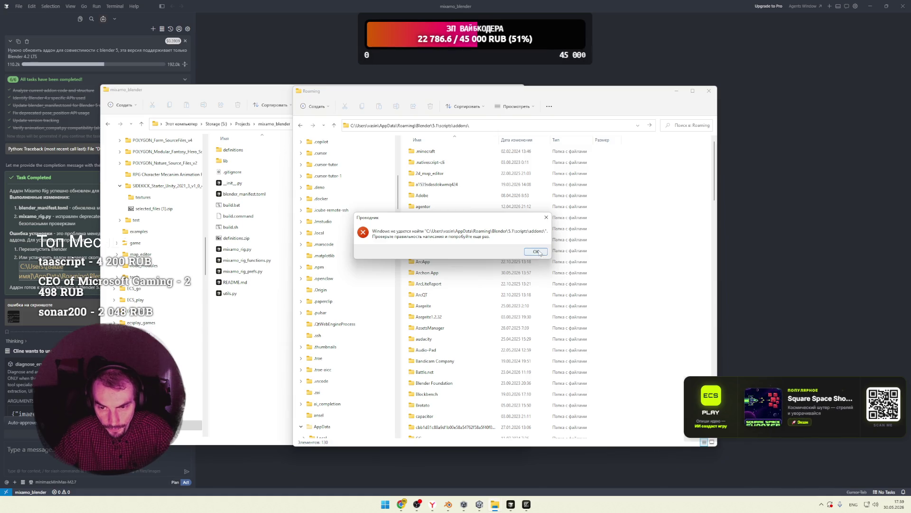
left_click(535, 251)
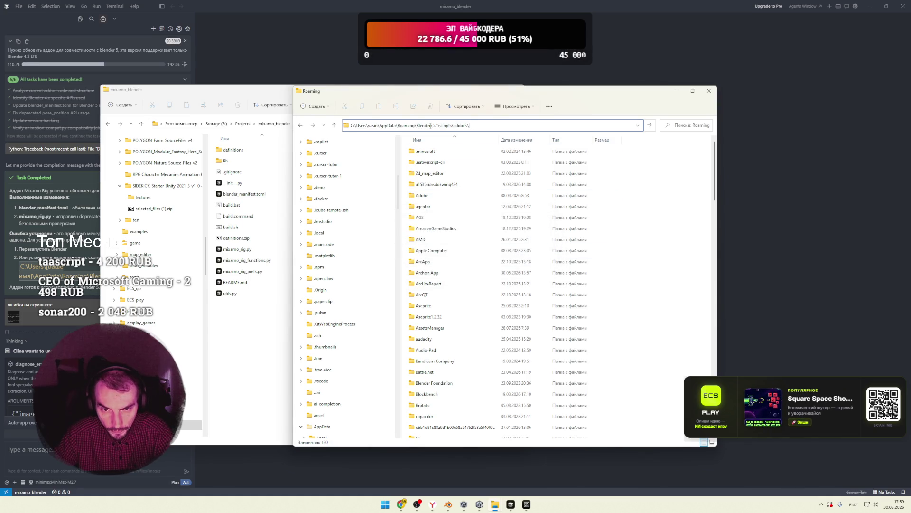
key("BackSpace")
key("Return")
key("Return")
left_click(631, 196)
scroll(629, 221, "down", 10)
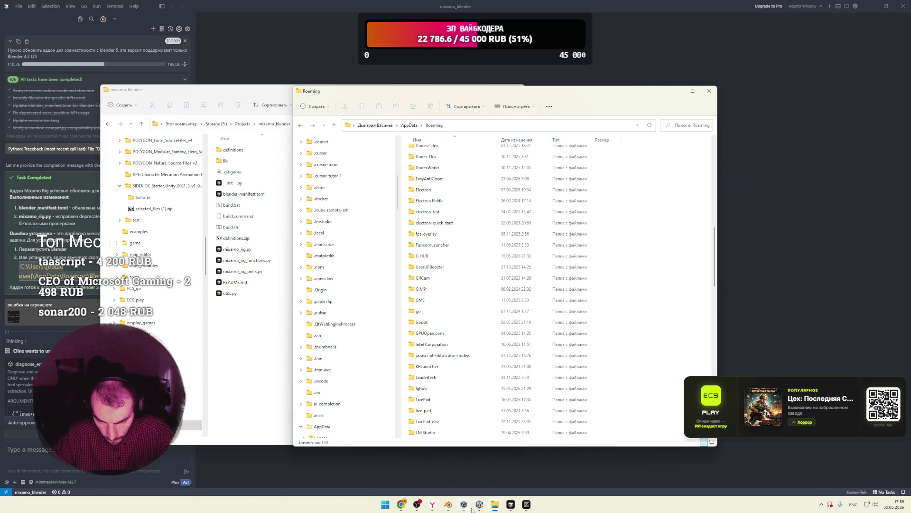
left_click(449, 506)
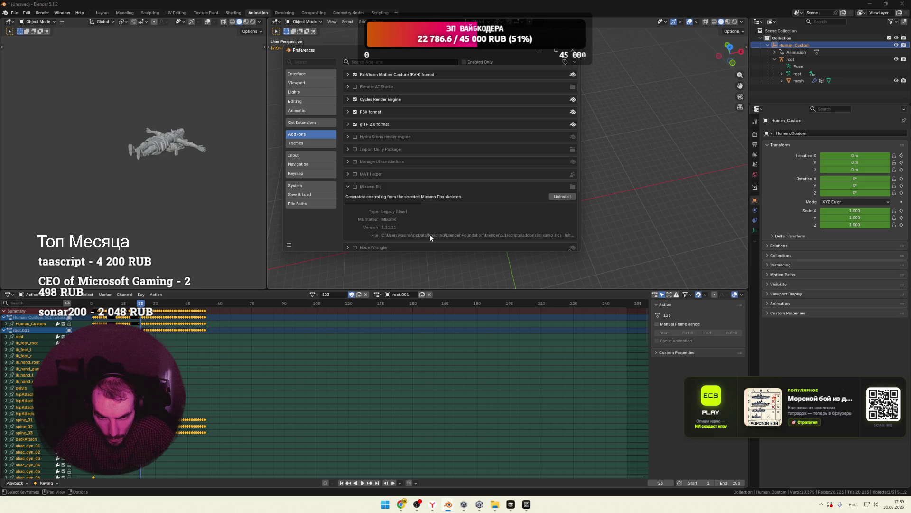
Open the Mixamo Rig install location and browse into Blender Foundation\Blender\5.1
left_click(461, 238)
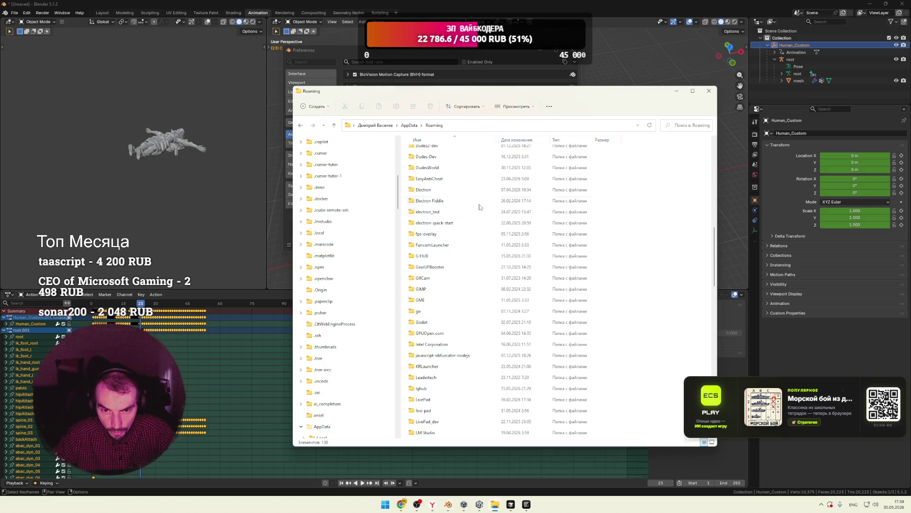
scroll(441, 260, "up", 5)
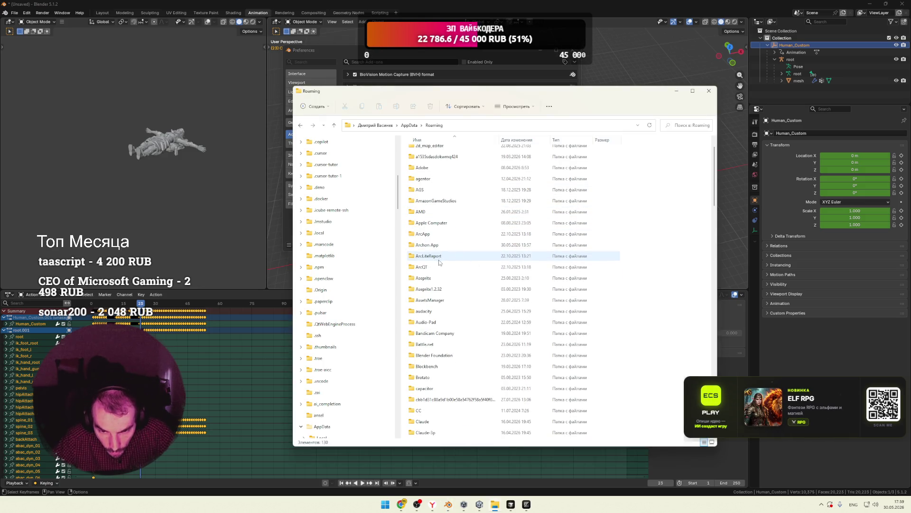
double_click(434, 355)
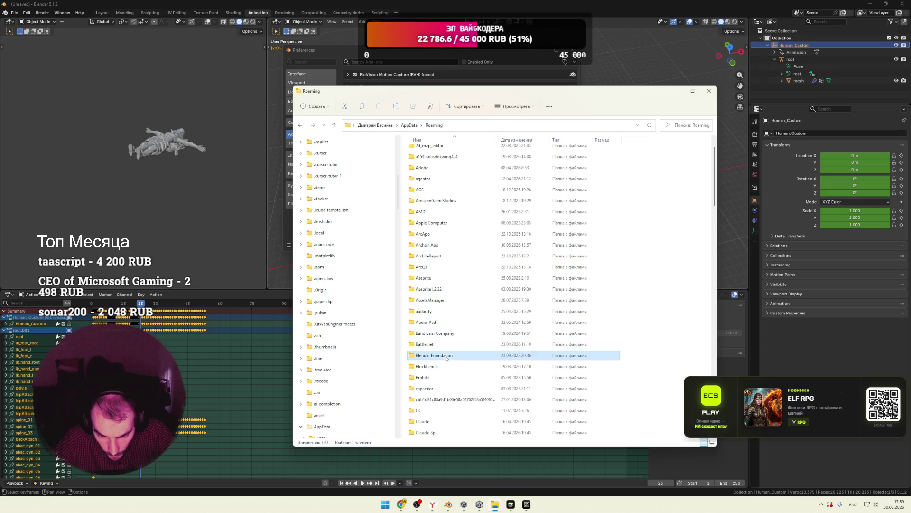
double_click(426, 154)
double_click(425, 195)
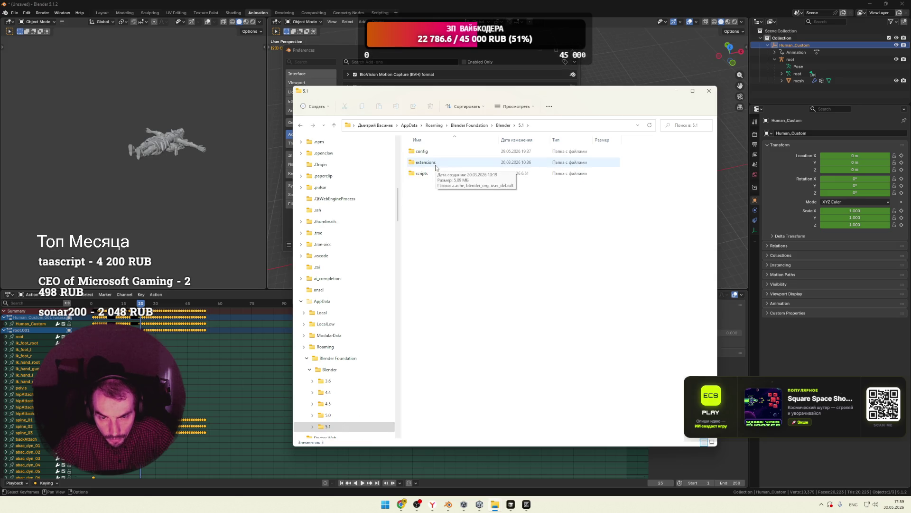
Continue into scripts\addons and open the installed mixamo_rig folder
mouse_move(409, 505)
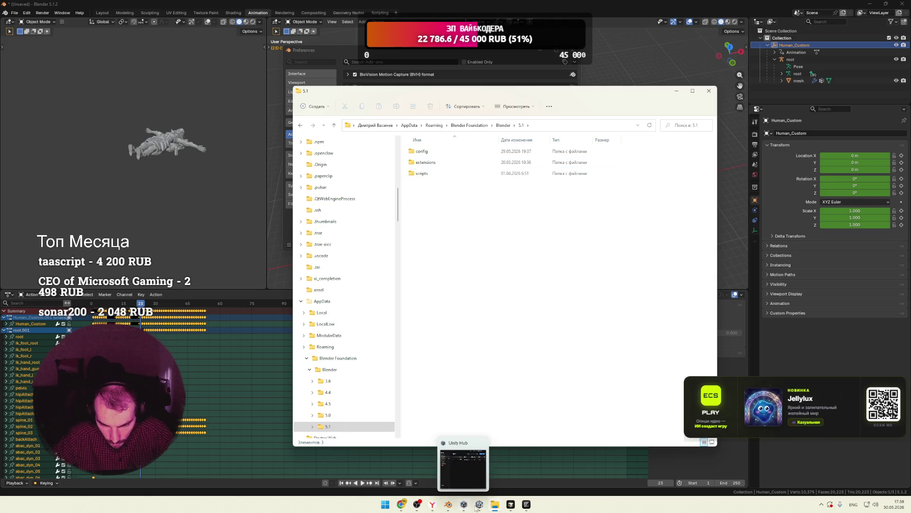
mouse_move(487, 507)
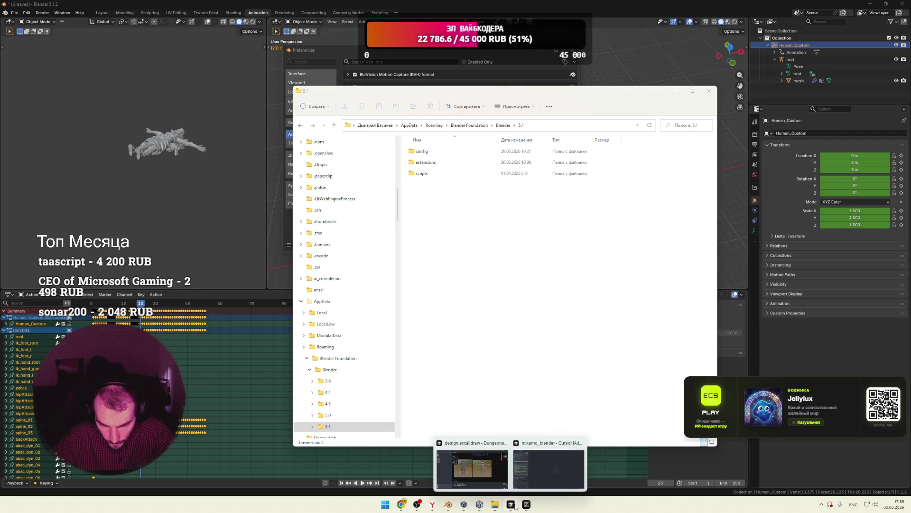
left_click(541, 469)
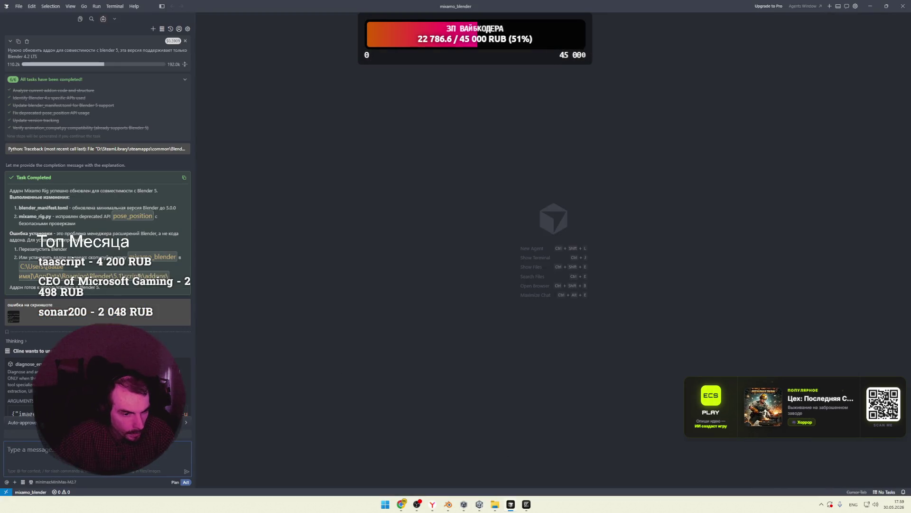
key("alt+Tab")
left_click(405, 164)
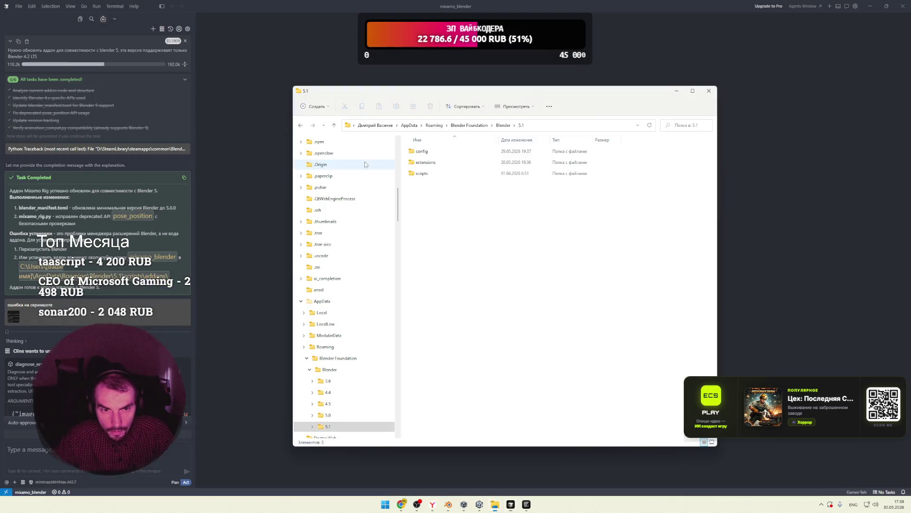
double_click(421, 173)
double_click(428, 151)
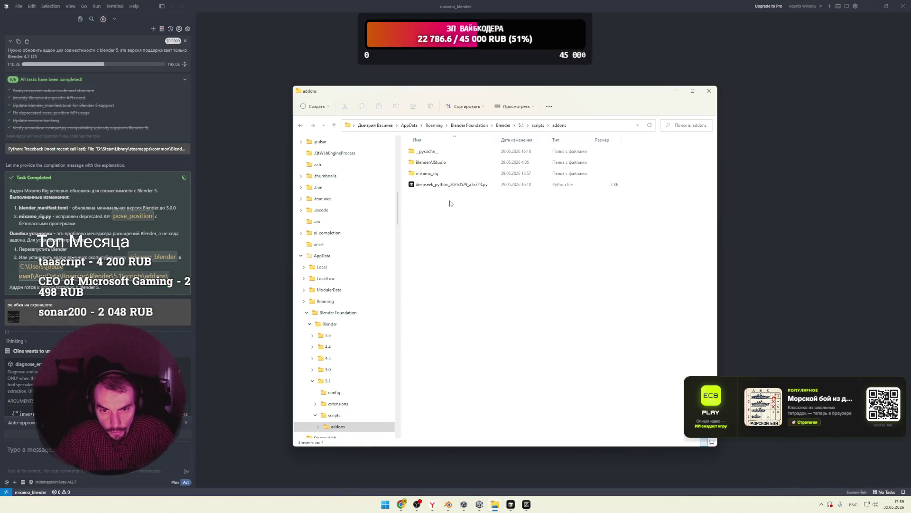
left_click(437, 174)
left_click(439, 219)
double_click(429, 174)
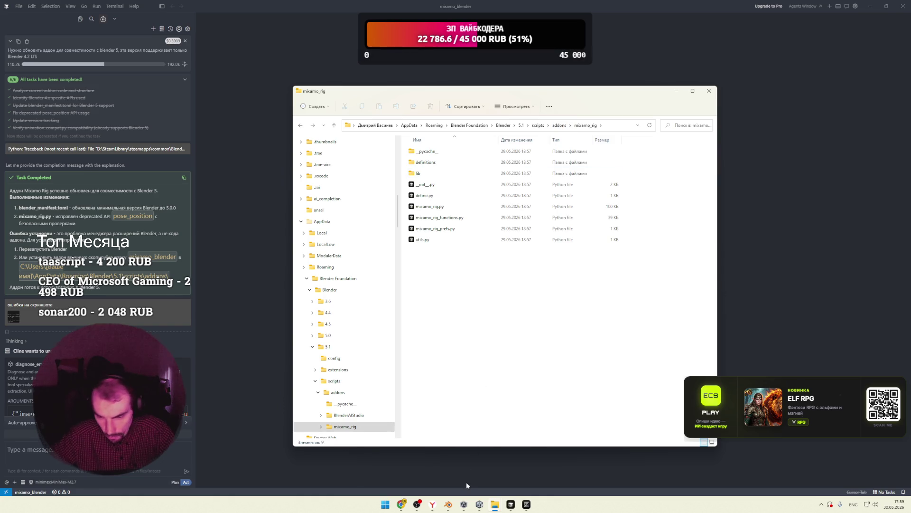
Paste all mixamo_blender project files into mixamo_rig, replacing the existing files
mouse_move(495, 506)
left_click(474, 471)
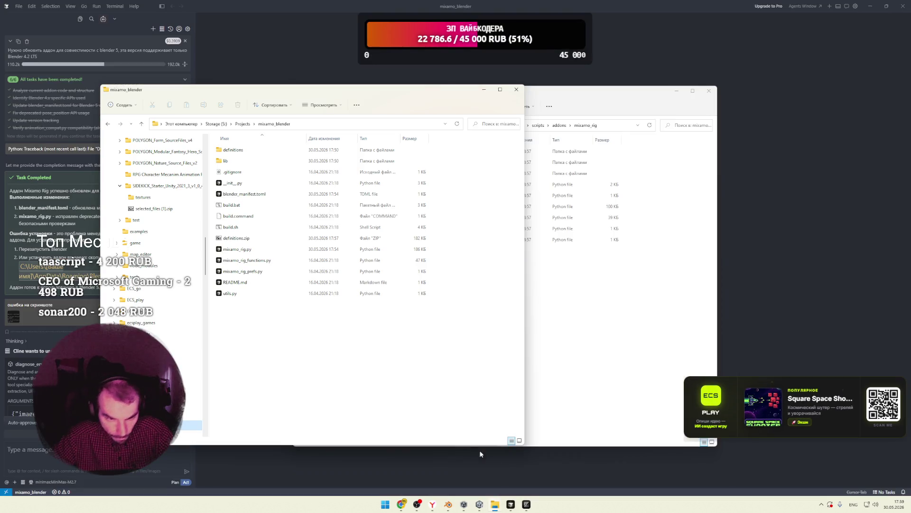
key("ctrl+a")
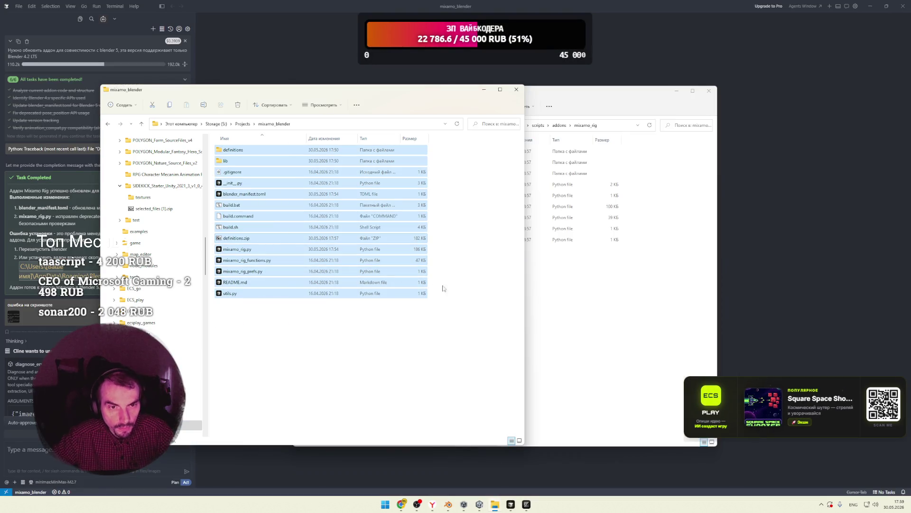
left_click(587, 316)
key("ctrl+v")
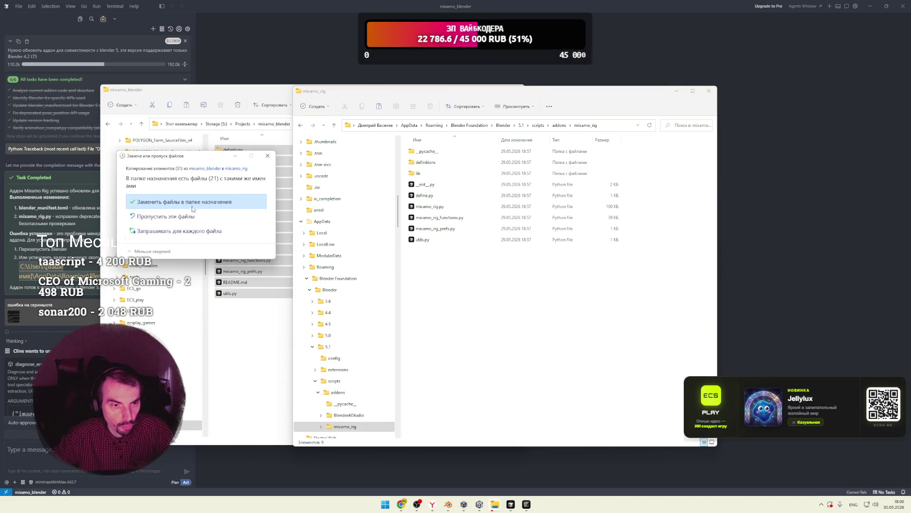
left_click(192, 206)
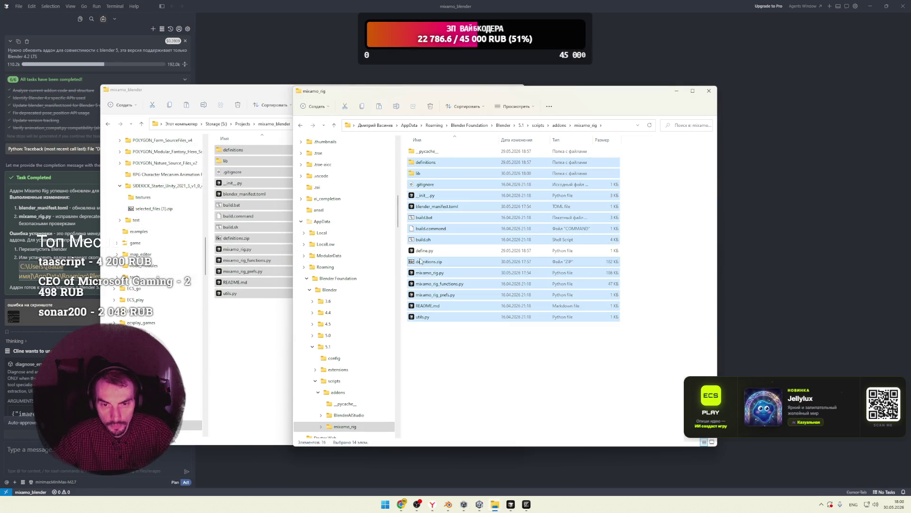
left_click(676, 91)
mouse_move(512, 505)
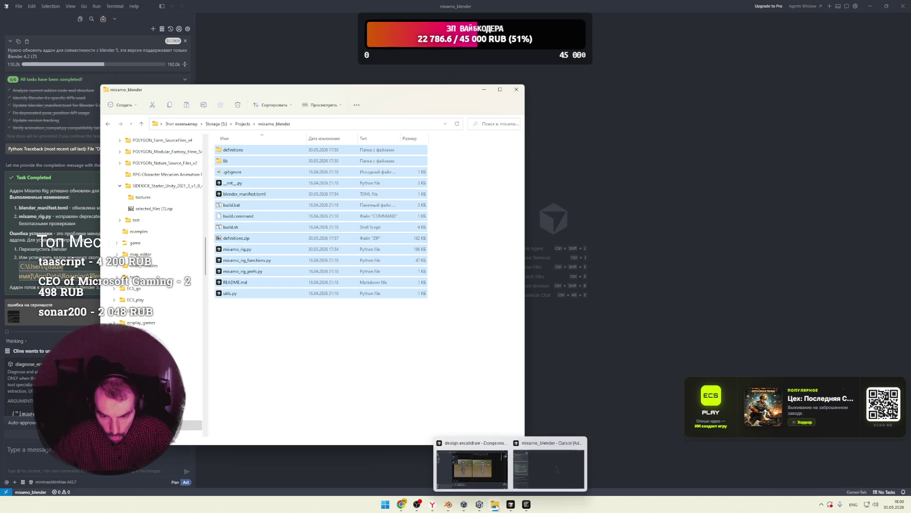
left_click(448, 505)
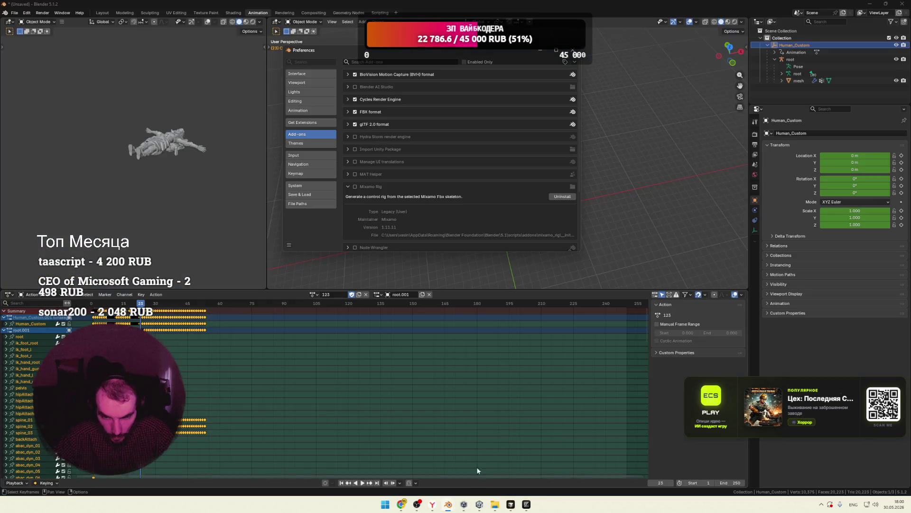
Try enabling Mixamo Rig, then uninstall it after the set_bone_collection import error
left_click(355, 186)
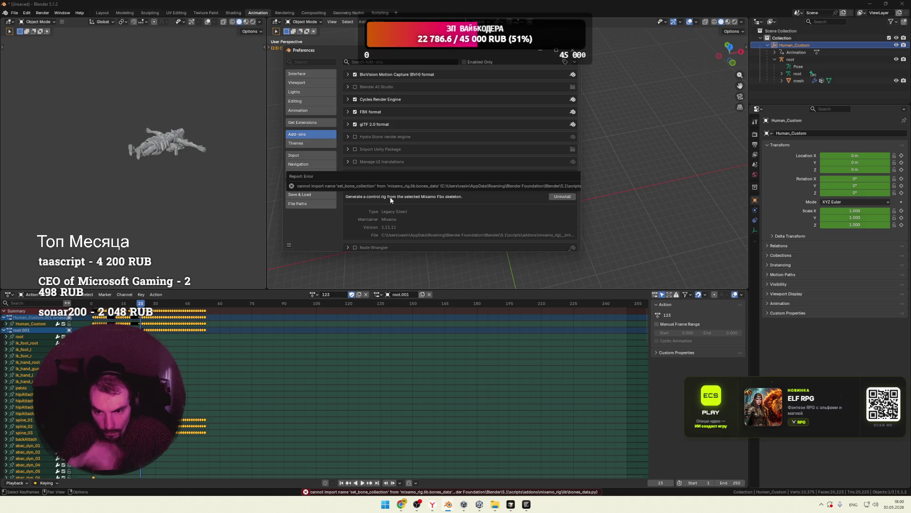
left_click(562, 196)
left_click(423, 220)
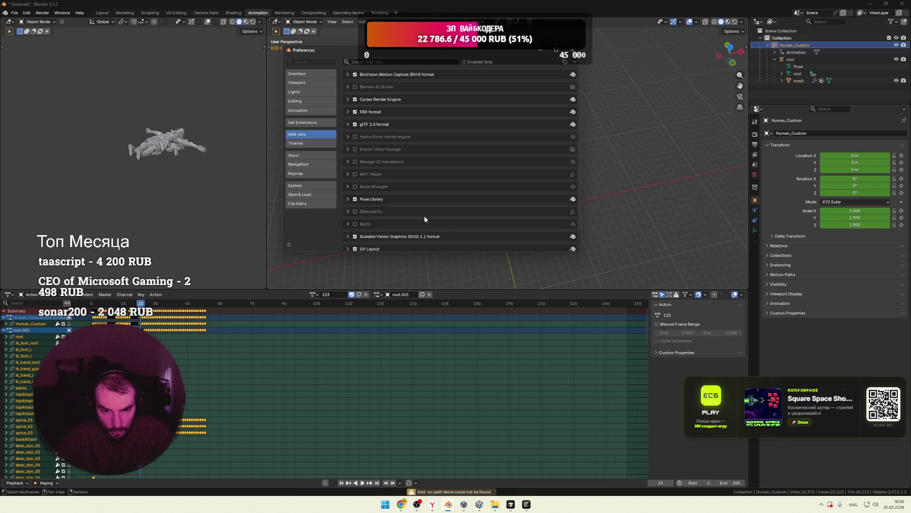
Return to File Explorer and go up to Blender 5.1's addons folder
mouse_move(495, 504)
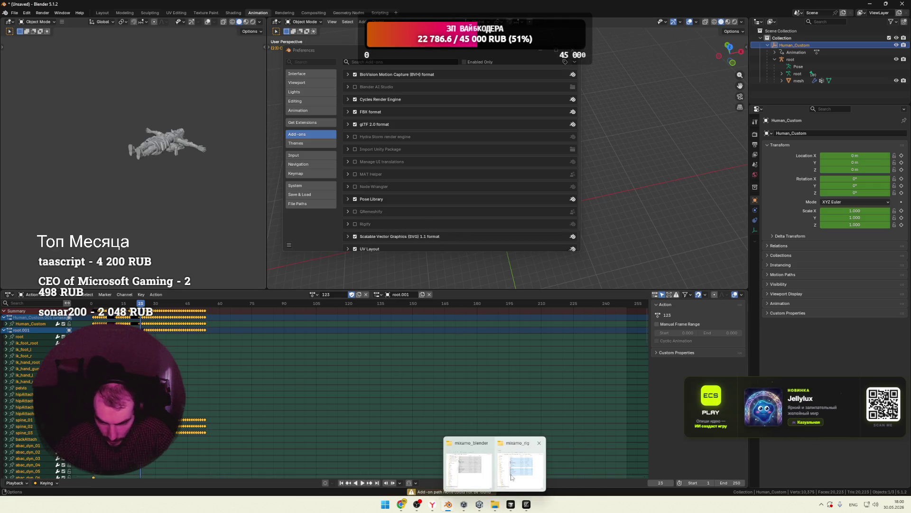
left_click(474, 458)
left_click(560, 124)
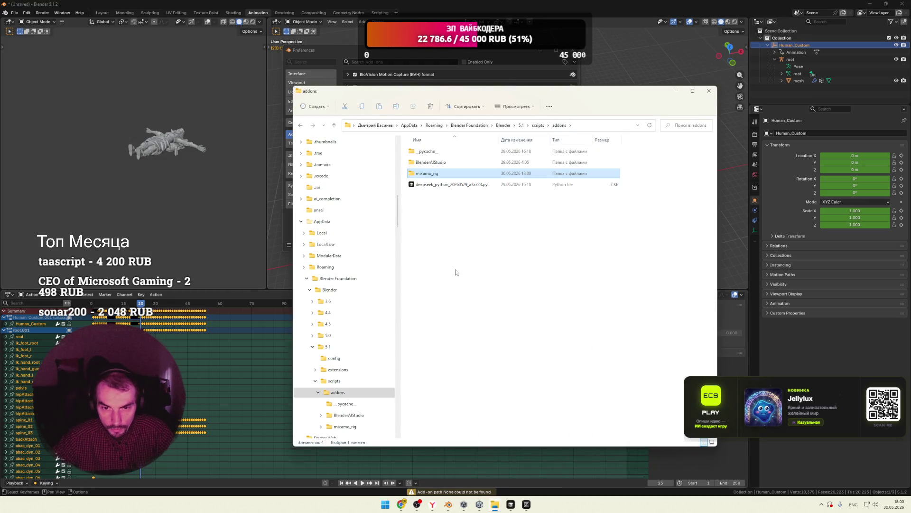
Delete the old mixamo_rig folder in addons and create a new empty mixamo_rig folder
left_click(435, 176)
left_click(435, 175)
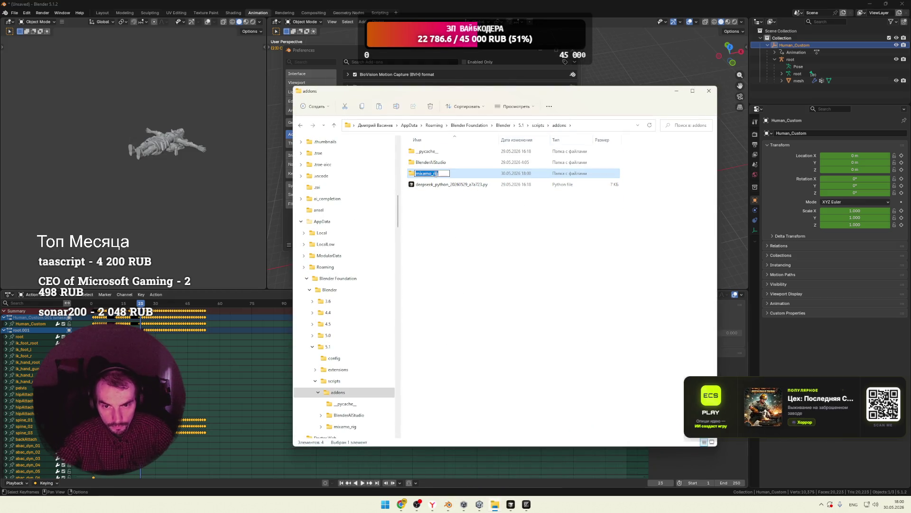
key("Escape")
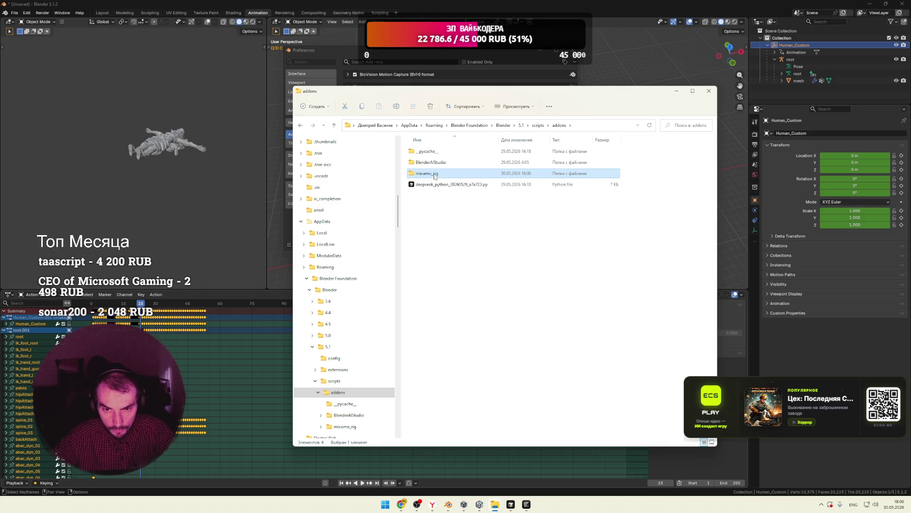
key("Delete")
right_click(440, 201)
mouse_move(475, 257)
left_click(612, 258)
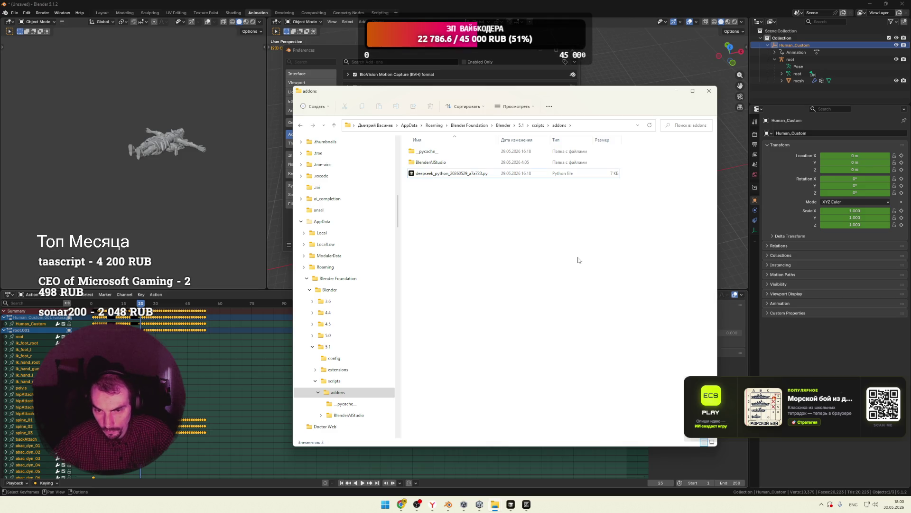
type("mixamo_rig")
left_click(481, 235)
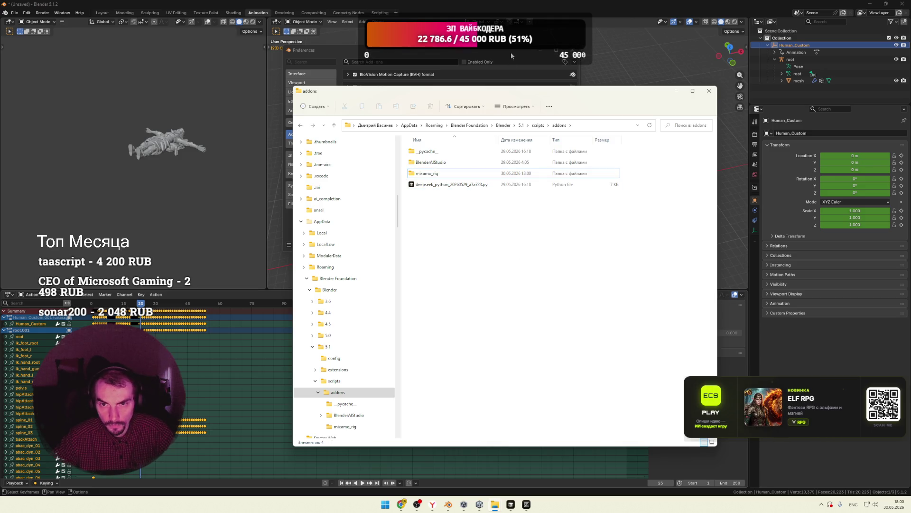
Refresh Blender's local add-ons and paste the 14 mixamo_blender project files into the new mixamo_rig folder
left_click(510, 52)
left_click(540, 72)
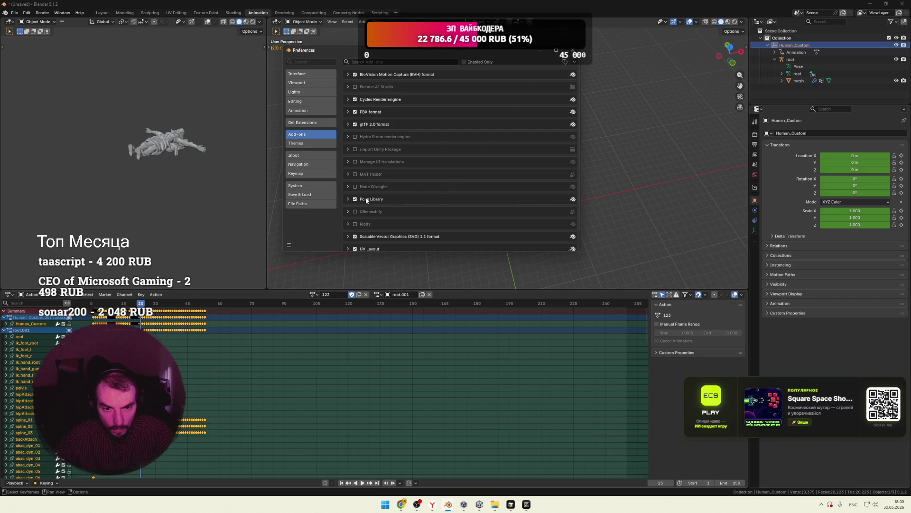
mouse_move(500, 505)
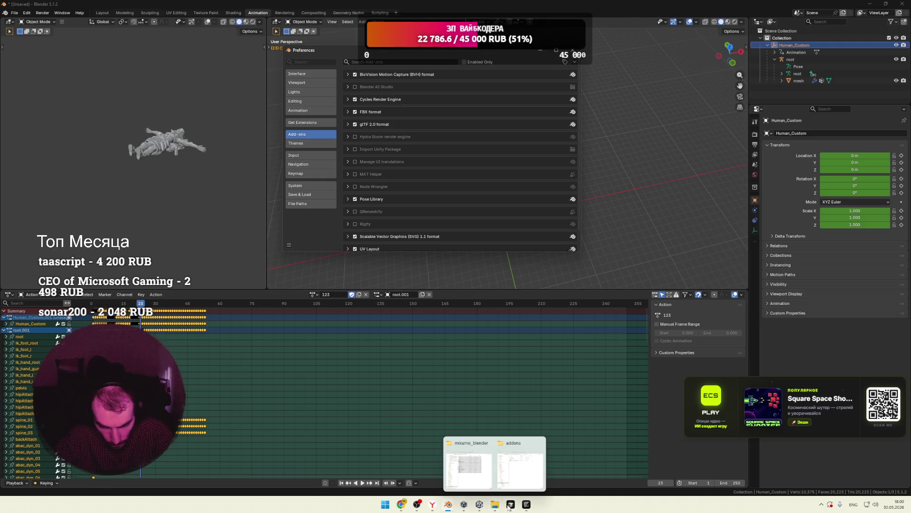
left_click(474, 474)
mouse_move(495, 504)
left_click(525, 470)
double_click(427, 176)
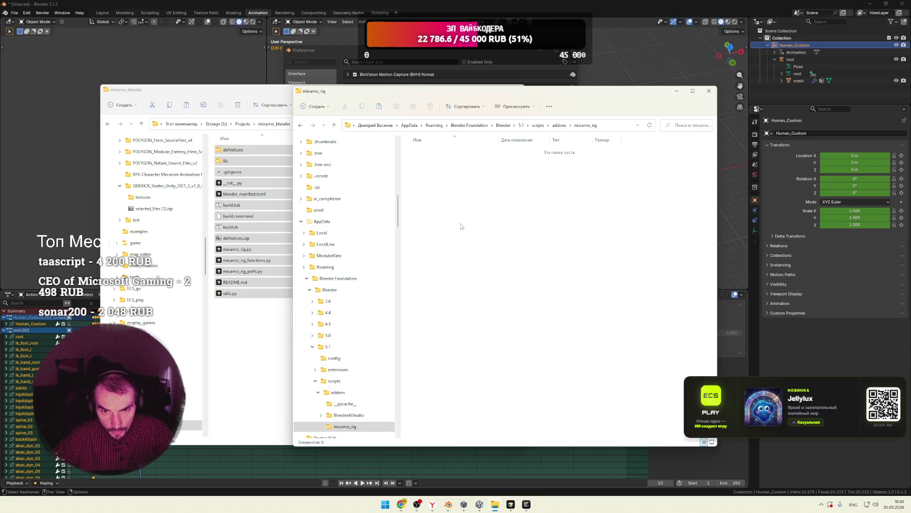
key("ctrl+v")
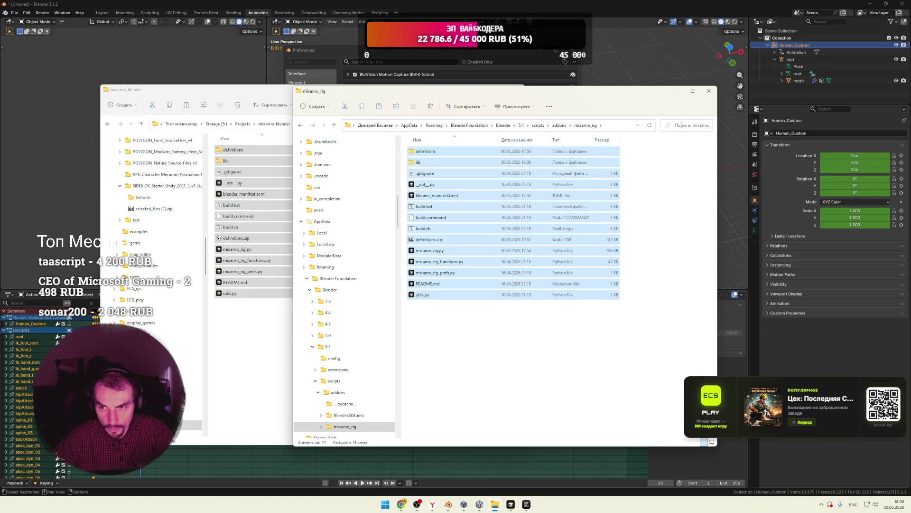
left_click(675, 92)
left_click(470, 142)
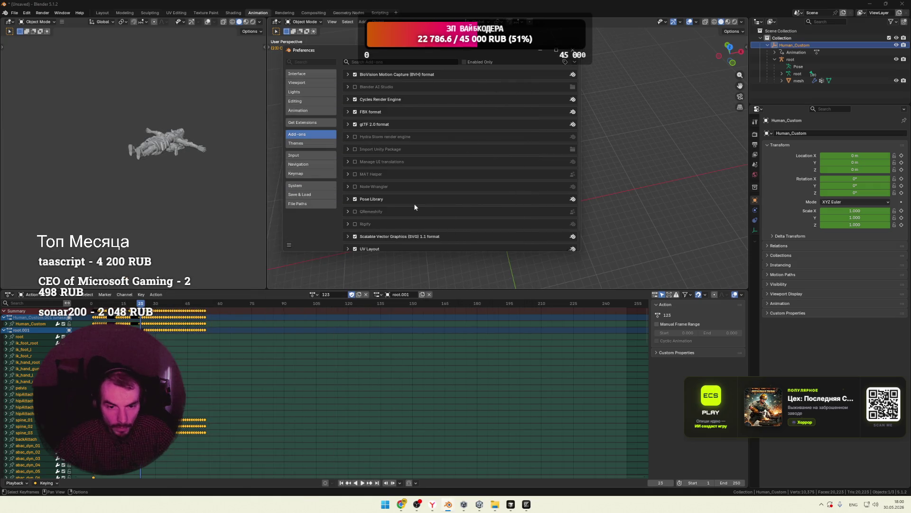
Look through the Add-ons list, then quit Blender choosing Don't Save
scroll(409, 194, "down", 2)
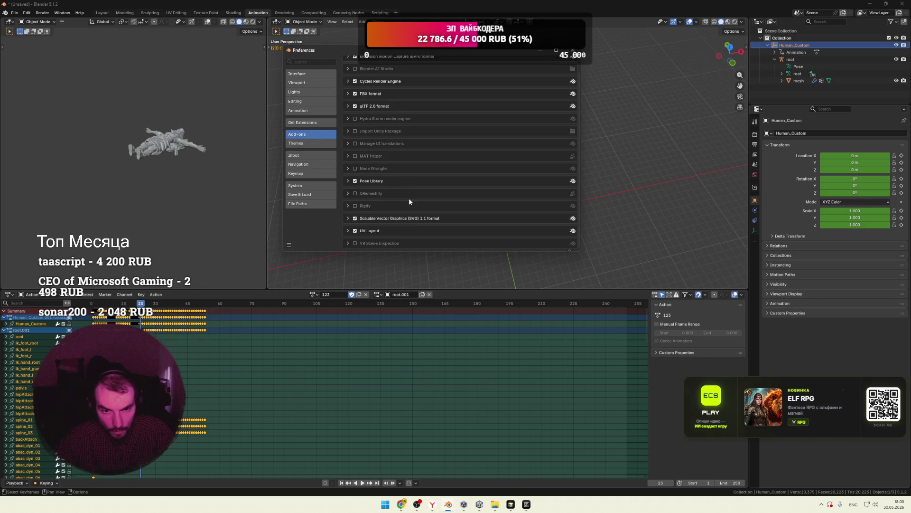
scroll(409, 200, "up", 2)
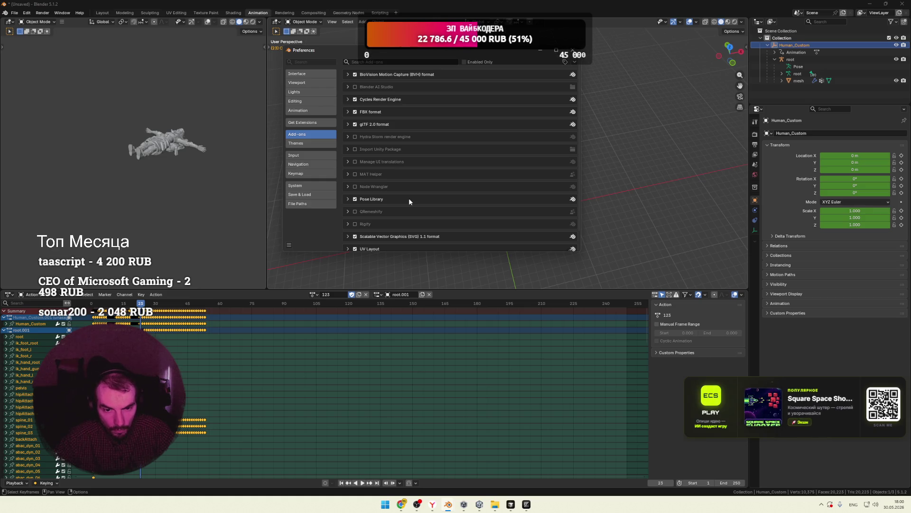
scroll(409, 199, "down", 2)
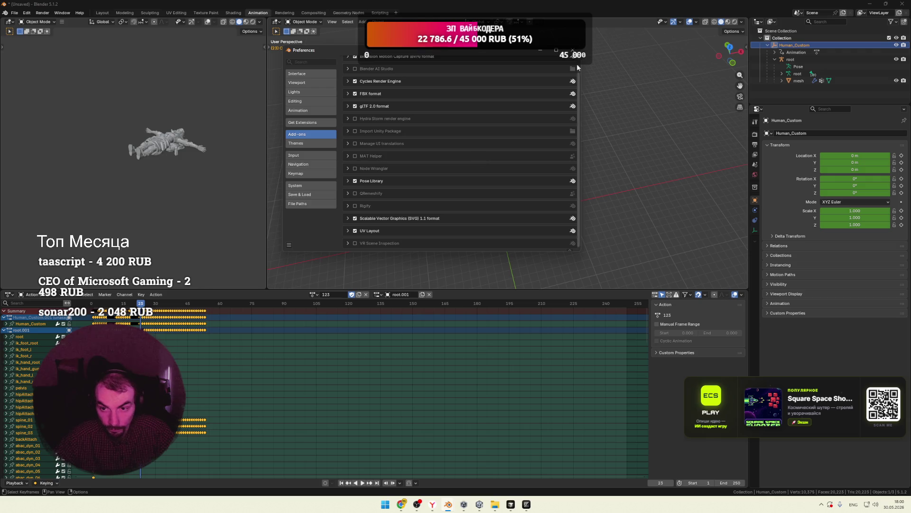
left_click(573, 50)
left_click(458, 264)
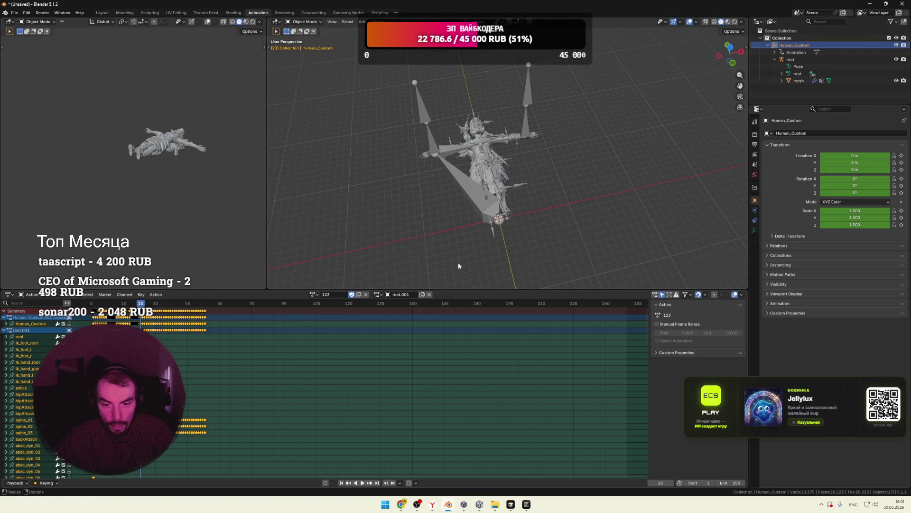
Launch Blender from the Steam library into a new General scene and box-select its default objects
left_click(821, 504)
left_click(850, 441)
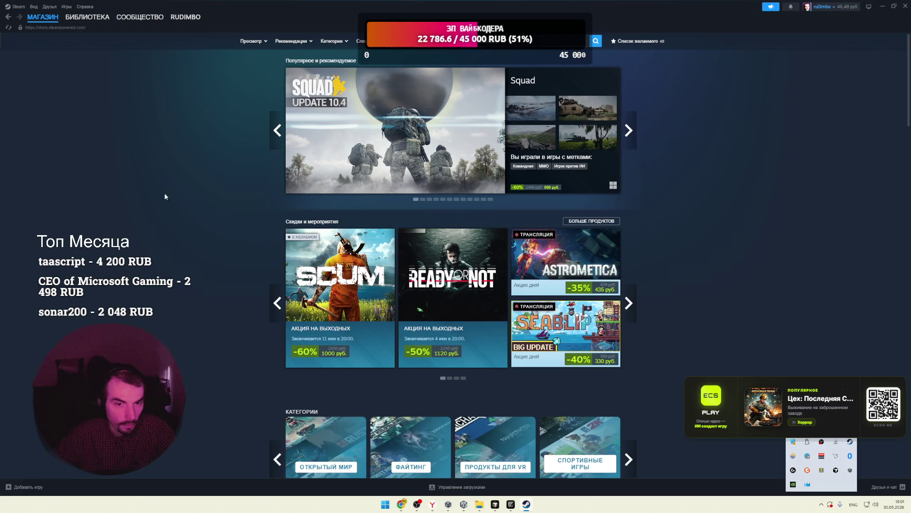
left_click(91, 32)
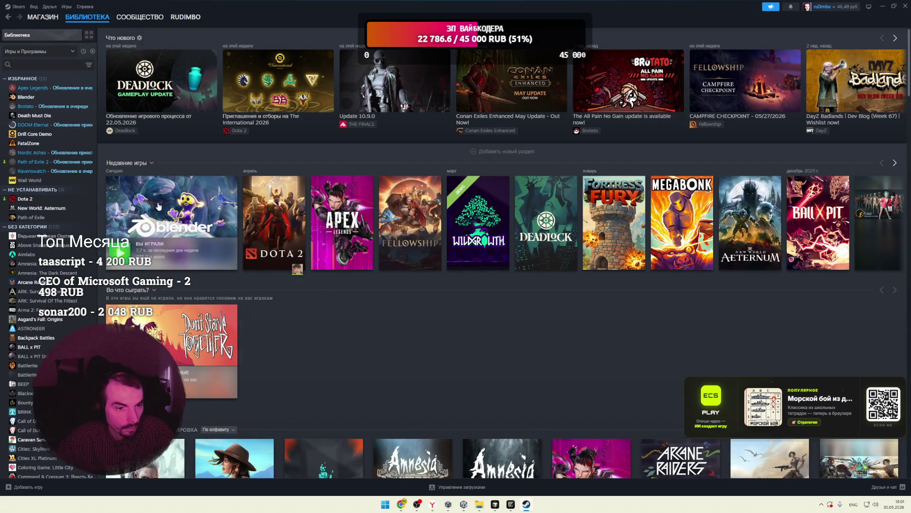
left_click(119, 251)
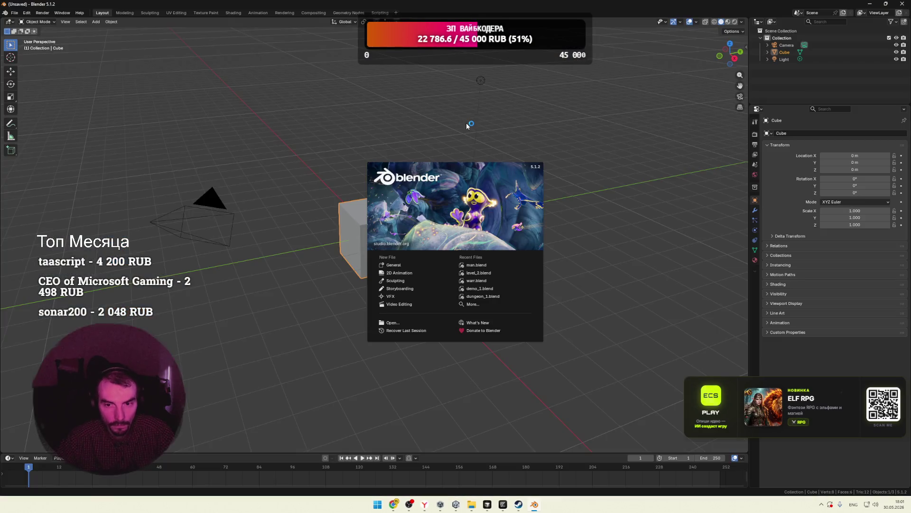
left_click(401, 267)
left_click_drag(544, 81, 199, 294)
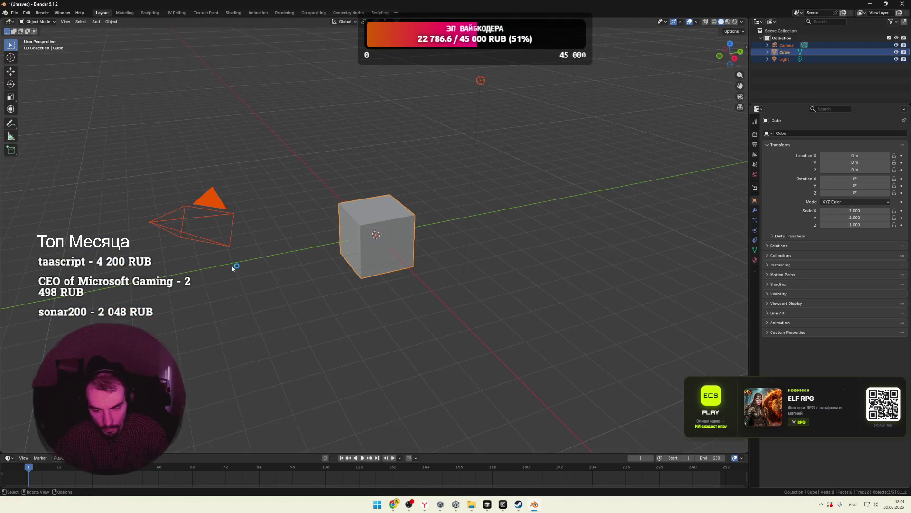
Delete the default camera, cube and light, and begin an add-on Install from Disk in Preferences
key("Delete")
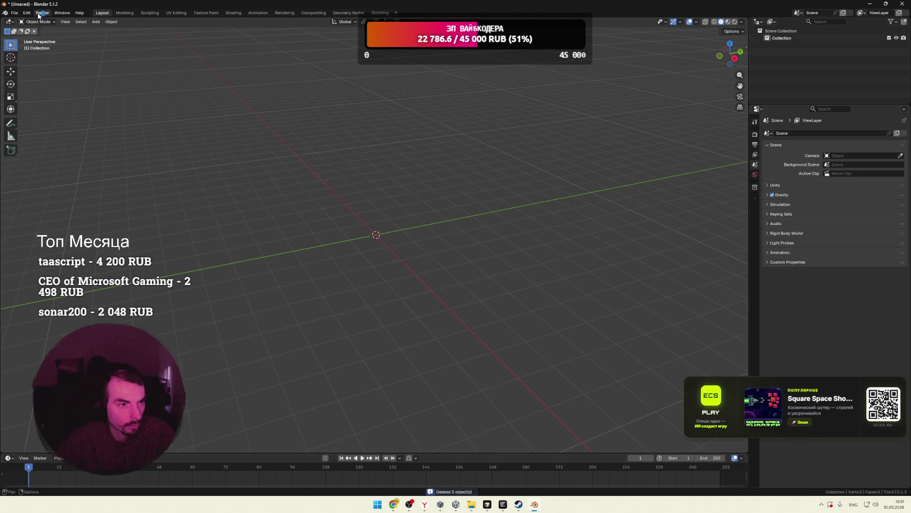
left_click(27, 13)
left_click(45, 104)
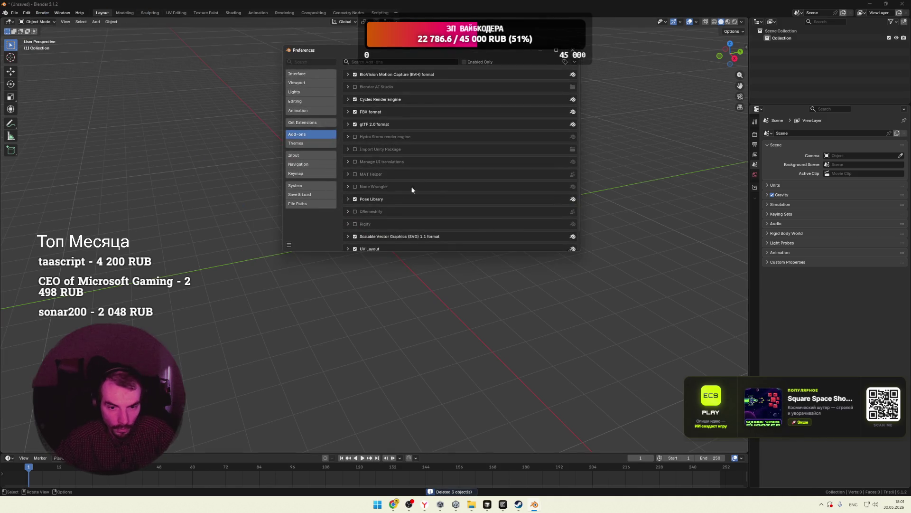
scroll(418, 203, "down", 1)
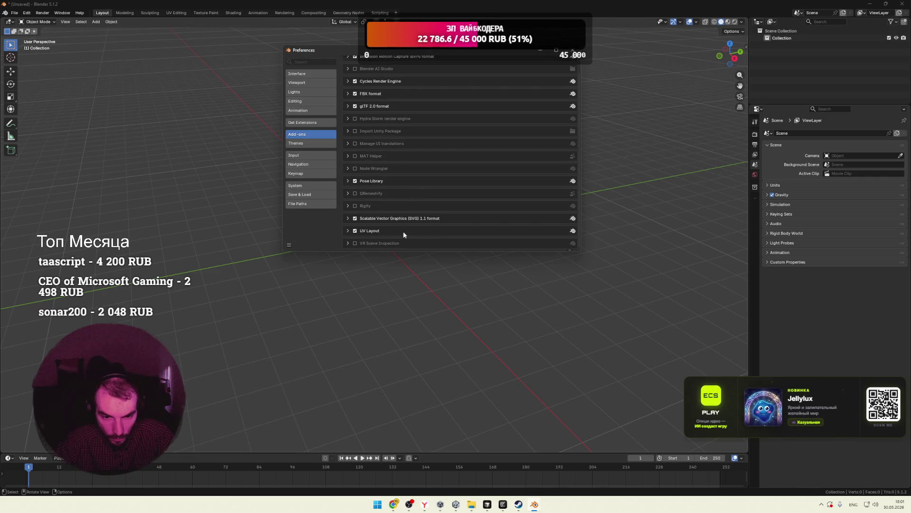
scroll(404, 225, "up", 1)
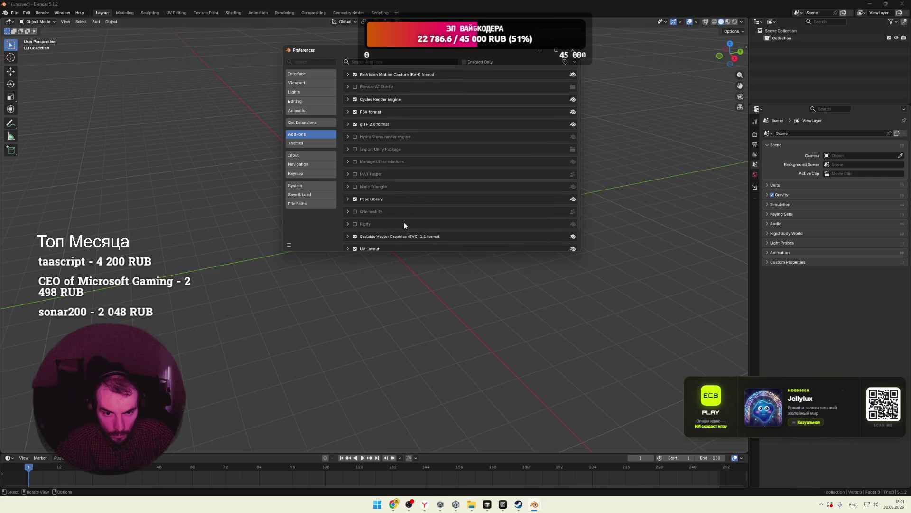
left_click(574, 62)
left_click(542, 80)
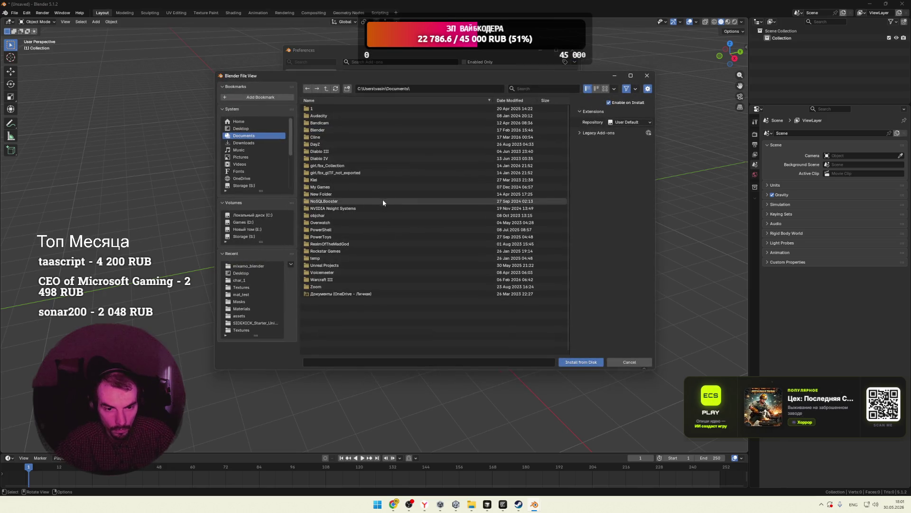
Paste the mixamo_rig folder path and install the Mixamo Rig 3.3.0 add-on from it
mouse_move(471, 504)
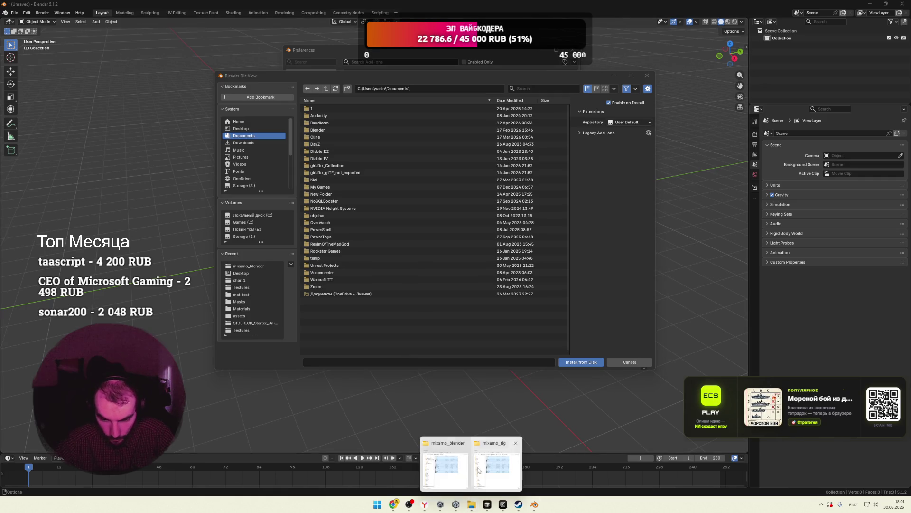
left_click(473, 469)
left_click(599, 121)
left_click(516, 78)
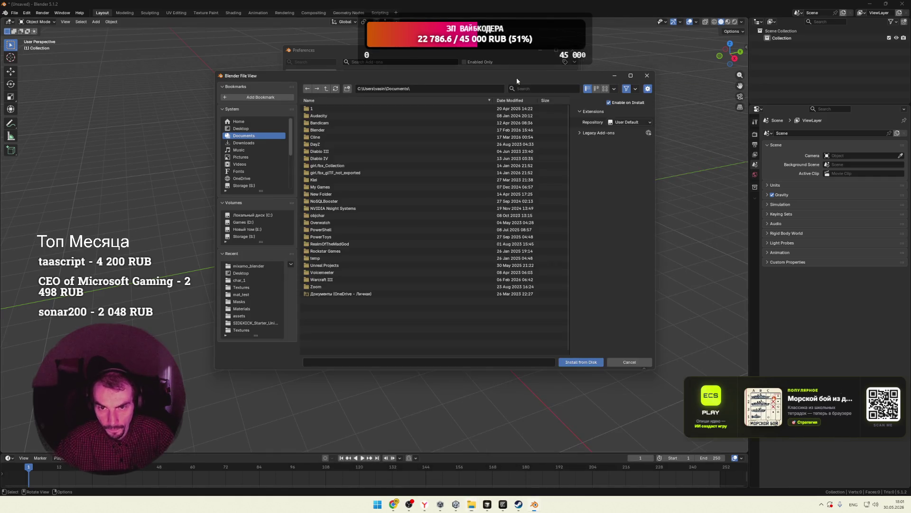
left_click(448, 88)
type("C:\\Users\\vasin\\AppData\\Roaming\\Blender Foundation\\Blender\\5.1\\scripts\\addons\\mixamo_rig")
key("Return")
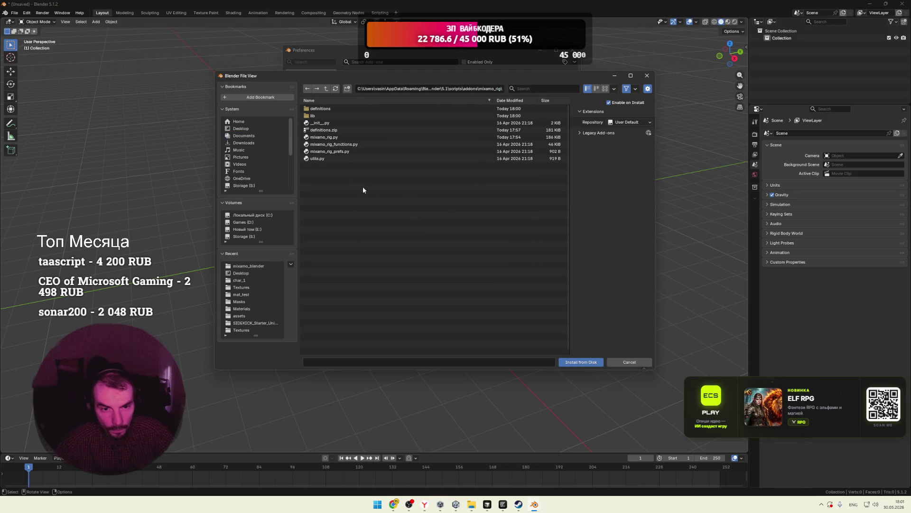
left_click(331, 132)
left_click(580, 362)
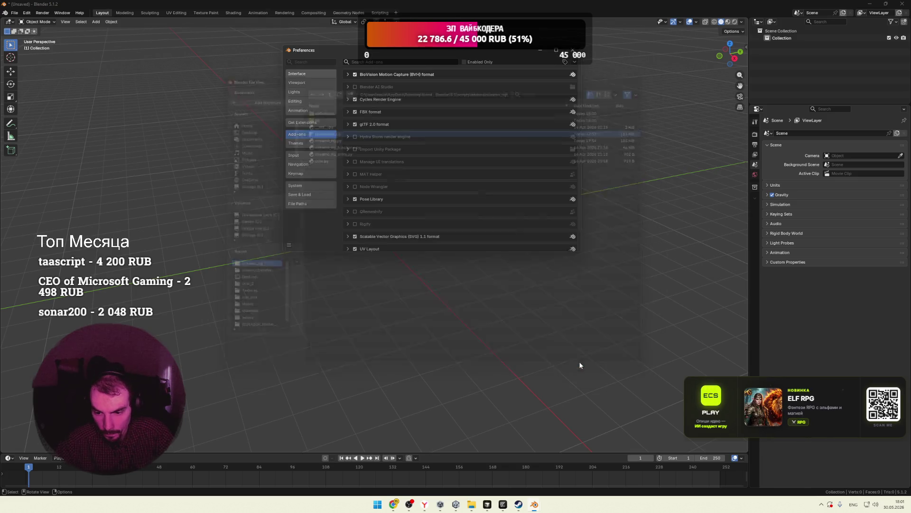
left_click(348, 187)
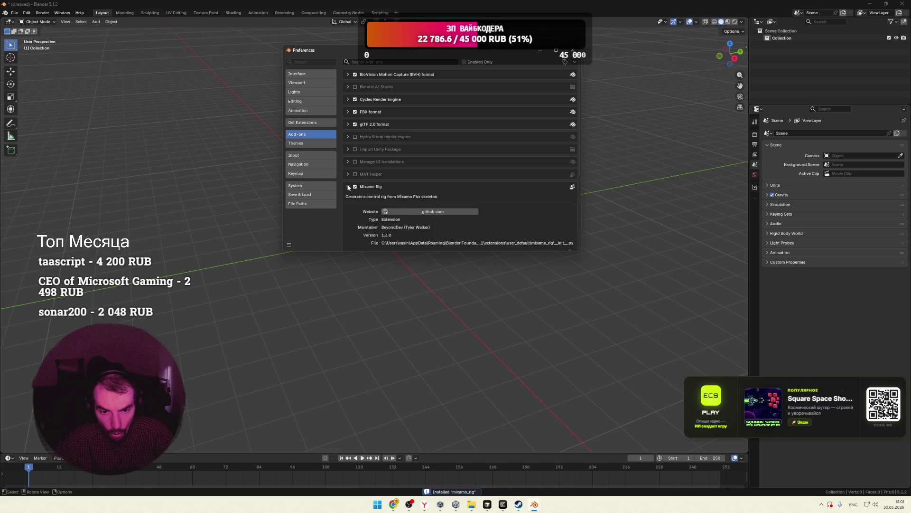
scroll(479, 202, "down", 2)
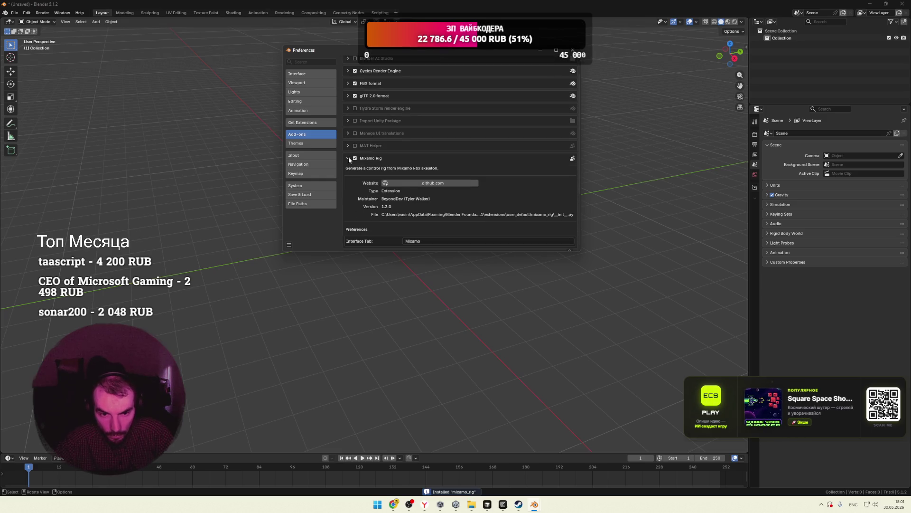
left_click(573, 49)
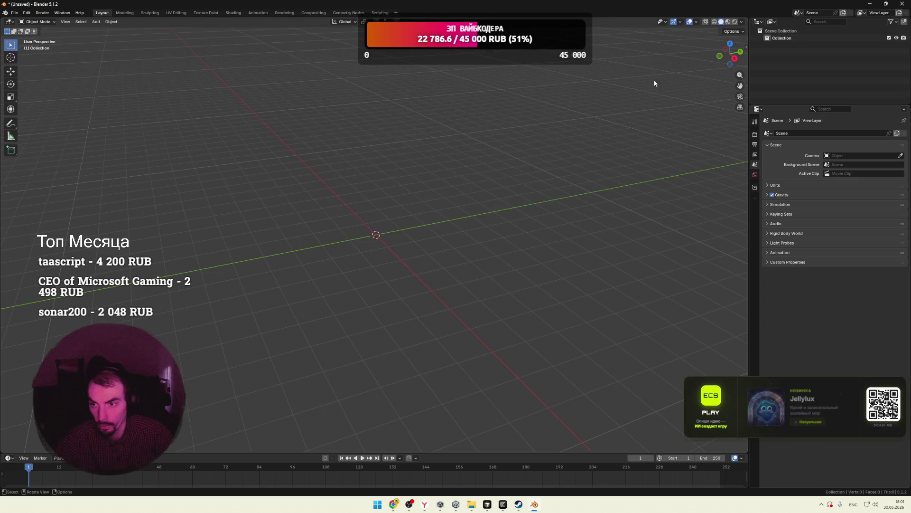
Open the sidebar's Mixamo tab to show the Mixamo Control Rig panel
left_click(745, 48)
right_click(397, 223)
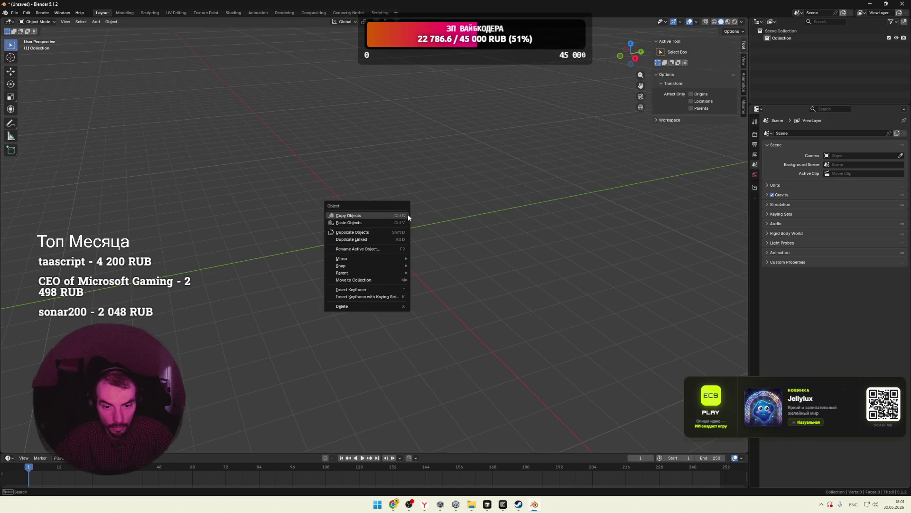
left_click(743, 106)
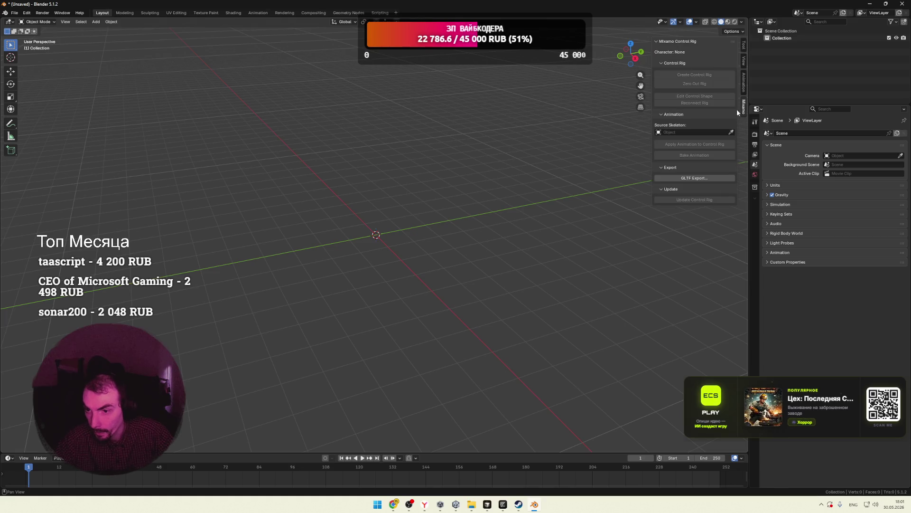
Import man.fbx from the Desktop's char_1 folder as the Human_Custom character
left_click(15, 14)
mouse_move(50, 118)
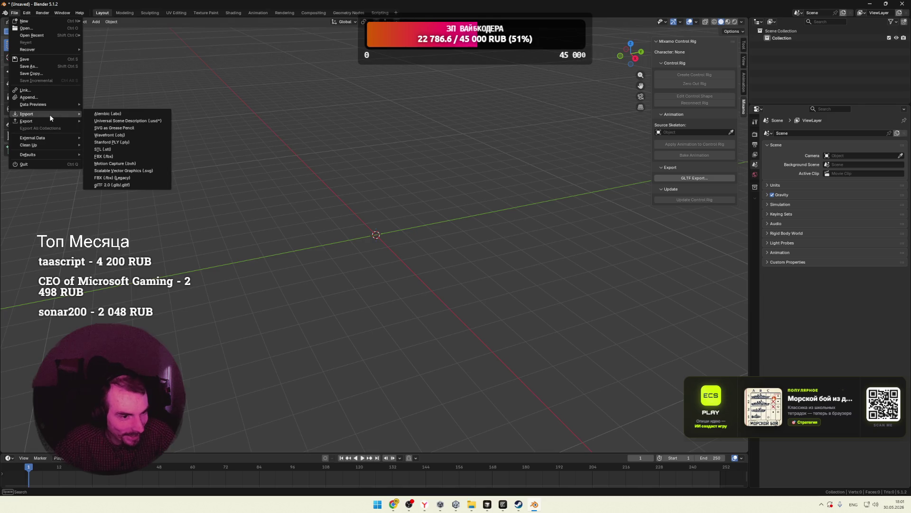
left_click(127, 177)
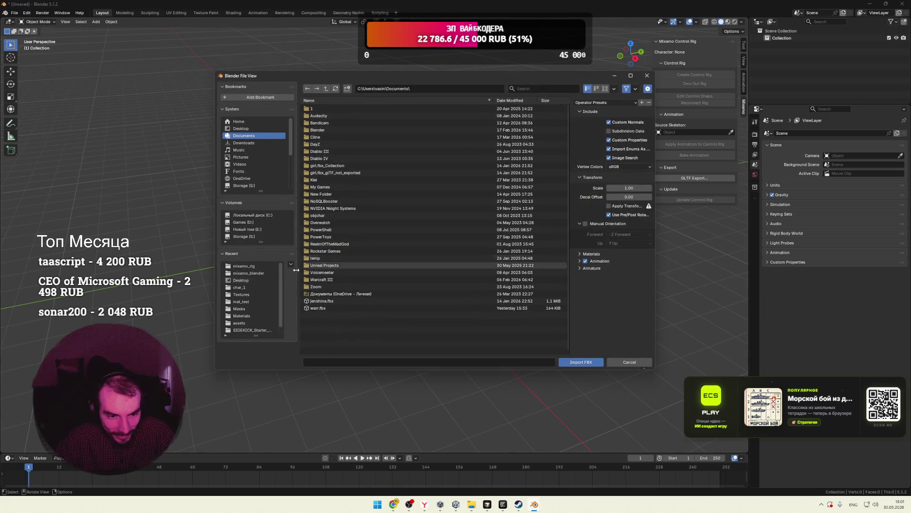
left_click(240, 280)
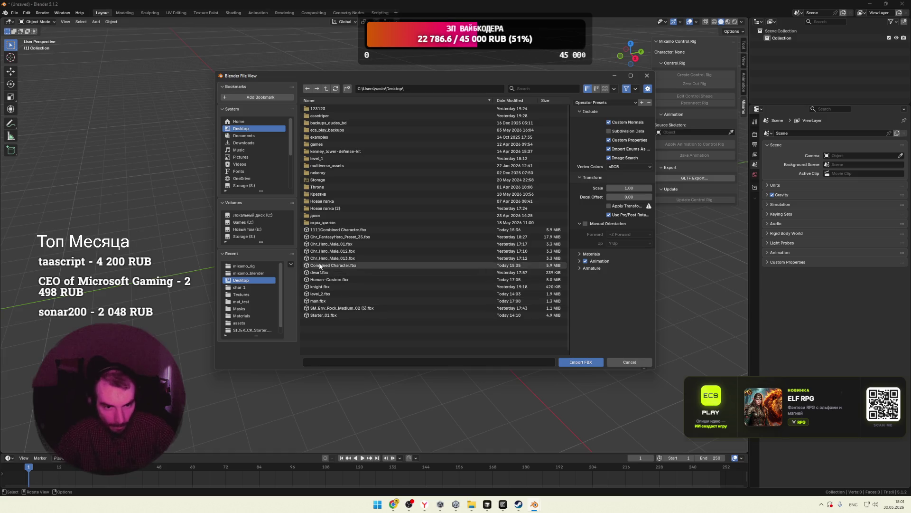
left_click(249, 286)
left_click(332, 116)
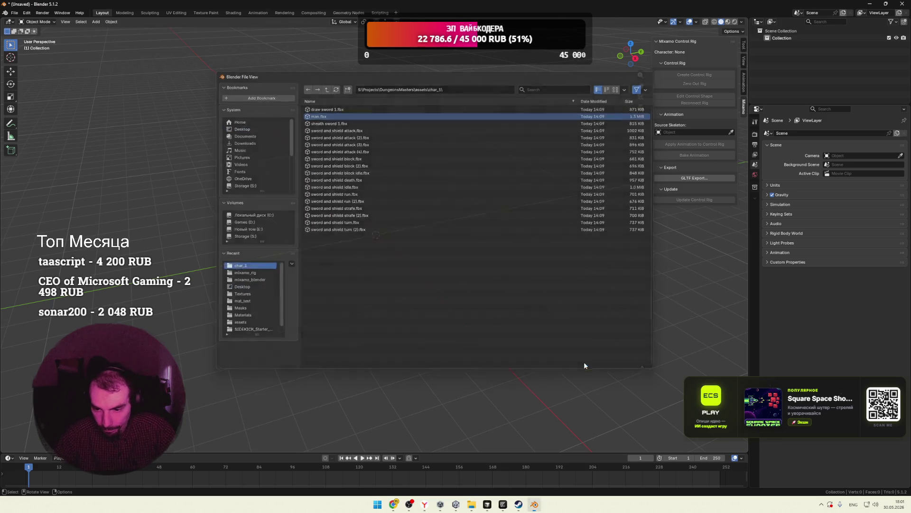
left_click(582, 362)
mouse_move(505, 197)
middle_mouse_down()
mouse_move(463, 201)
mouse_move(476, 193)
mouse_move(531, 213)
mouse_move(502, 215)
middle_mouse_up()
scroll(472, 178, "up", 4)
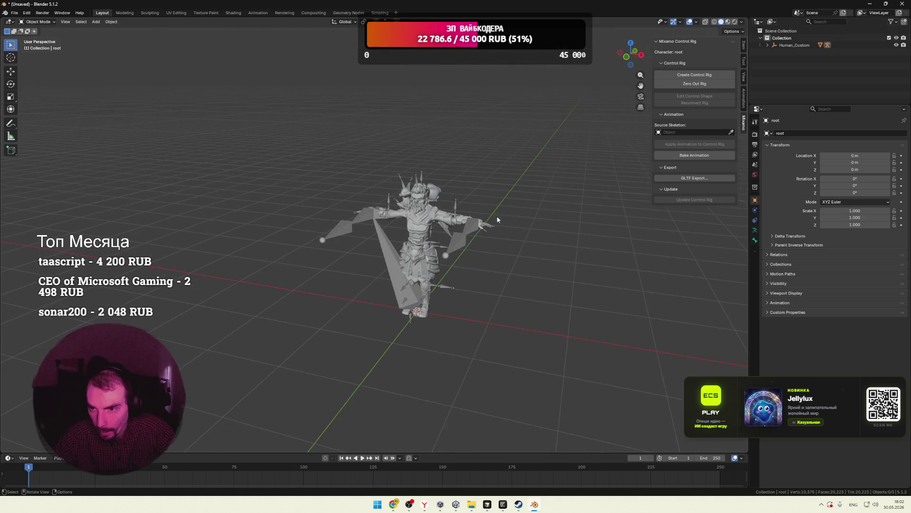
Import the sheath sword 1.fbx animation file into the scene
left_click(455, 232)
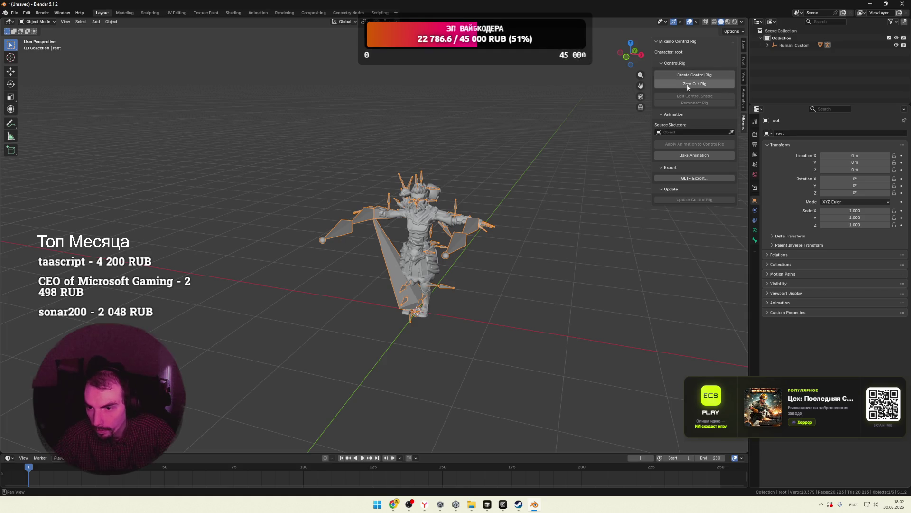
left_click(14, 12)
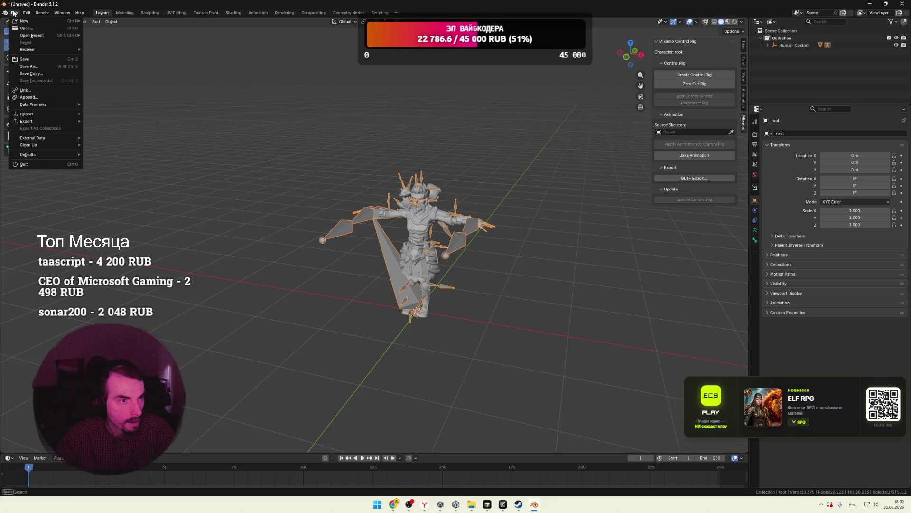
mouse_move(43, 115)
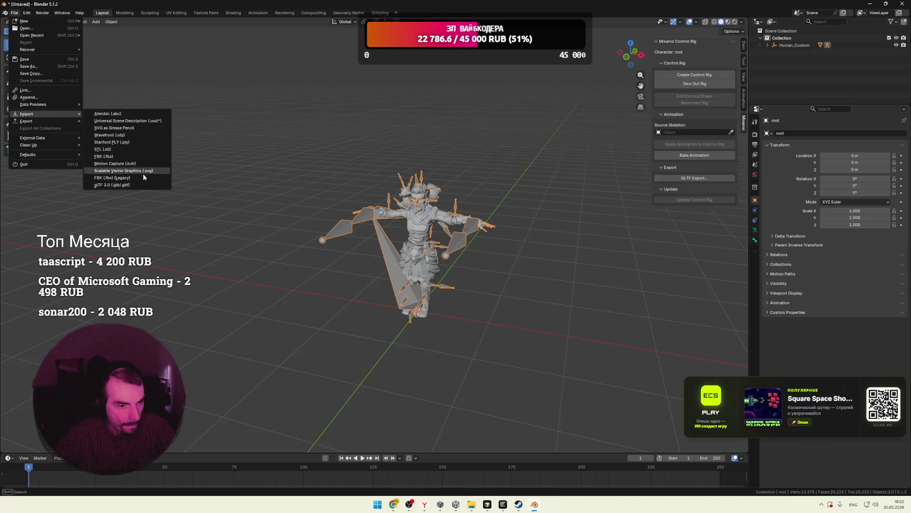
left_click(114, 178)
left_click(336, 124)
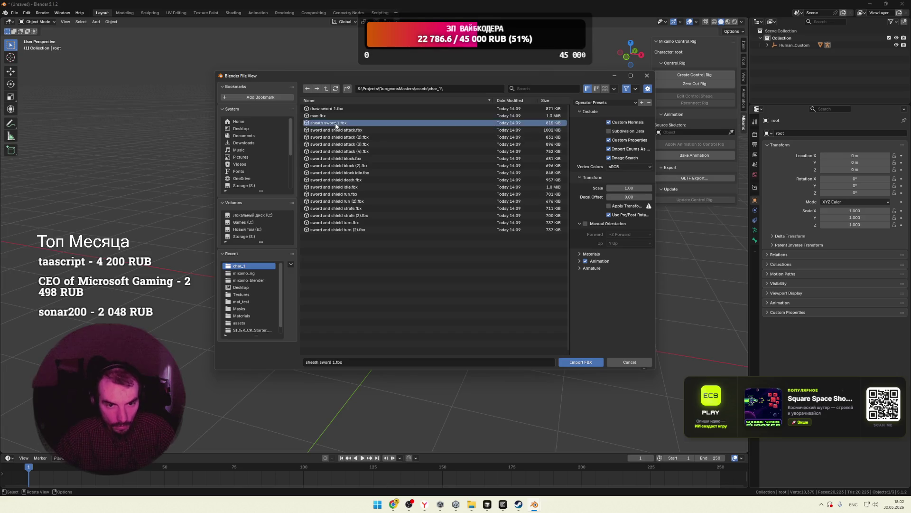
double_click(336, 124)
Pick the source skeleton, build a control rig for the root character, and apply the animation to it
left_click(731, 132)
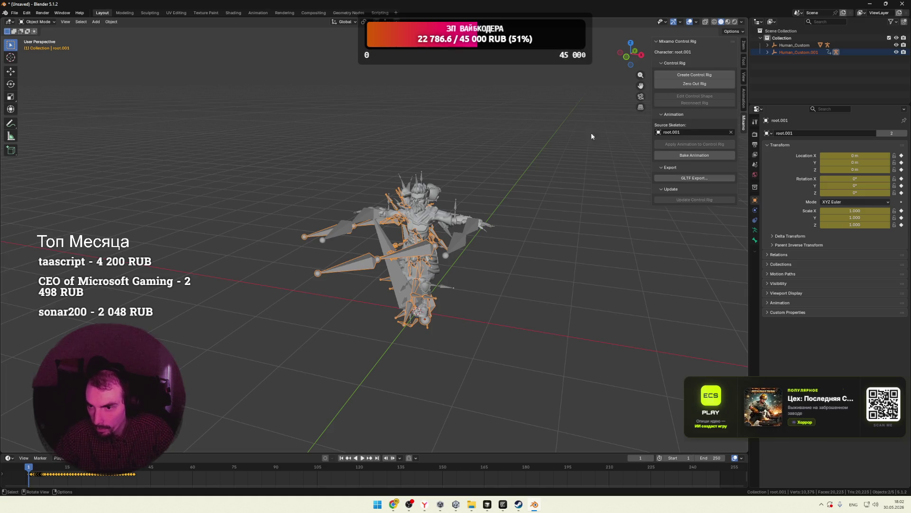
left_click(481, 227)
left_click(694, 76)
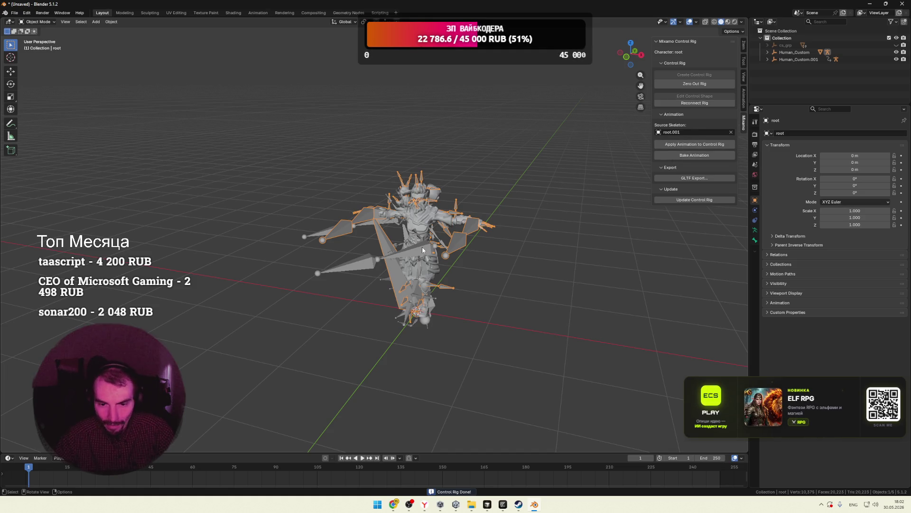
left_click(684, 146)
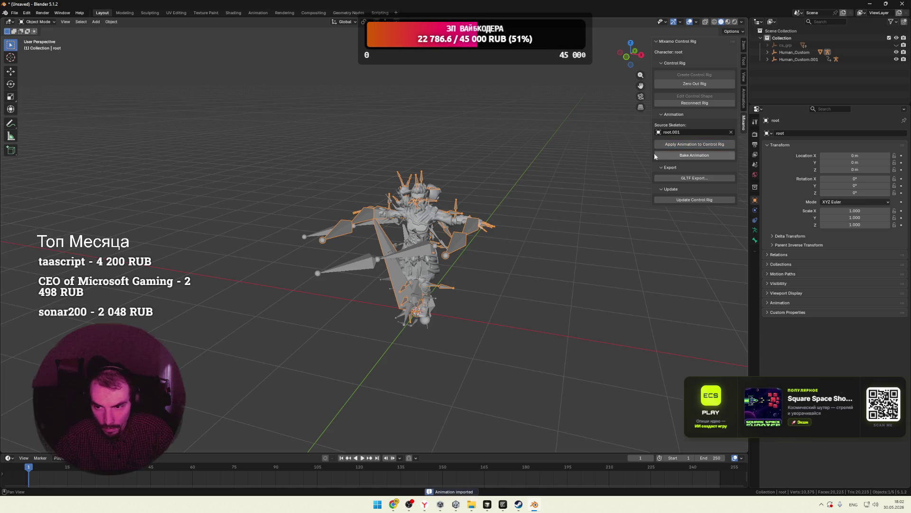
left_click(570, 178)
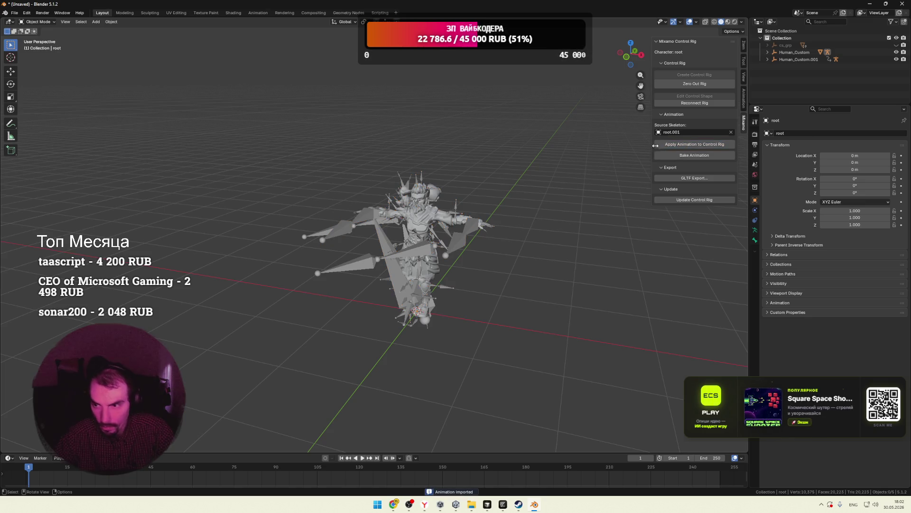
left_click(257, 12)
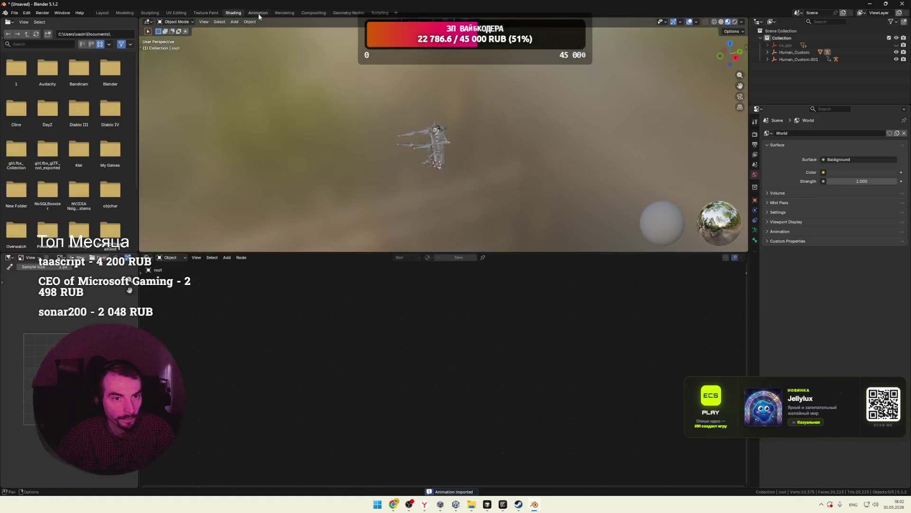
In the Action Editor, try several actions and assign root.001|mixamo.com|Layer0 to the rig
left_click(28, 294)
left_click(34, 322)
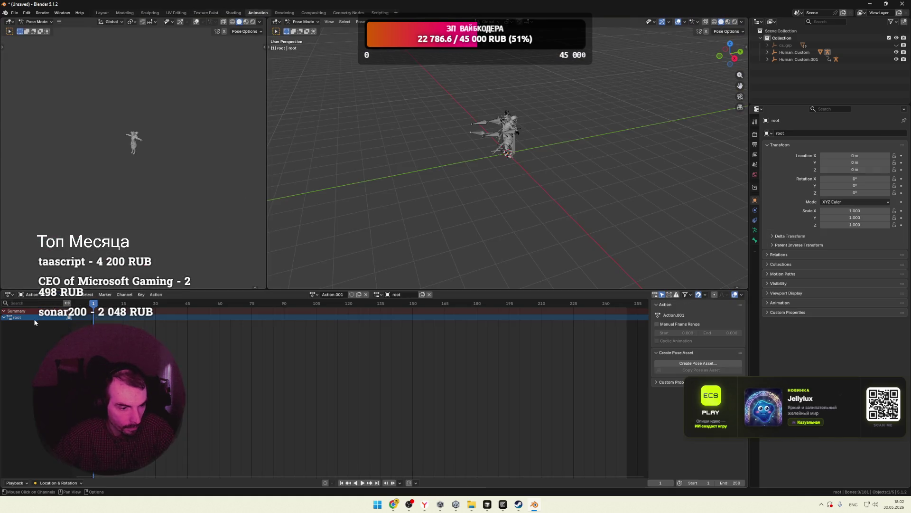
left_click(315, 296)
left_click(313, 298)
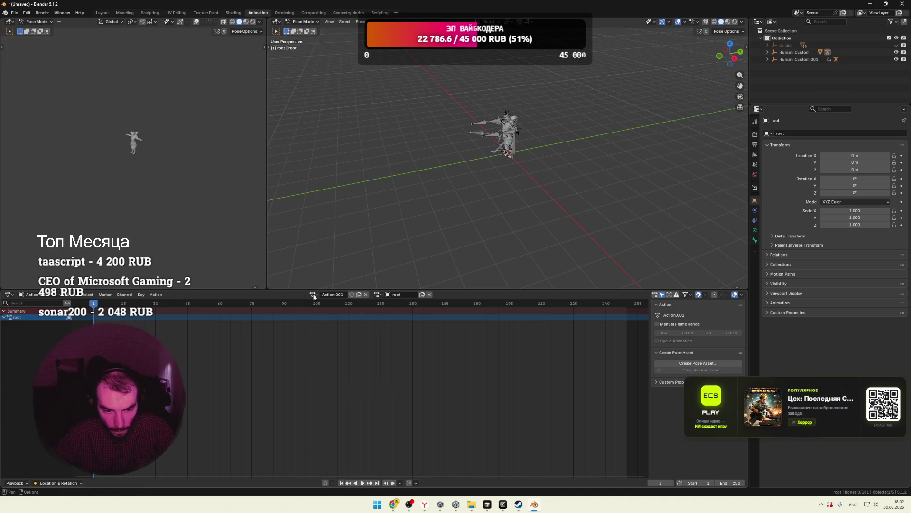
key("space")
key("Escape")
left_click(313, 294)
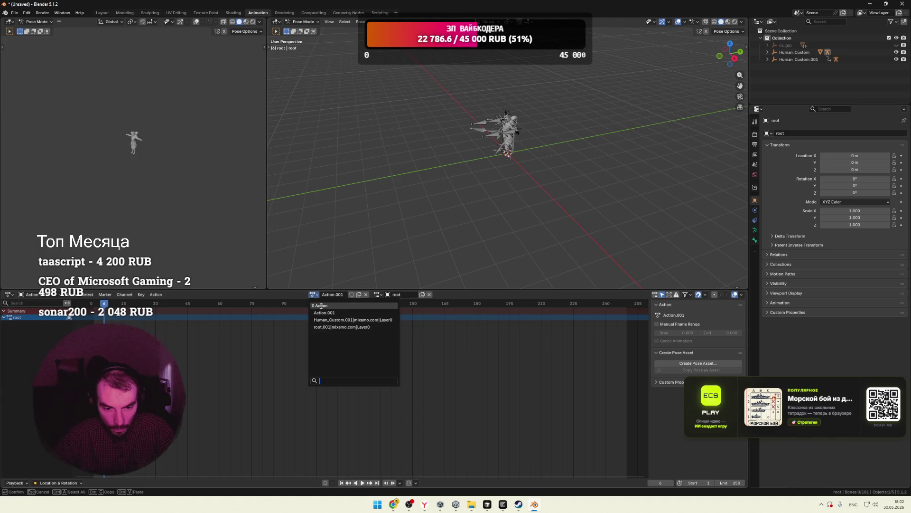
left_click(321, 305)
left_click_drag(103, 304, 84, 307)
left_click(321, 294)
left_click(324, 323)
left_click_drag(110, 305, 151, 303)
left_click(291, 296)
left_click(328, 323)
Re-pick root.001 as the source skeleton in the Mixamo sidebar panel
scroll(483, 203, "up", 10)
mouse_move(484, 203)
middle_mouse_down()
mouse_move(624, 191)
mouse_move(609, 187)
middle_mouse_up()
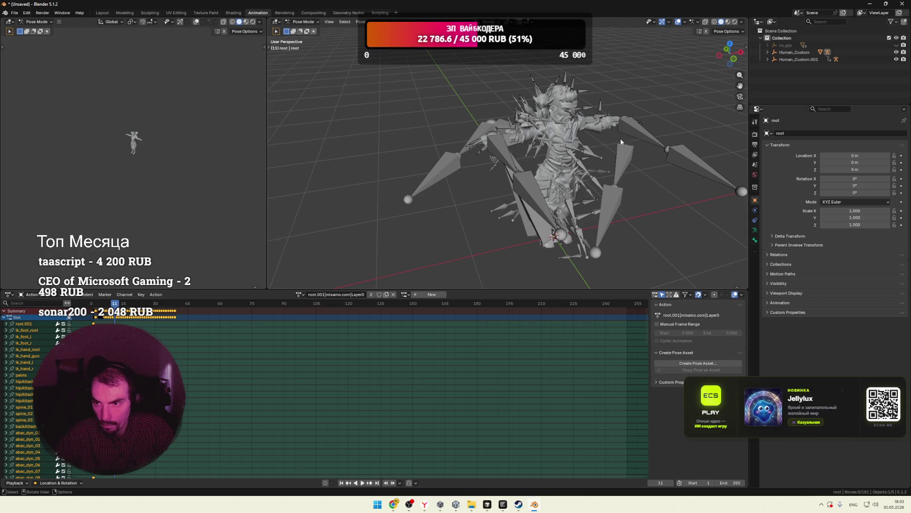
key("n")
left_click(744, 124)
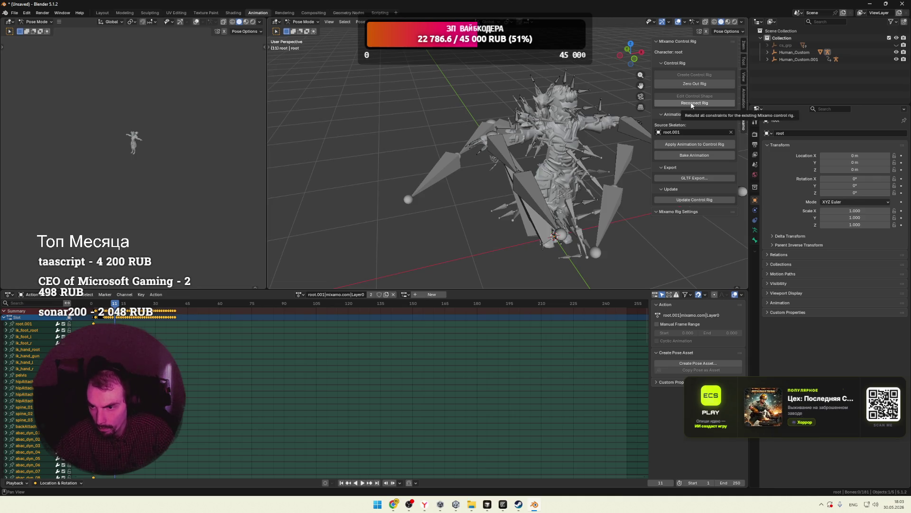
left_click(731, 132)
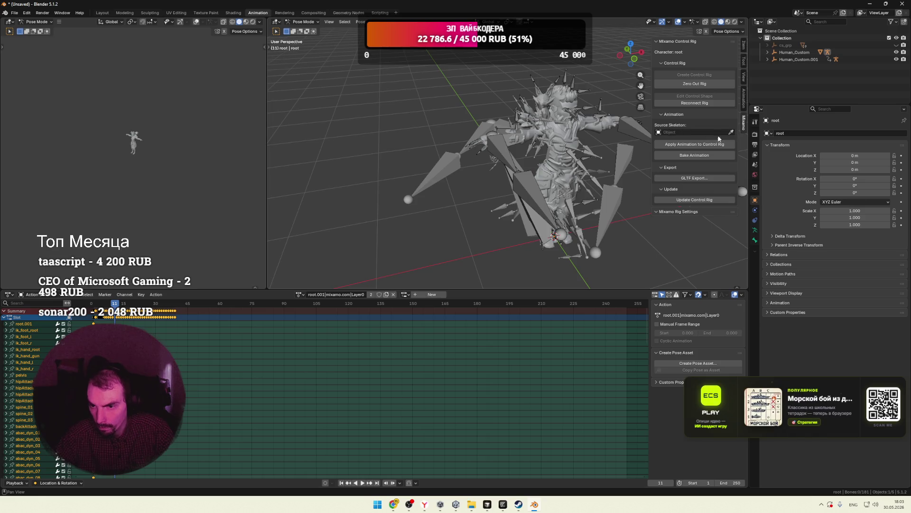
left_click(464, 156)
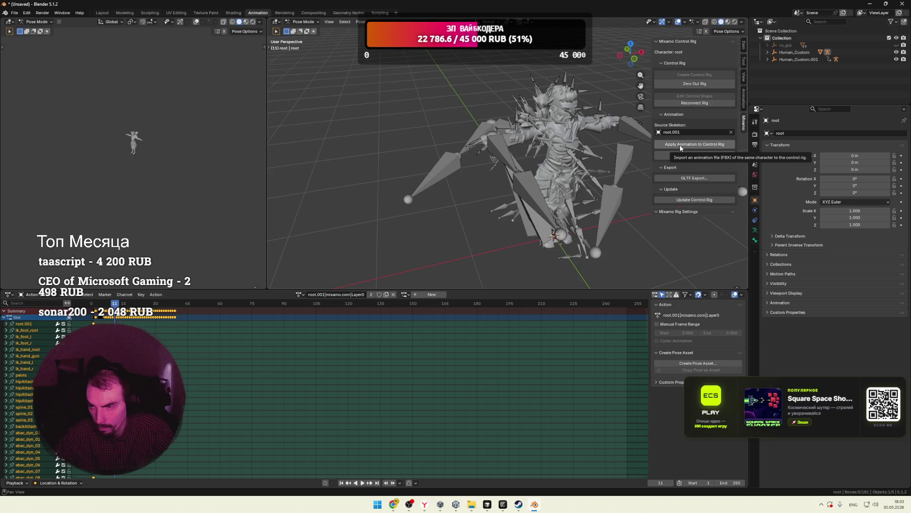
Reapply the animation to the control rig and test playback from the first frame in pose mode
left_click(680, 144)
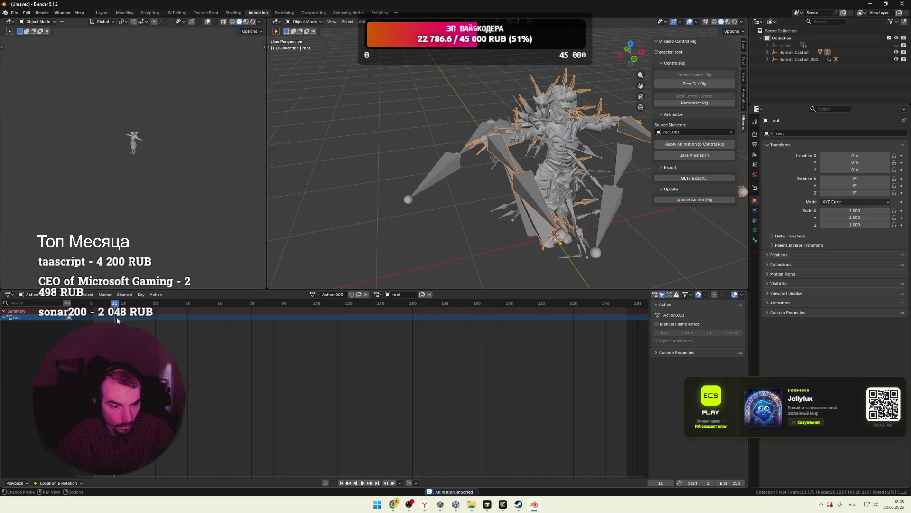
left_click(314, 294)
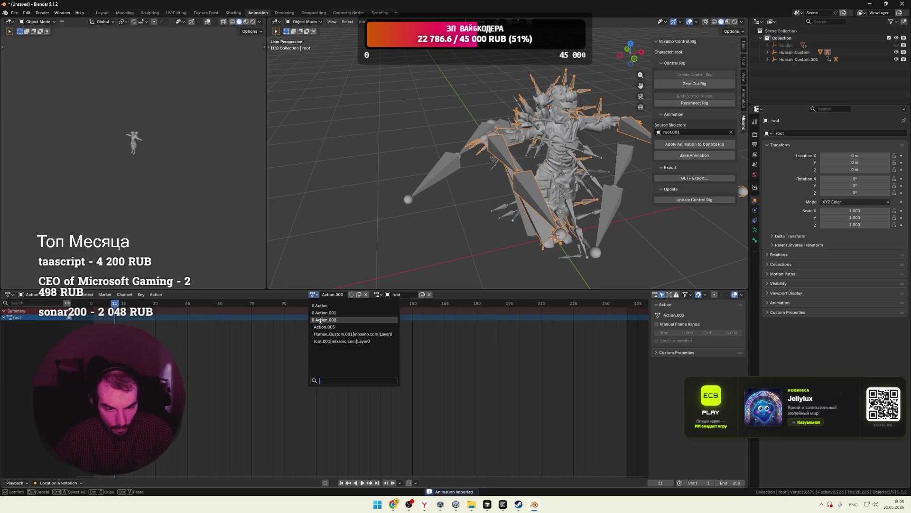
left_click(319, 305)
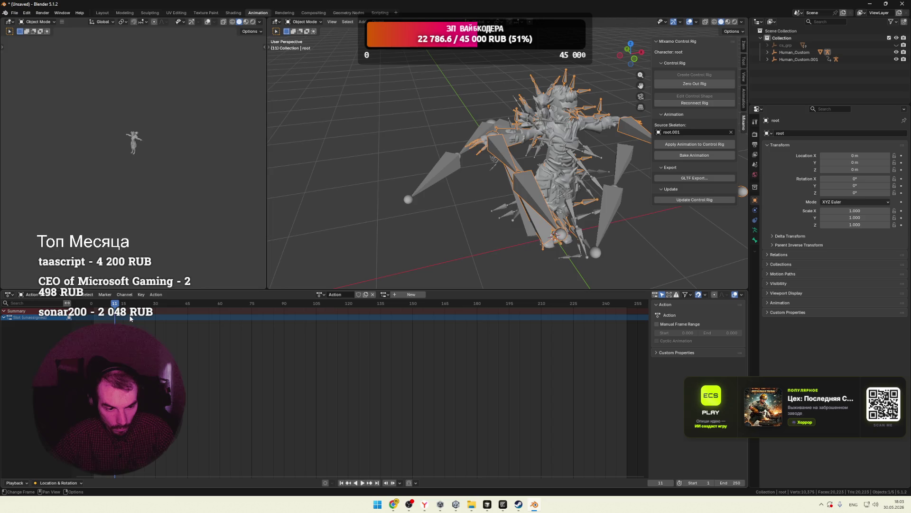
key("space")
key("Escape")
left_click(559, 154)
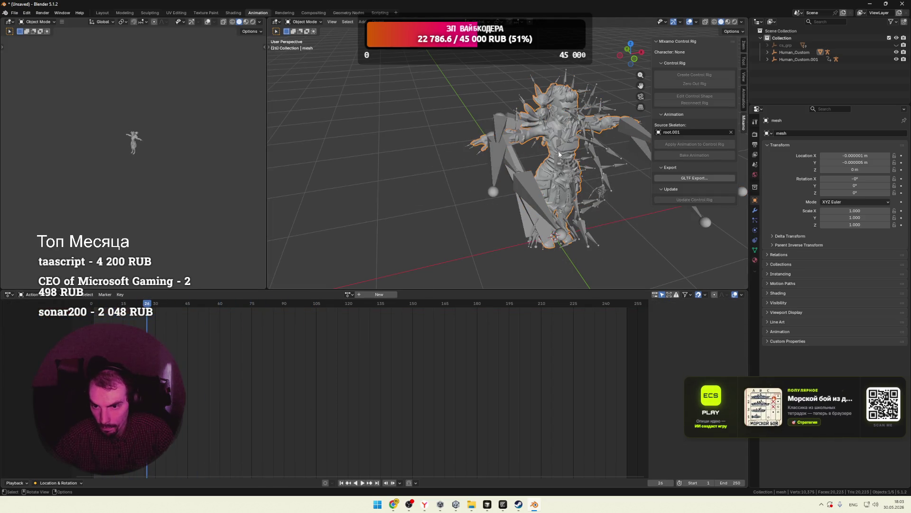
left_click(628, 134)
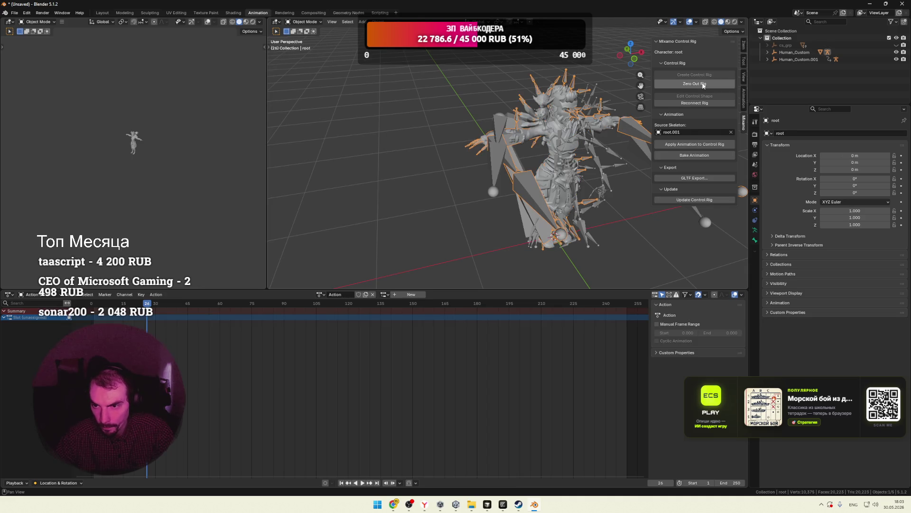
left_click(704, 84)
left_click(92, 303)
key("space")
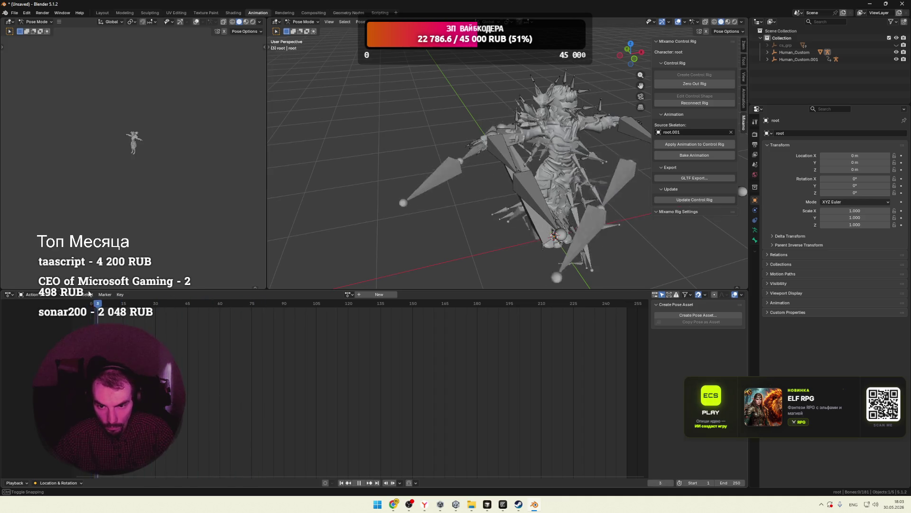
key("space")
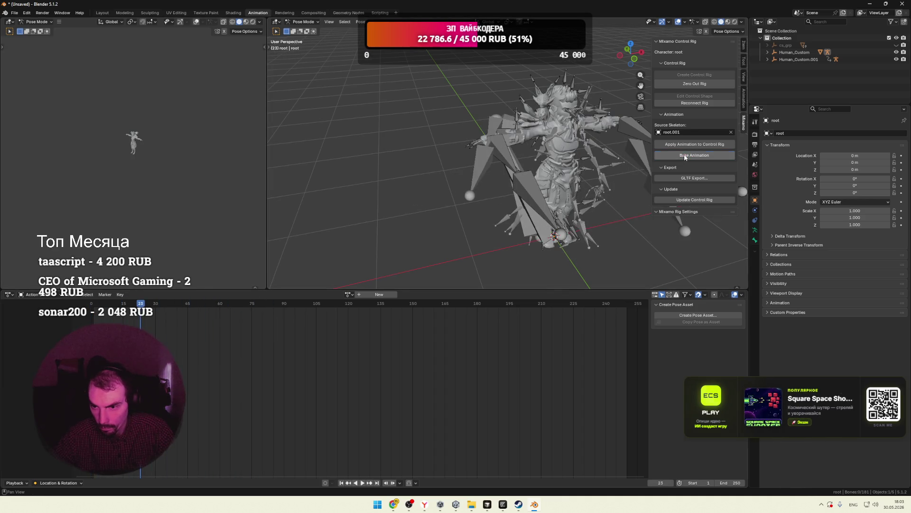
Update the control rig and replay the animation
left_click(674, 199)
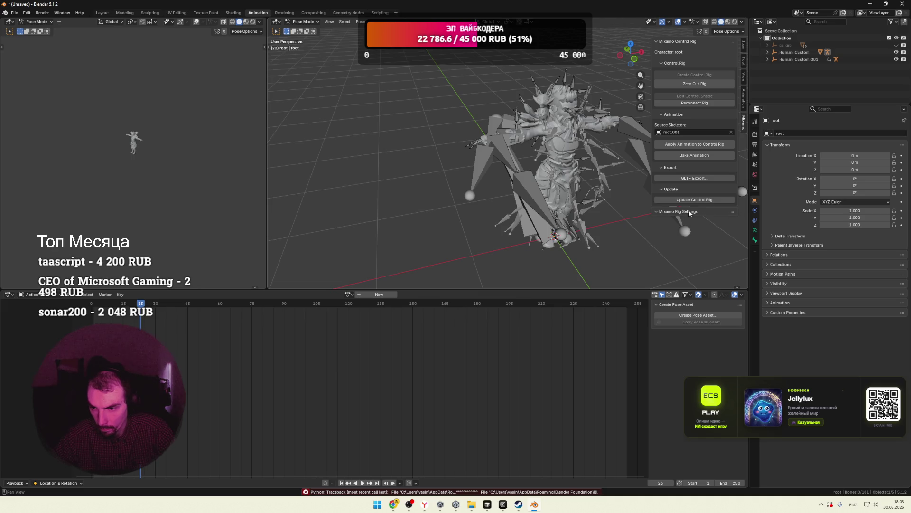
left_click(688, 144)
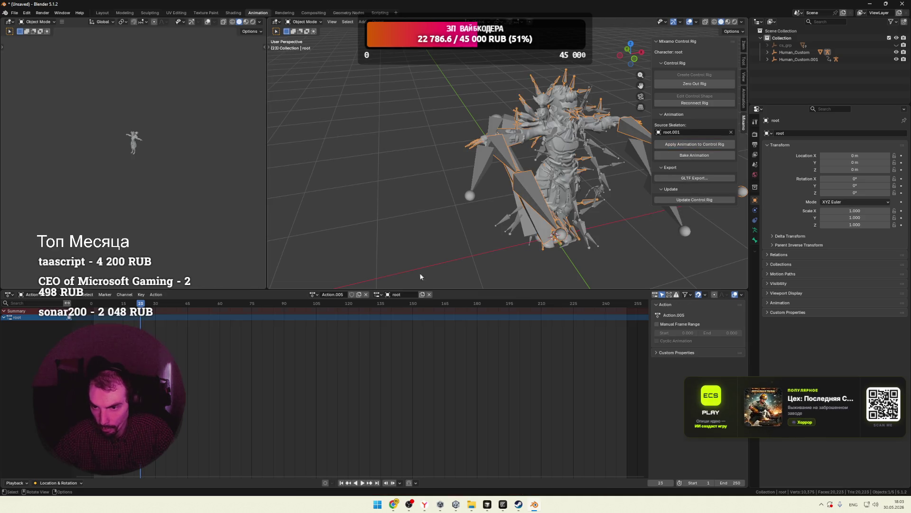
key("space")
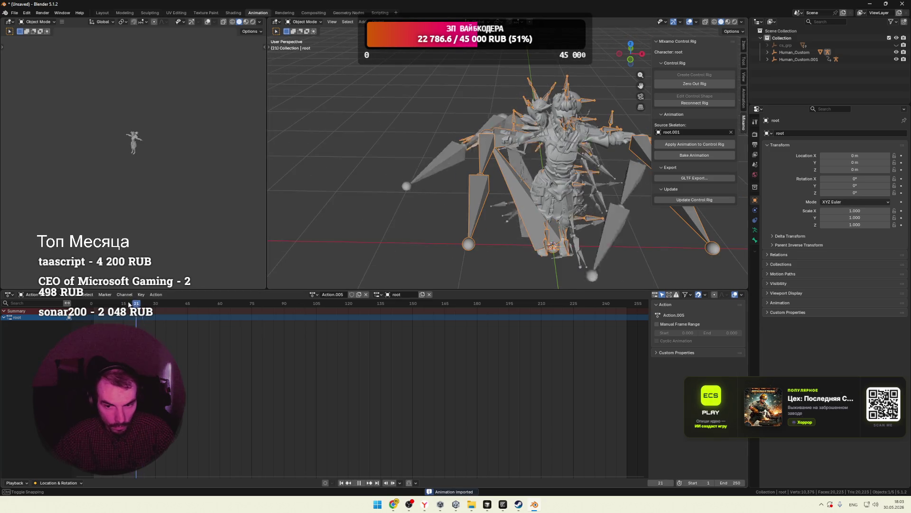
key("Escape")
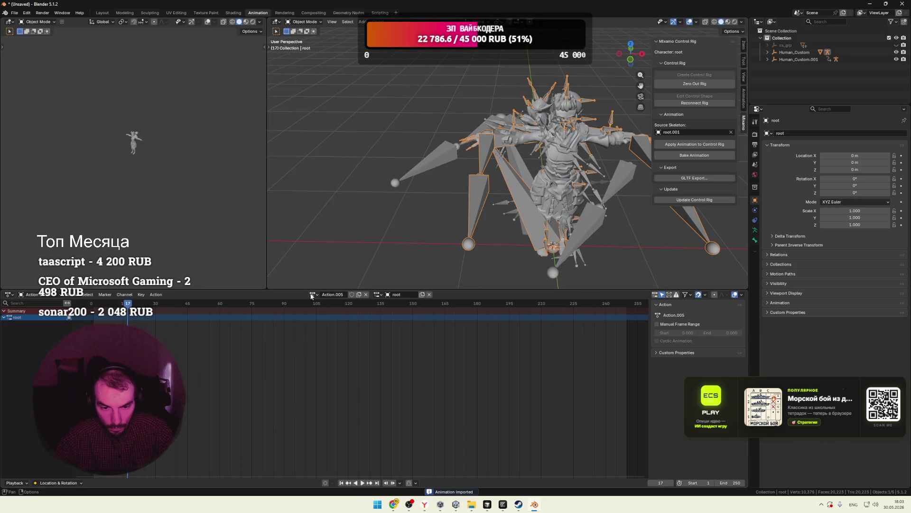
Assign the plain 'Action' with its 'Slot' slot in the Action Editor
left_click(378, 294)
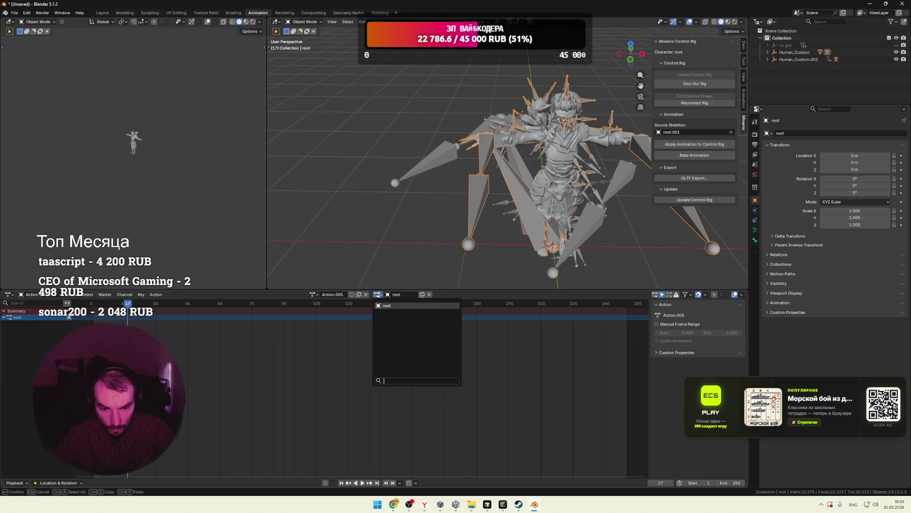
left_click(313, 295)
left_click(349, 308)
left_click(384, 294)
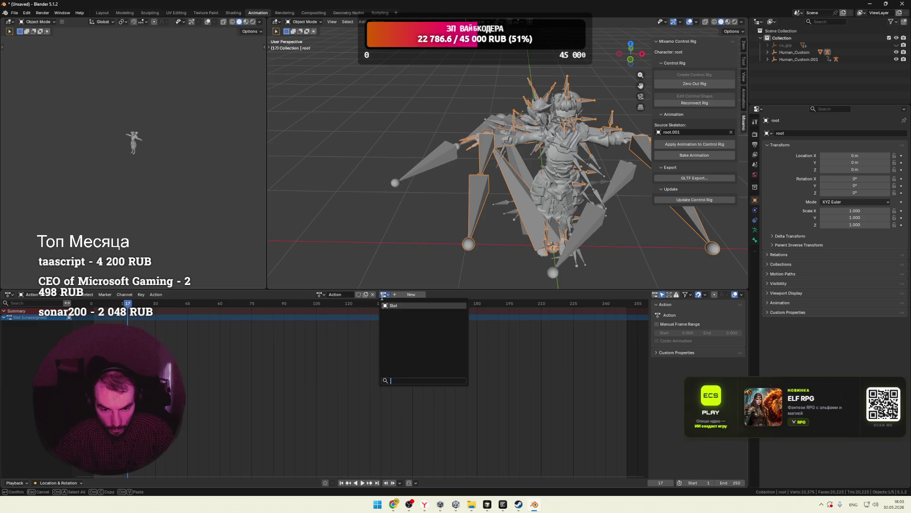
left_click(392, 305)
mouse_move(120, 302)
left_mouse_down()
mouse_move(142, 303)
mouse_move(109, 303)
mouse_move(145, 302)
mouse_move(117, 302)
left_mouse_up()
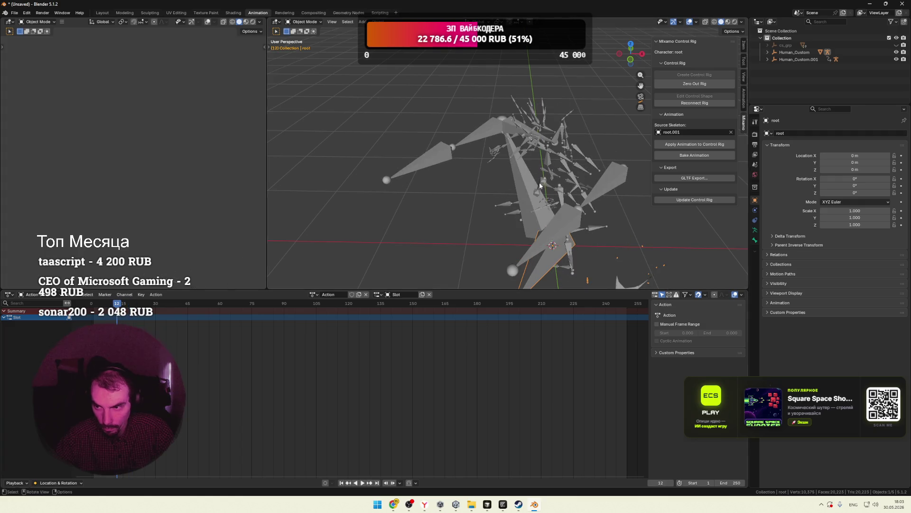
Delete the cs_grp control shapes group from the outliner
left_click(785, 45)
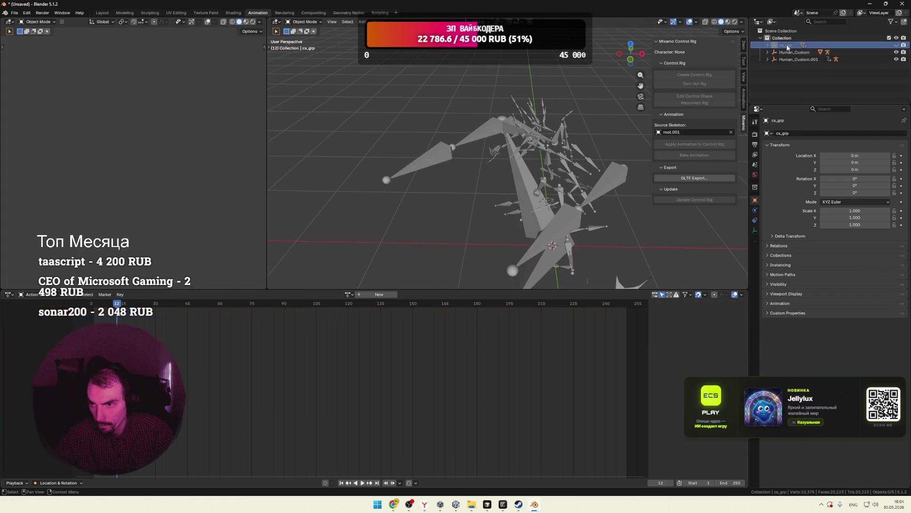
right_click(788, 46)
left_click(797, 59)
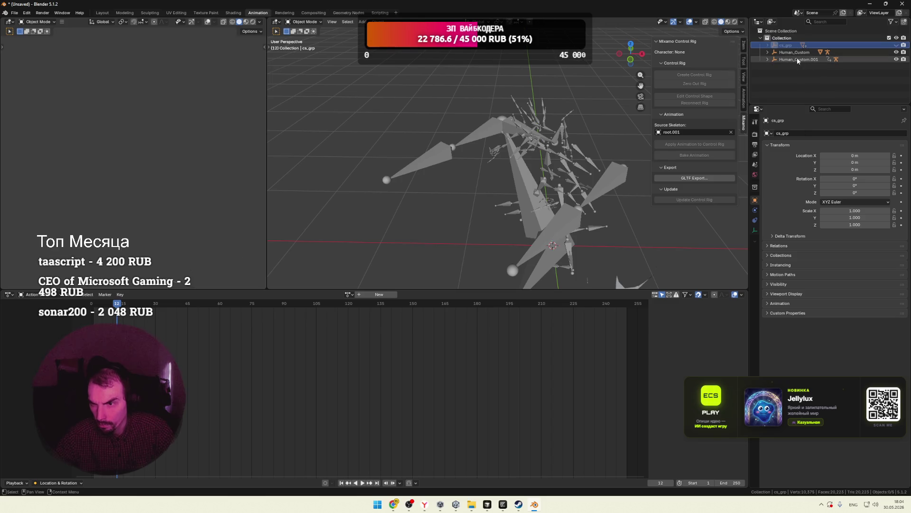
left_click(788, 46)
key("Delete")
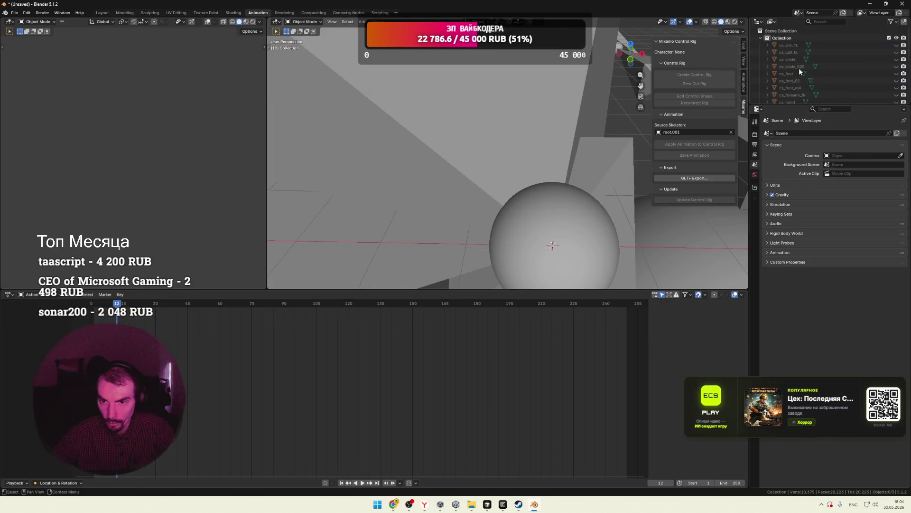
left_click_drag(640, 85, 662, 81)
Start a new General file without saving and delete its default camera, cube and light
left_click(15, 12)
mouse_move(29, 22)
left_click(109, 21)
left_click(461, 264)
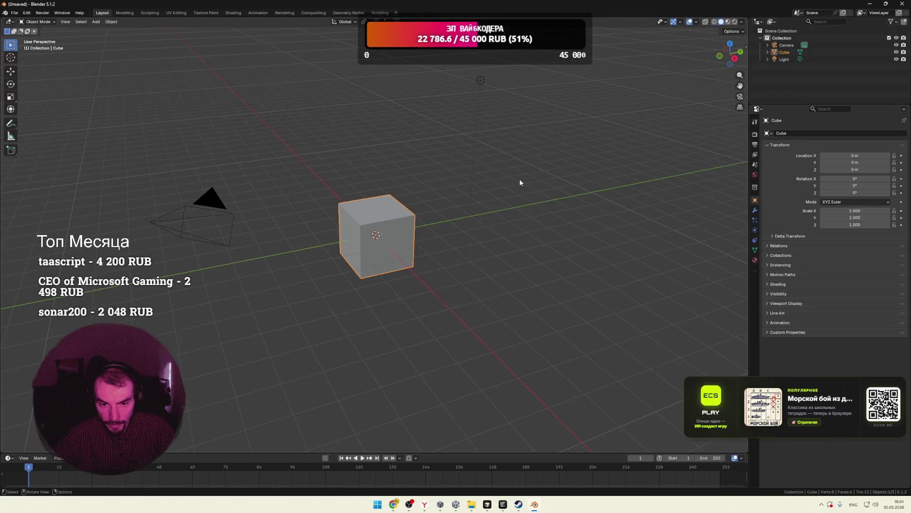
key("Delete")
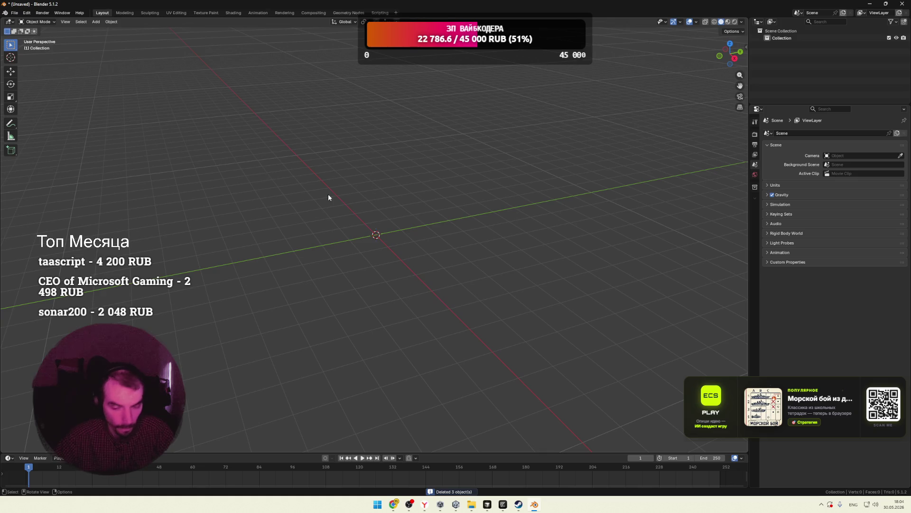
left_click(15, 13)
Import man.fbx from the recent char_1 folder
mouse_move(34, 115)
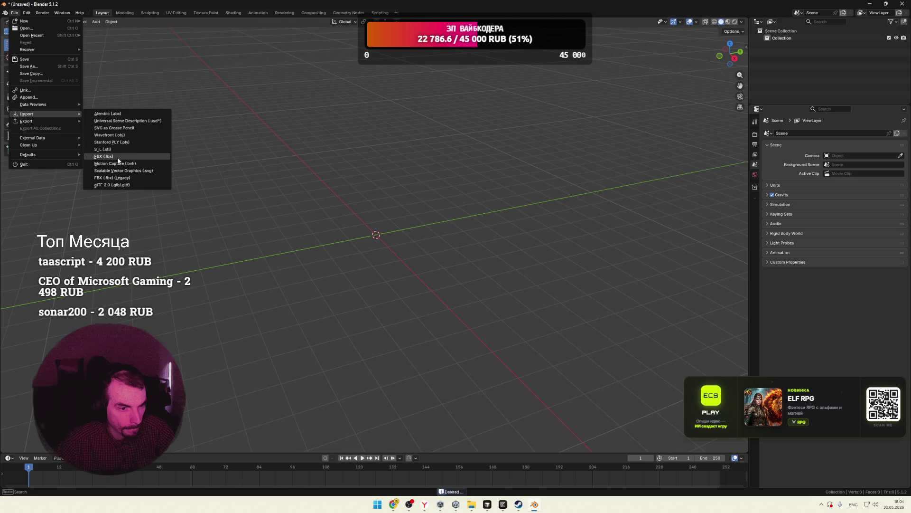
left_click(119, 178)
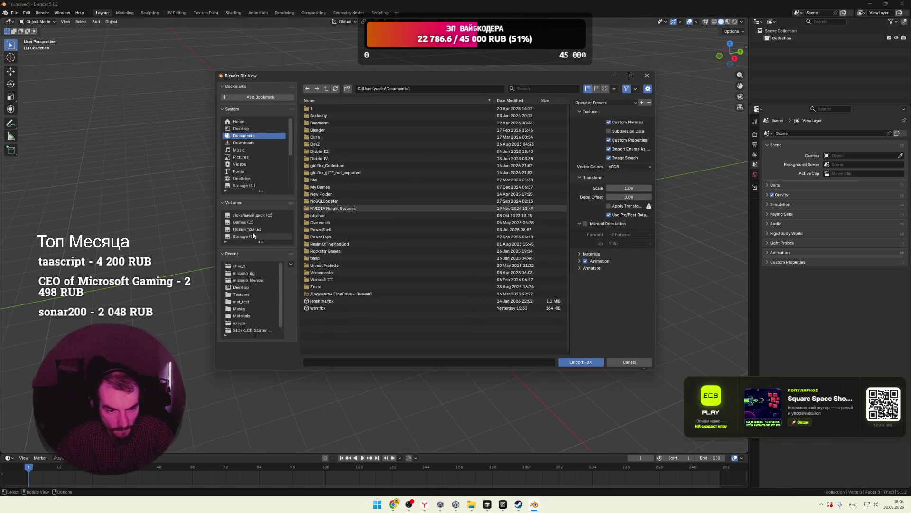
left_click(250, 266)
left_click(318, 115)
left_click(574, 361)
scroll(435, 244, "up", 5)
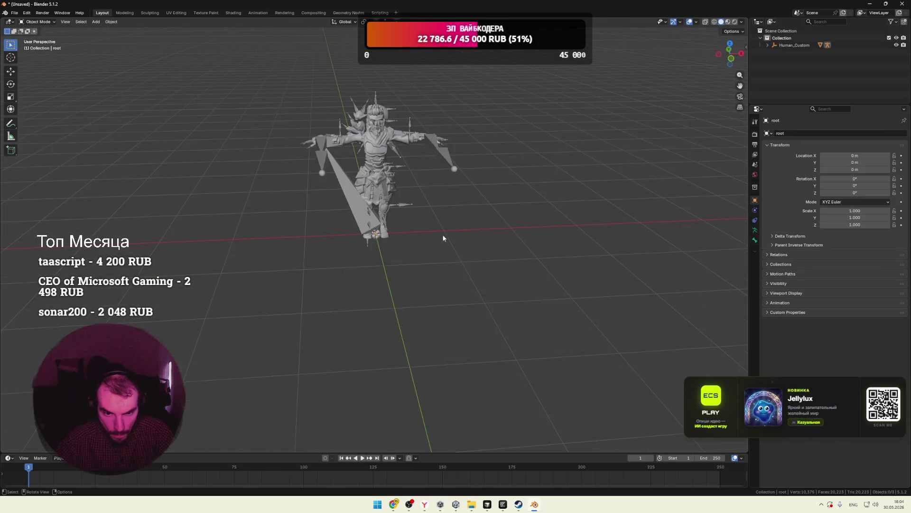
middle_click_drag(443, 234, 465, 258)
Select the whole character, create a Mixamo control rig for it, then update the rig
key("a")
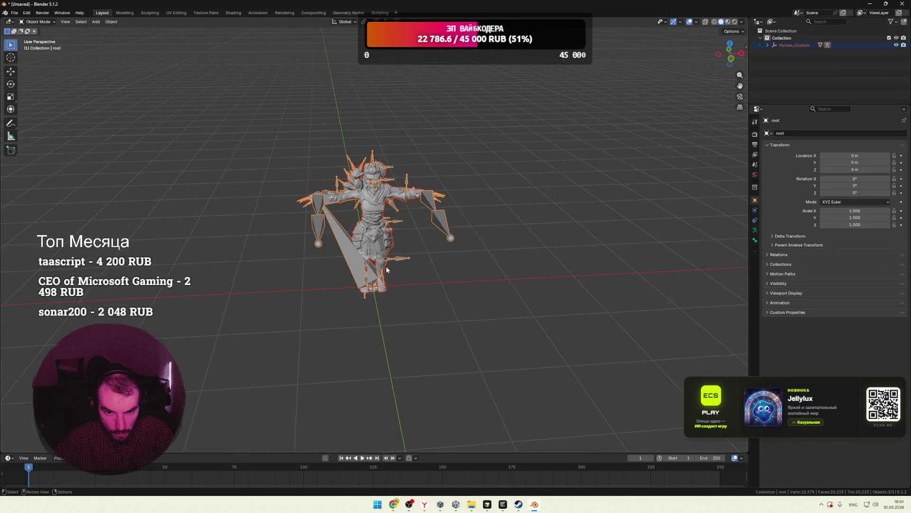
key("n")
left_click(744, 125)
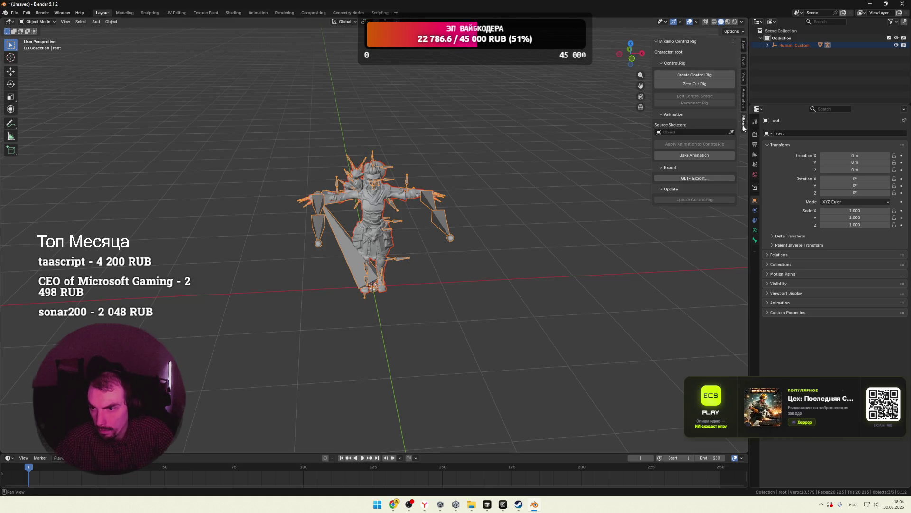
left_click(686, 75)
left_click(650, 108)
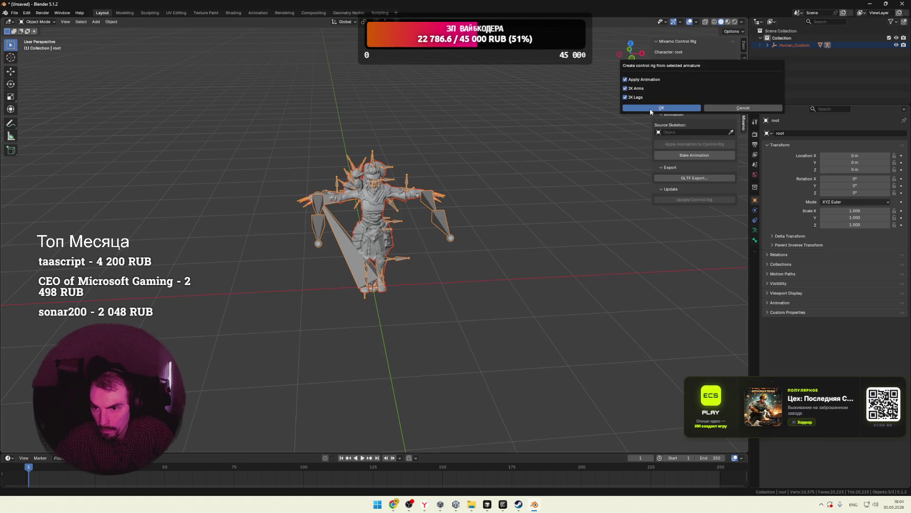
mouse_move(503, 167)
middle_mouse_down()
mouse_move(448, 181)
mouse_move(707, 98)
middle_mouse_up()
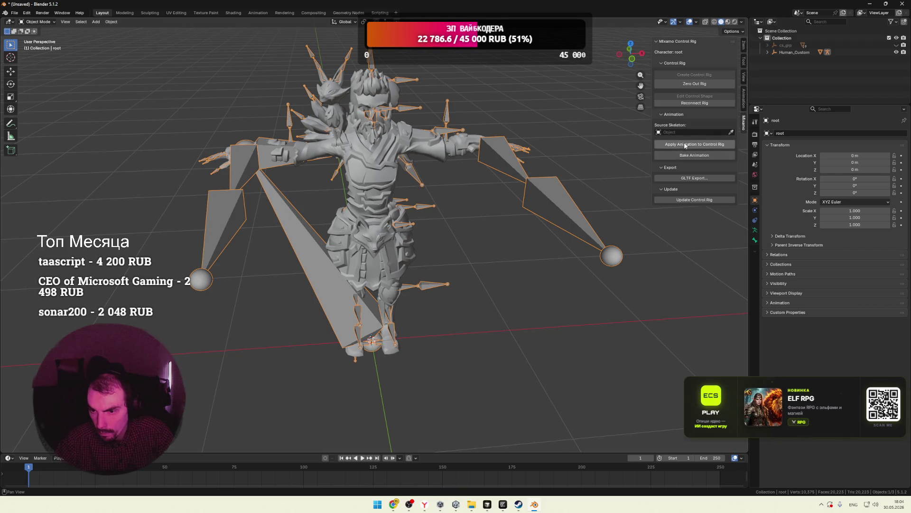
left_click(672, 202)
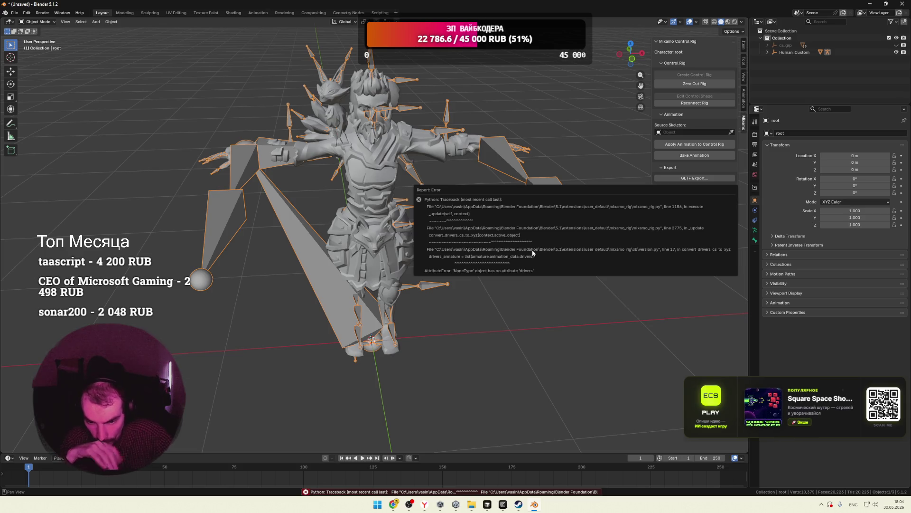
Dismiss the error report and select the 'NoneType' drivers traceback lines in the Info Log
left_click(392, 494)
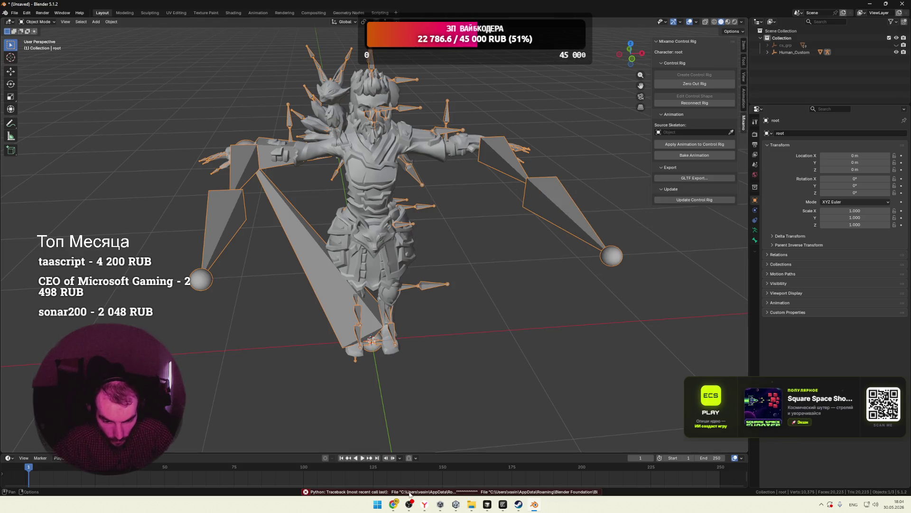
left_click(409, 494)
left_click_drag(46, 275, 238, 400)
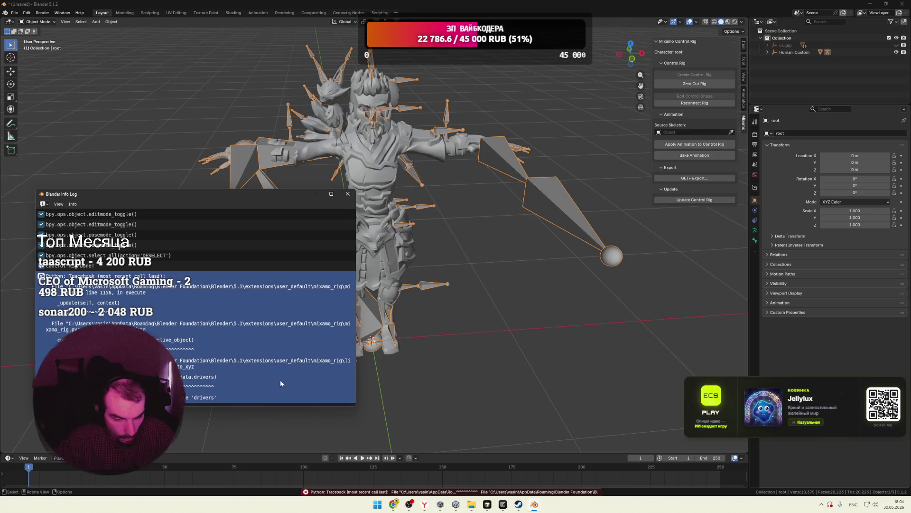
mouse_move(489, 507)
left_click(518, 478)
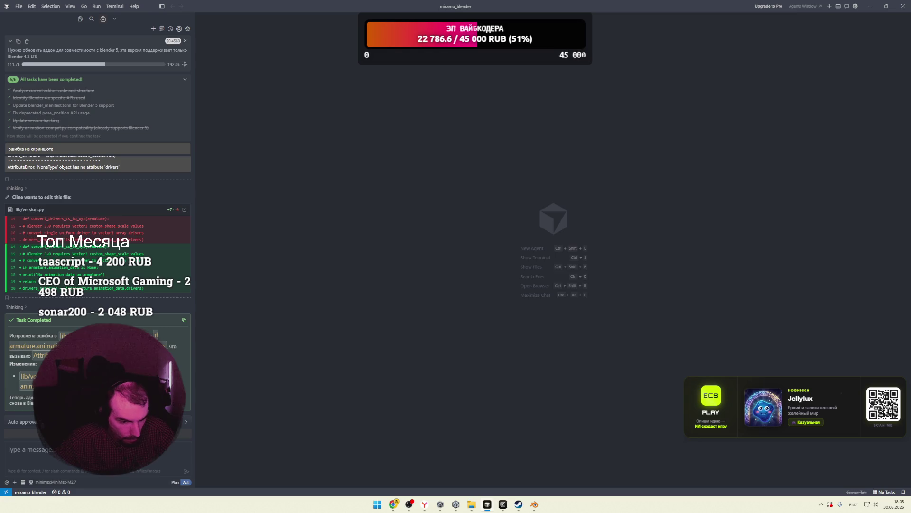
Paste the mixamo_blender project files into the installed mixamo_rig add-on folder, replacing existing files
mouse_move(471, 504)
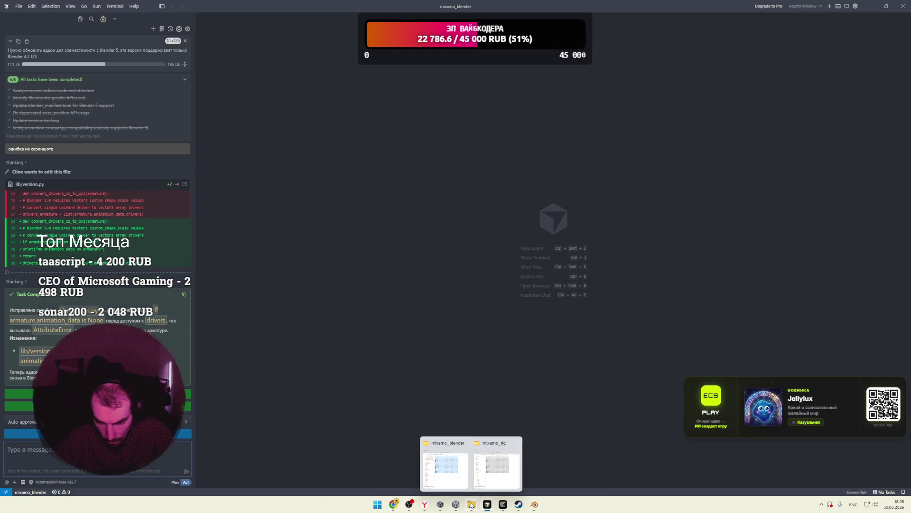
left_click(450, 474)
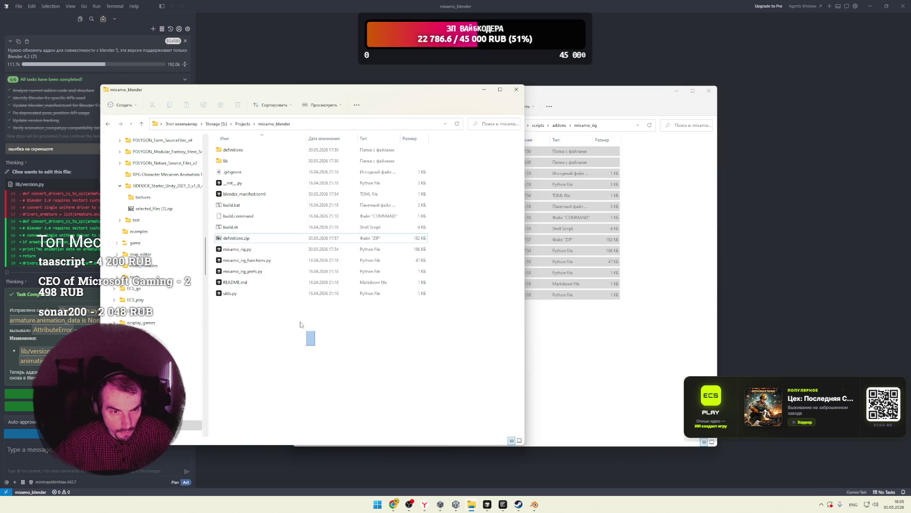
left_click(591, 333)
key("ctrl+v")
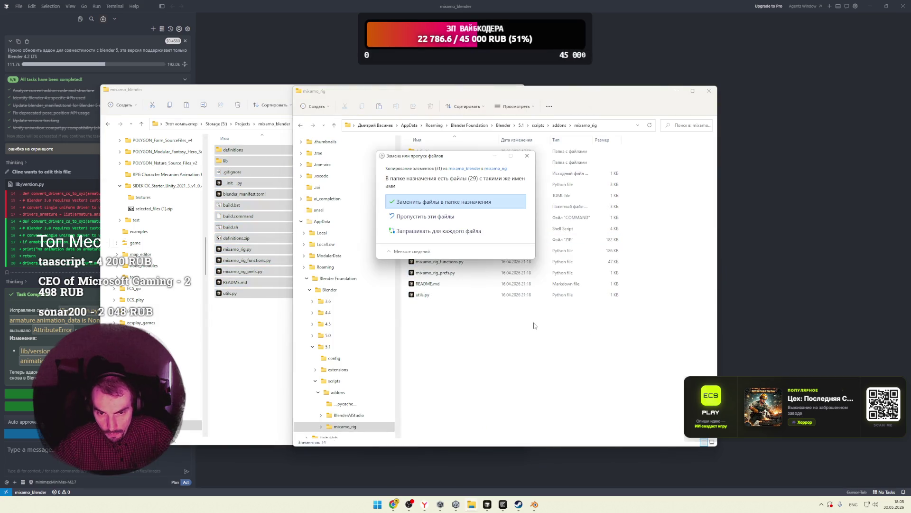
left_click(428, 208)
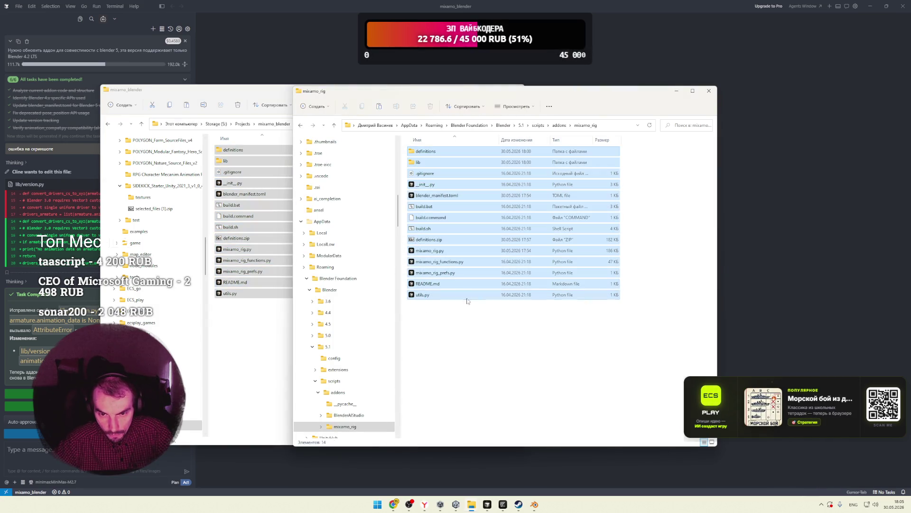
Quit Blender without saving, then launch Steam from the system tray
left_click(535, 504)
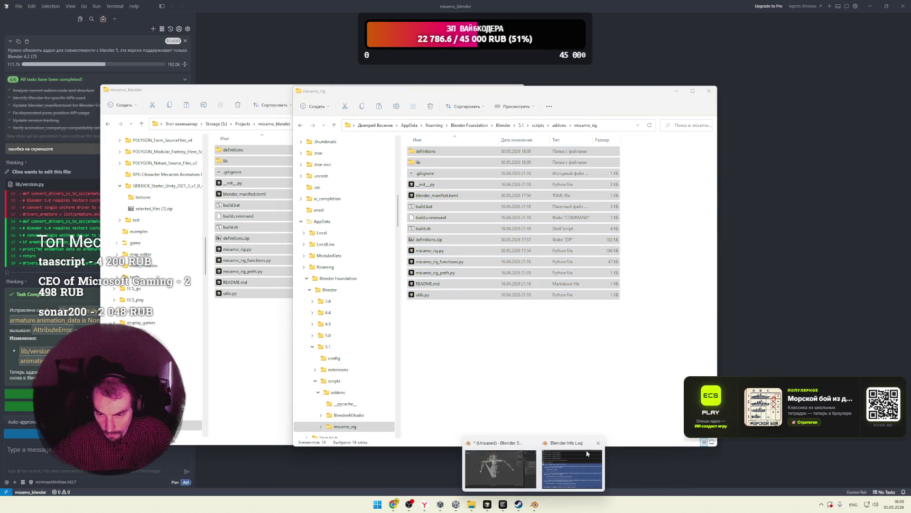
left_click(546, 460)
key("ctrl+q")
left_click(469, 261)
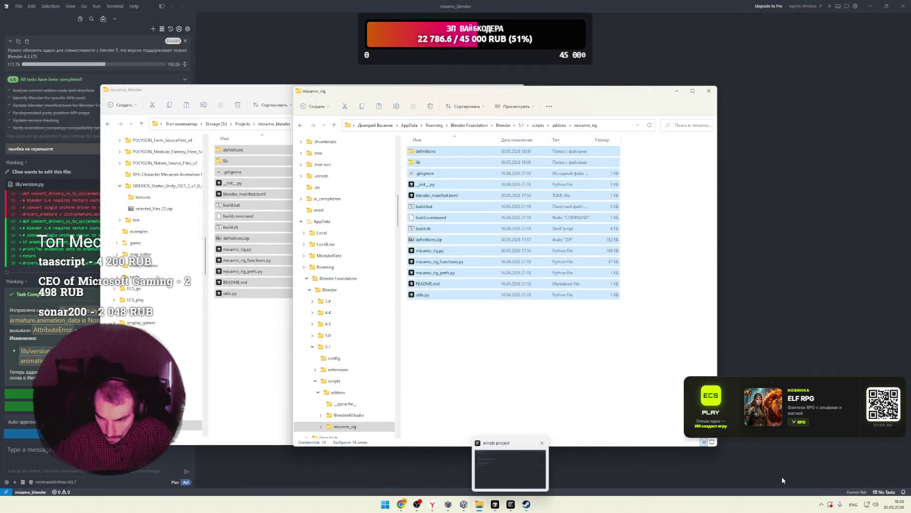
left_click(821, 504)
left_click(850, 442)
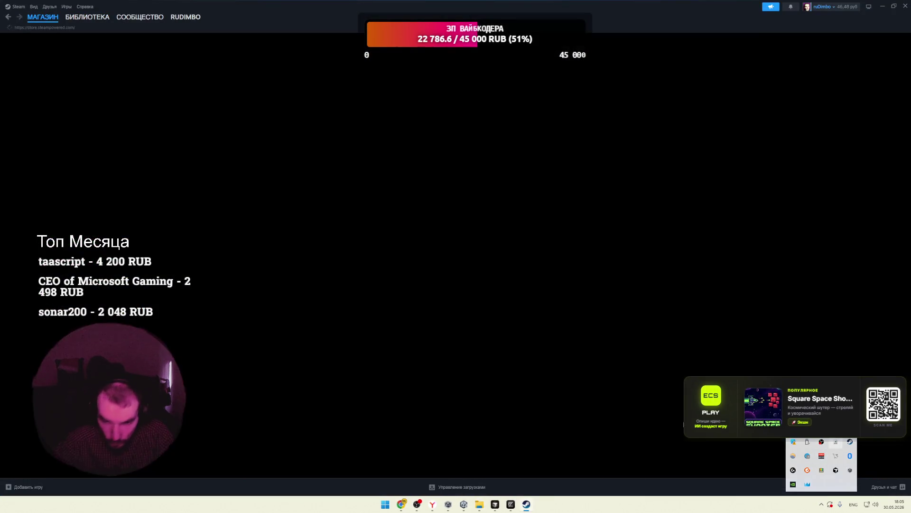
Launch Blender from the Steam library and delete all default scene objects
left_click(87, 17)
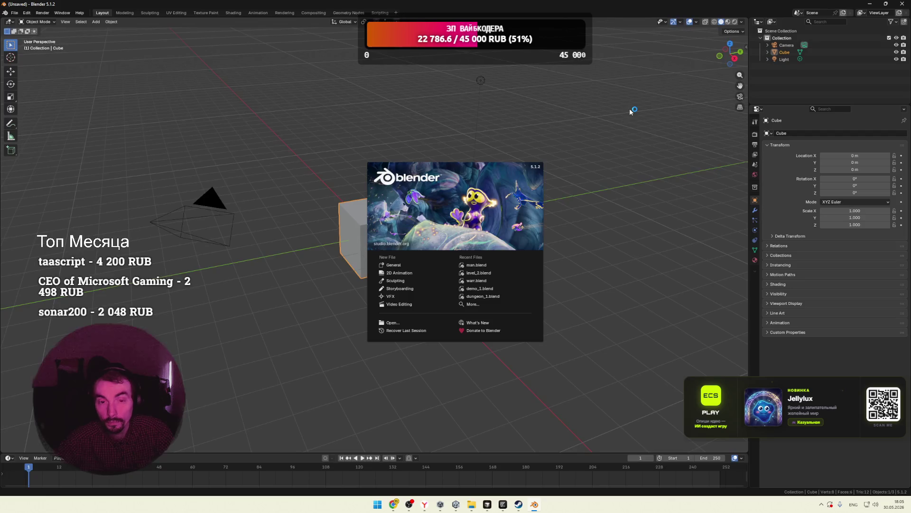
left_click(397, 265)
key("a")
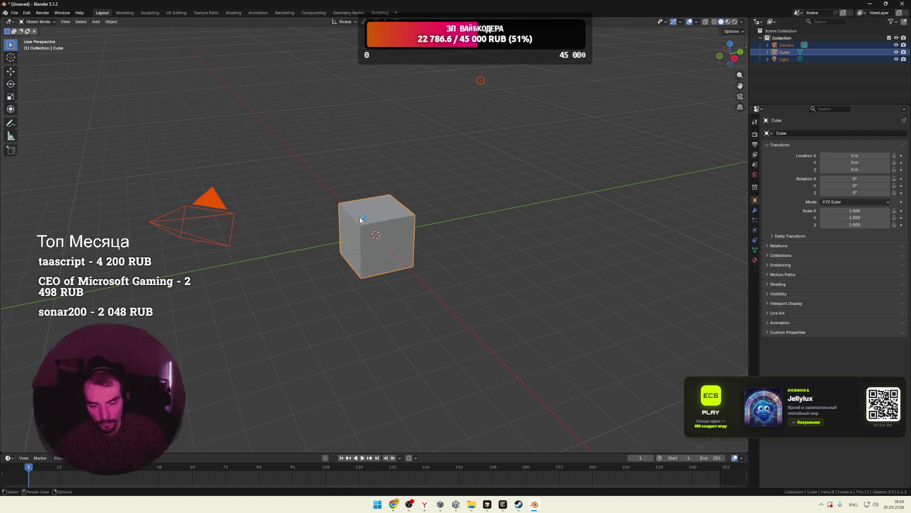
key("Delete")
Import the char_1 Human_Custom FBX with the legacy importer and show the Mixamo rig panel
left_click(13, 14)
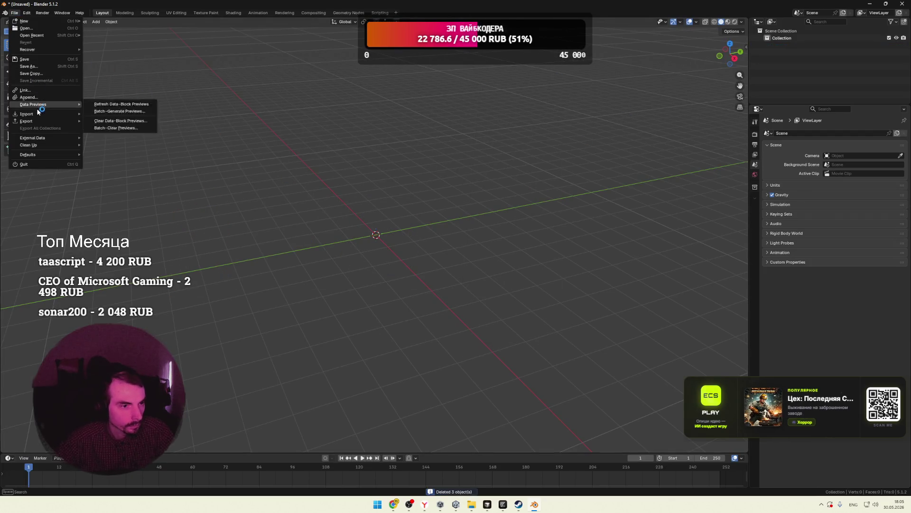
mouse_move(57, 114)
left_click(125, 178)
left_click(252, 266)
double_click(318, 115)
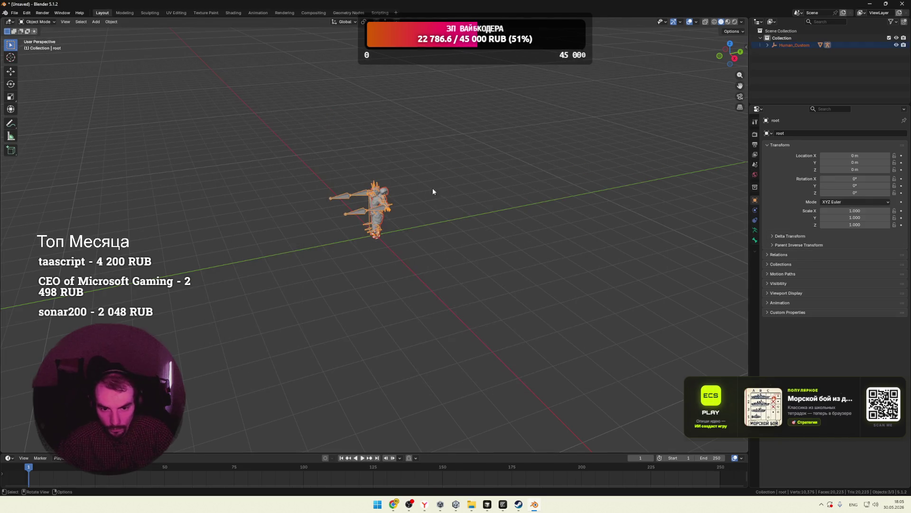
left_click(747, 47)
left_click(743, 128)
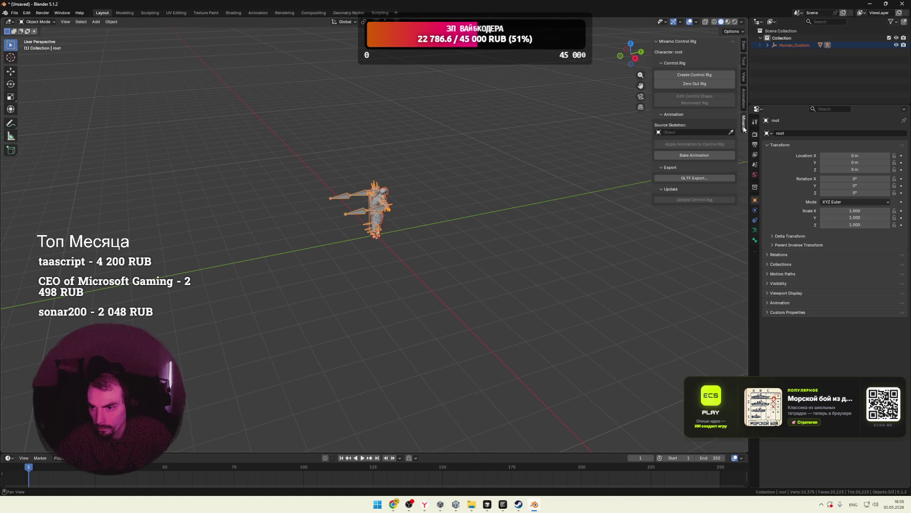
Create the Mixamo control rig for the character and frame it from the front
left_click(694, 75)
left_click(658, 108)
middle_click_drag(480, 161, 503, 155)
scroll(503, 155, "up", 4)
middle_click_drag(445, 170, 446, 214)
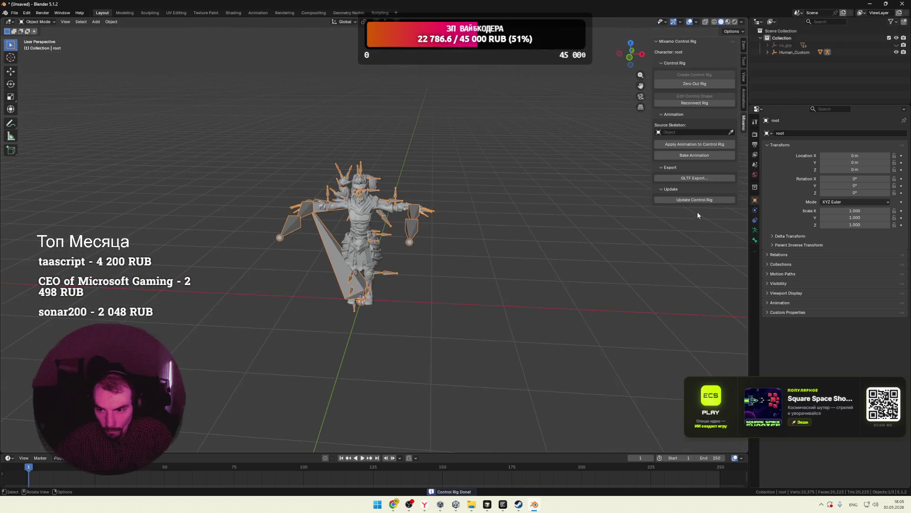
Run Update Control Rig, which fails with the drivers error, then select all objects
left_click(690, 201)
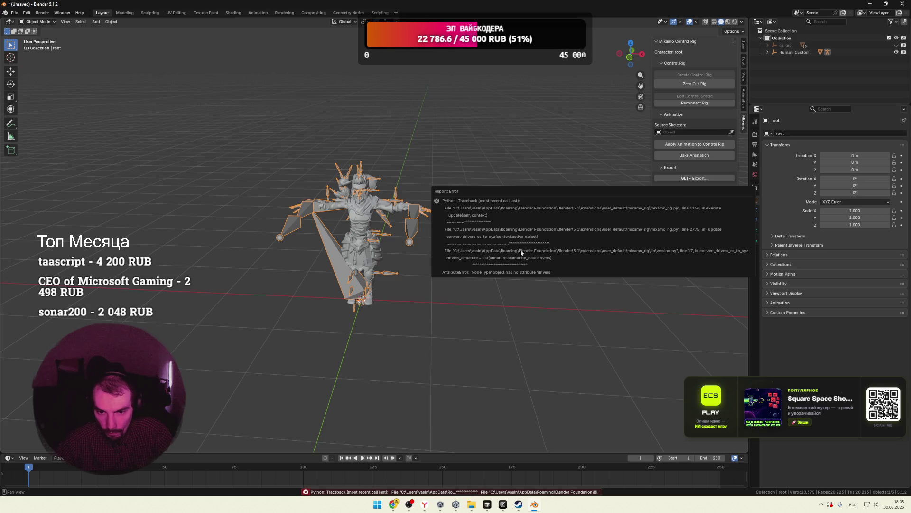
left_click(621, 257)
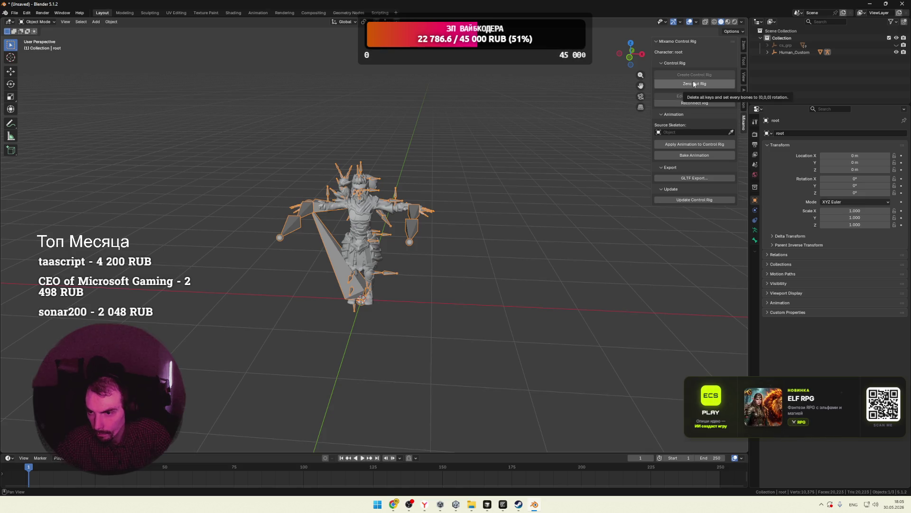
left_click(506, 197)
scroll(506, 198, "up", 4)
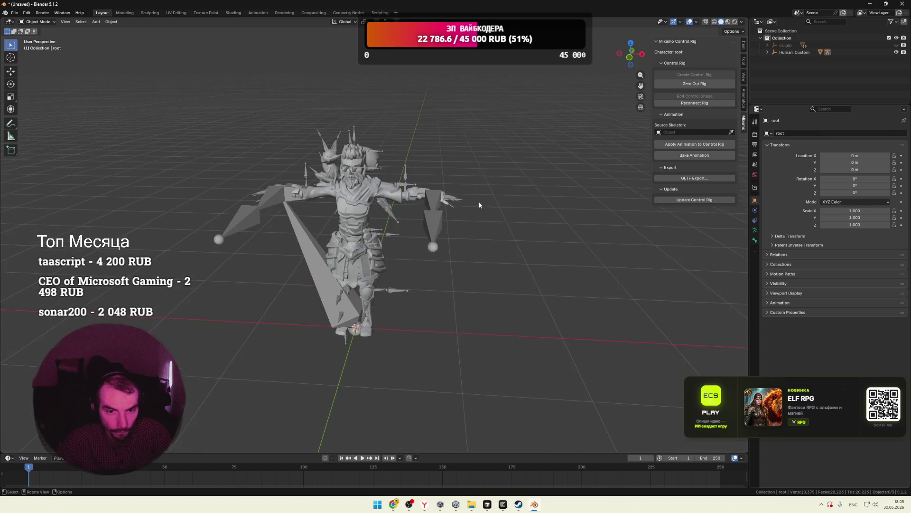
key("a")
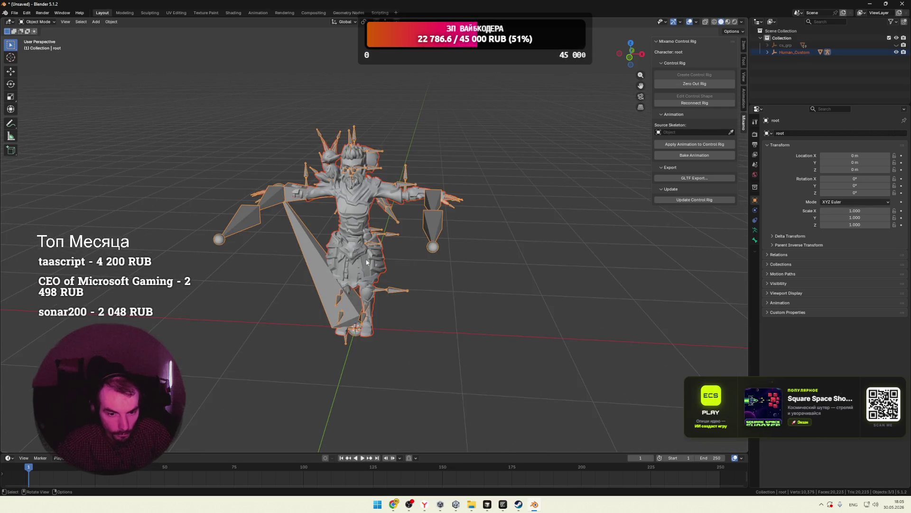
left_click(14, 14)
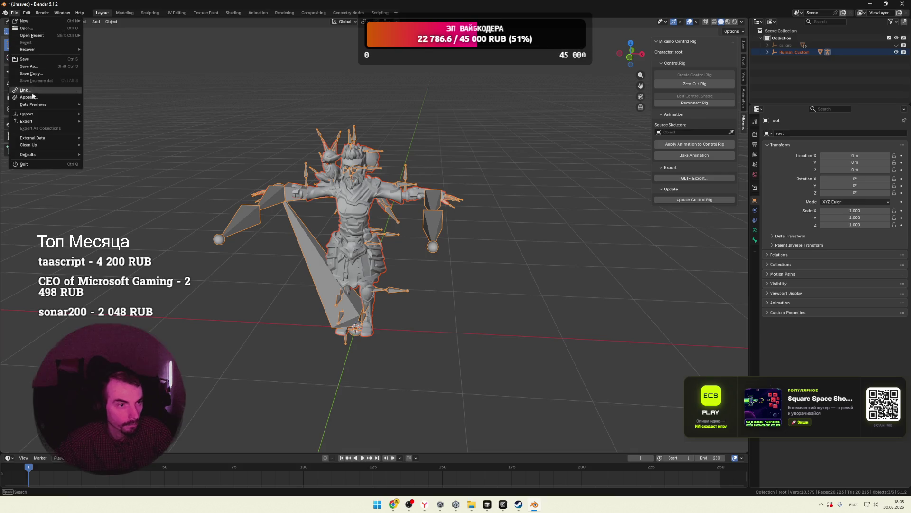
Import the animated FBX as a second rig, Human_Custom.001
mouse_move(29, 114)
left_click(114, 184)
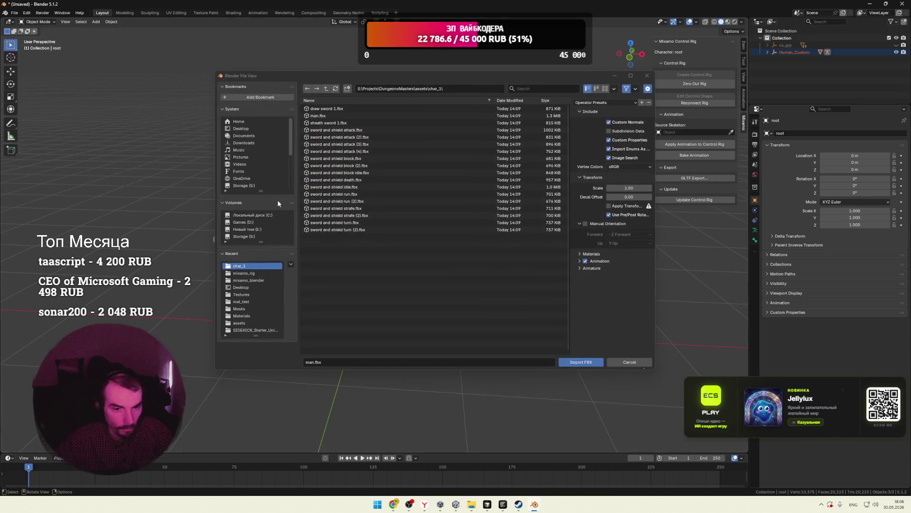
double_click(406, 188)
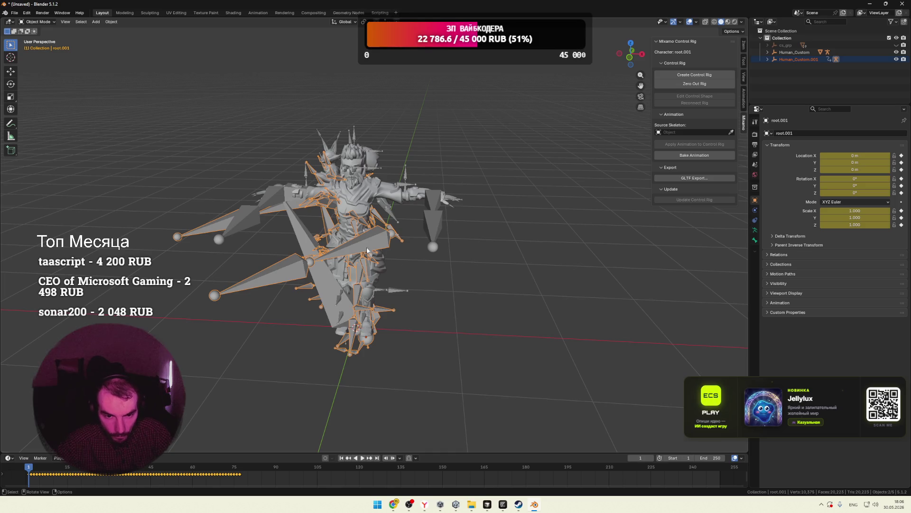
Set root.001 as source skeleton, apply its animation to the control rig, and preview playback
left_click(439, 228)
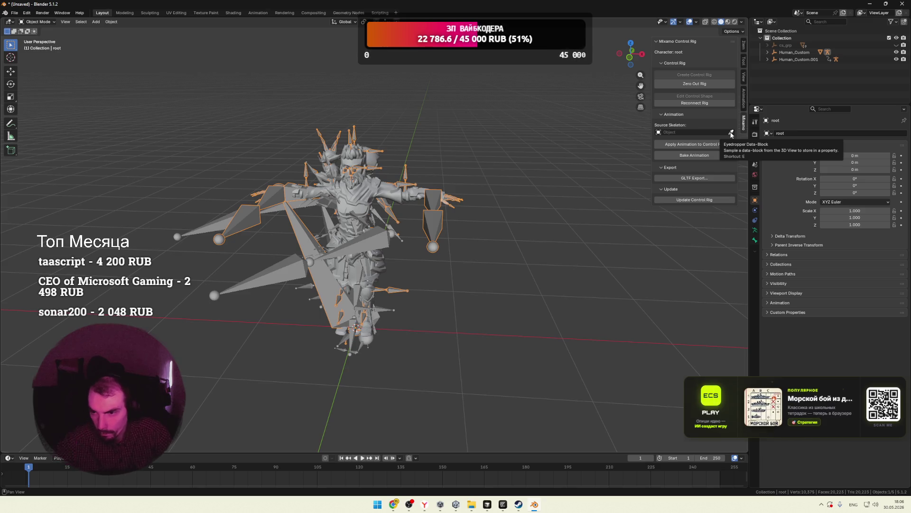
left_click(732, 133)
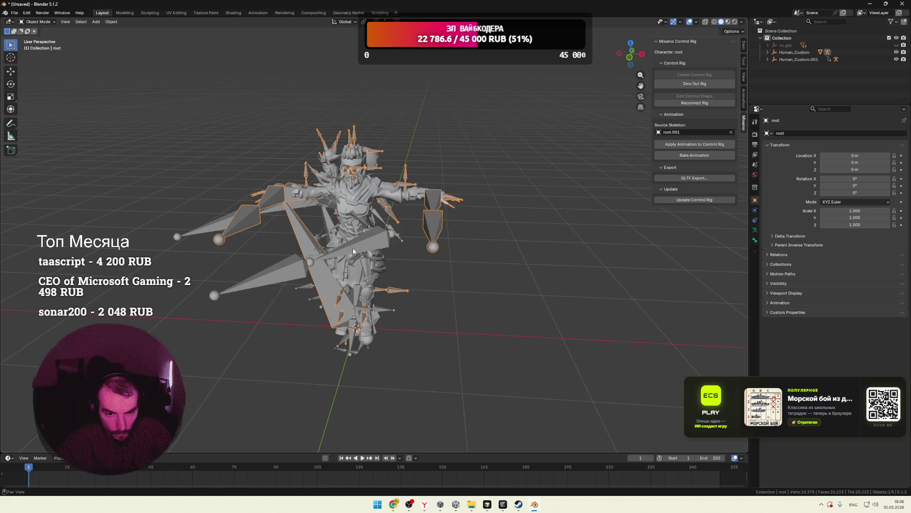
left_click(685, 145)
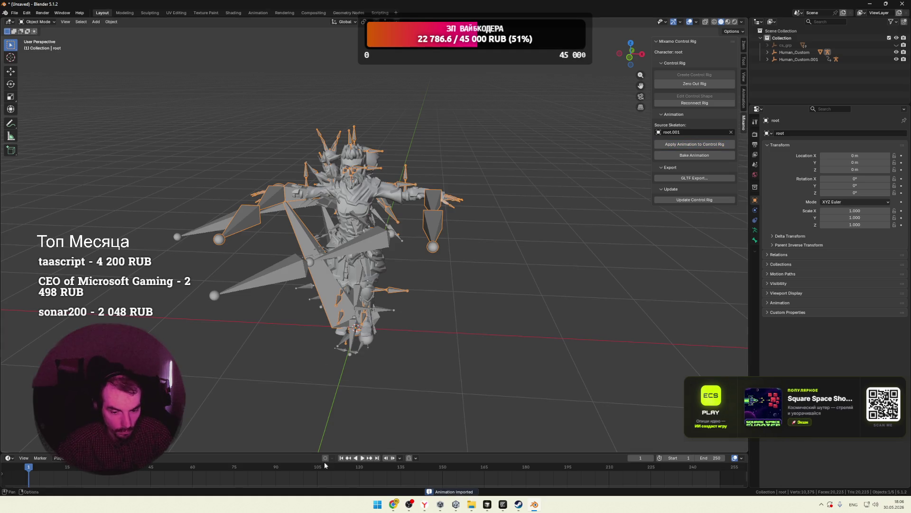
key("space")
left_click_drag(53, 468, 25, 468)
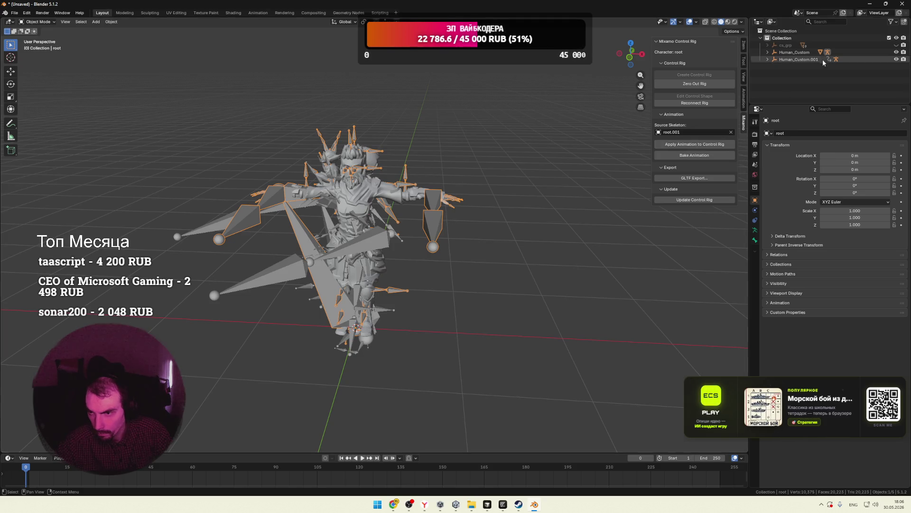
Hide cs_grp and delete it together with its child objects via Delete Hierarchy
left_click(791, 60)
left_click(785, 46)
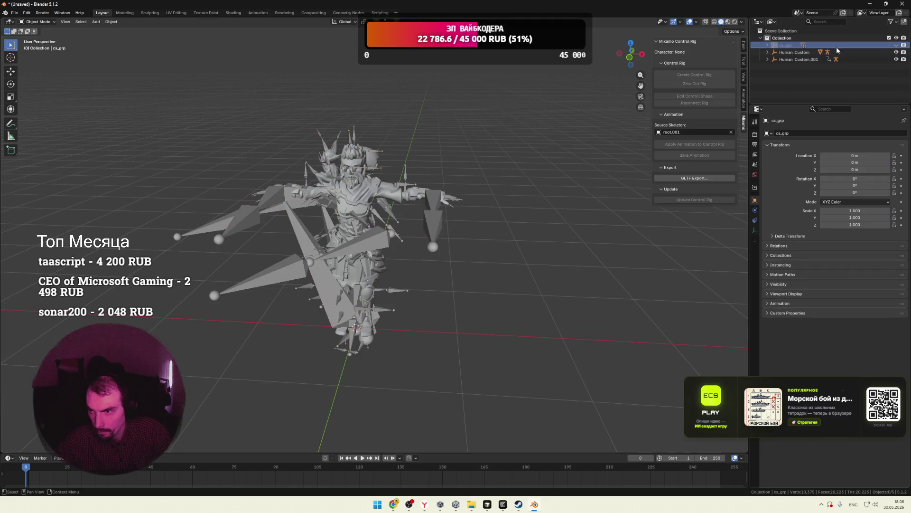
left_click(896, 45)
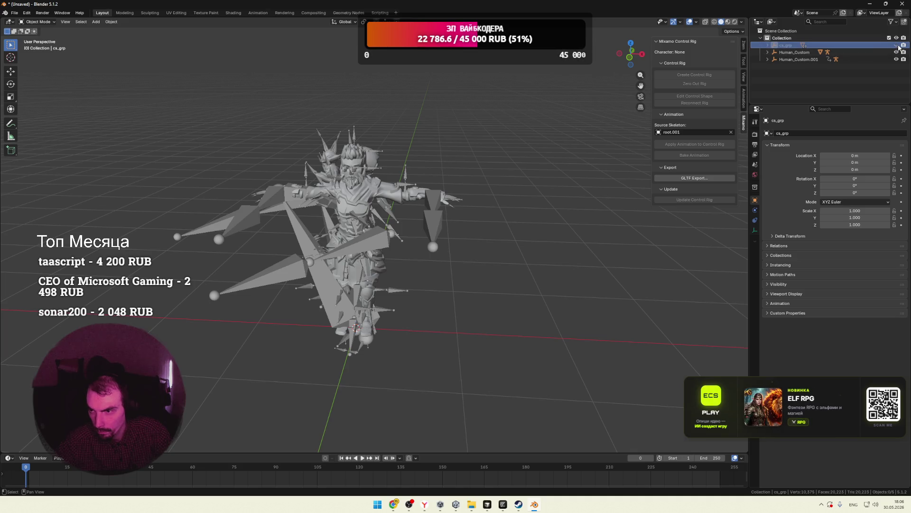
left_click(896, 45)
left_click(768, 45)
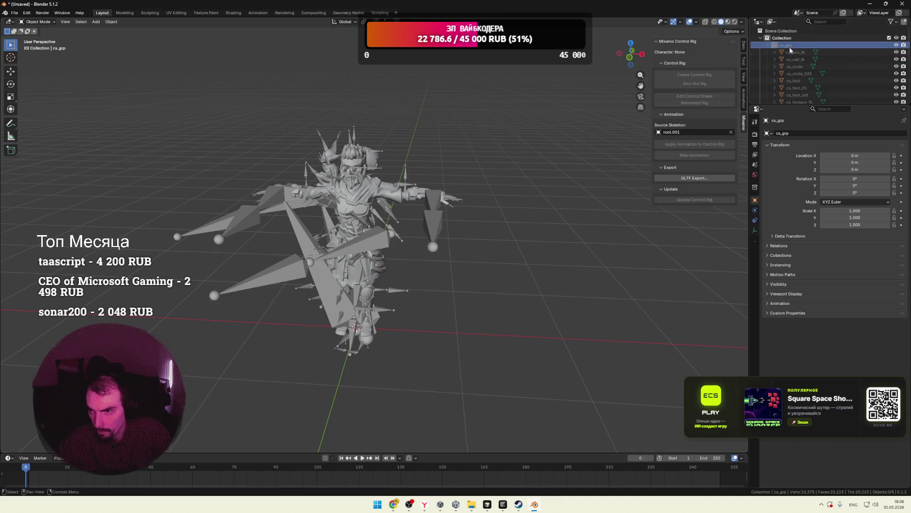
right_click(761, 59)
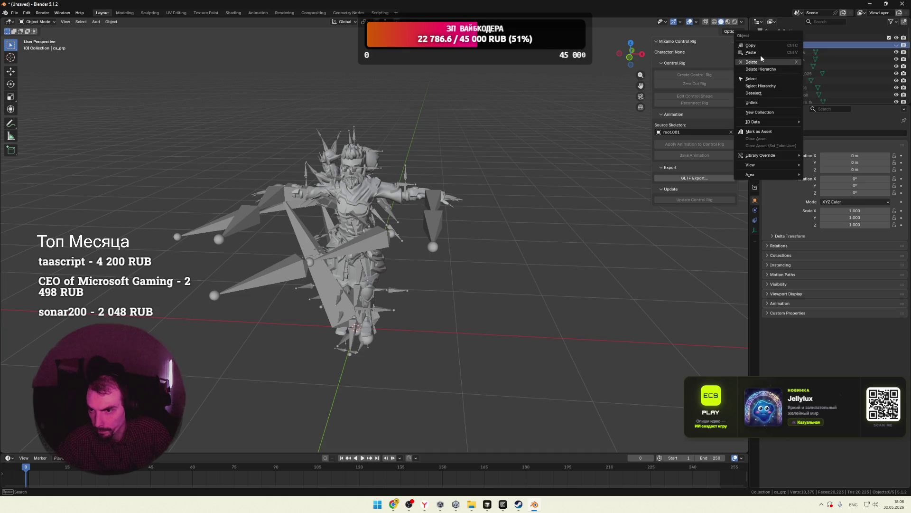
left_click(760, 69)
left_click(893, 47)
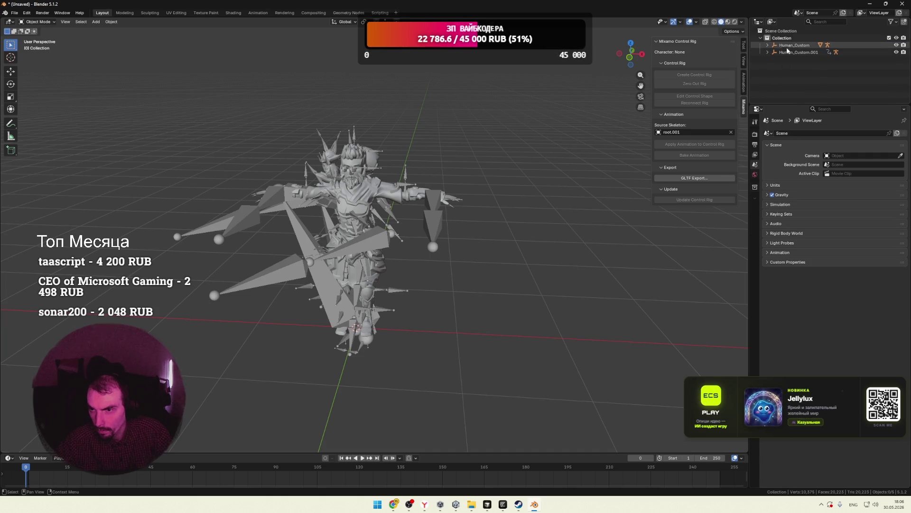
Hide Human_Custom.001 in the viewport and preview the character's animation
left_click(897, 45)
left_click(896, 45)
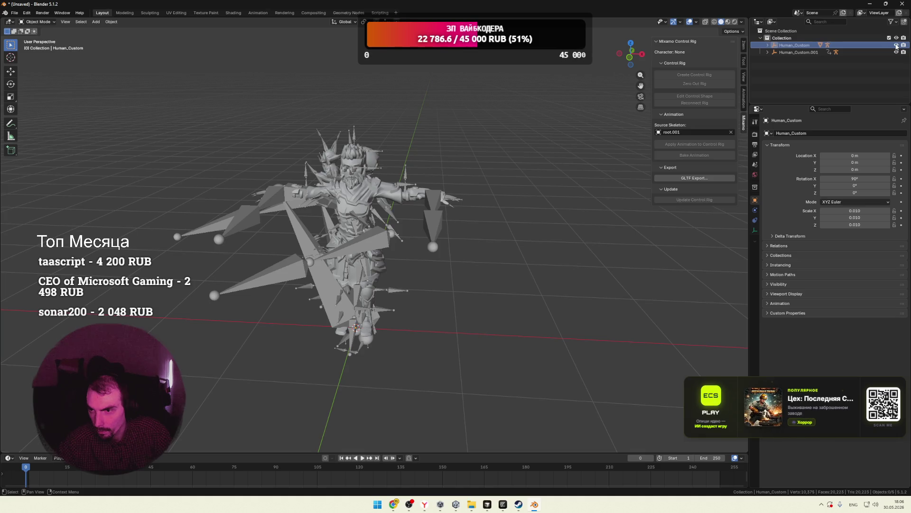
left_click(896, 52)
left_click(896, 52)
left_click(896, 53)
middle_click_drag(513, 152, 339, 268)
left_click(356, 458)
left_click(355, 458)
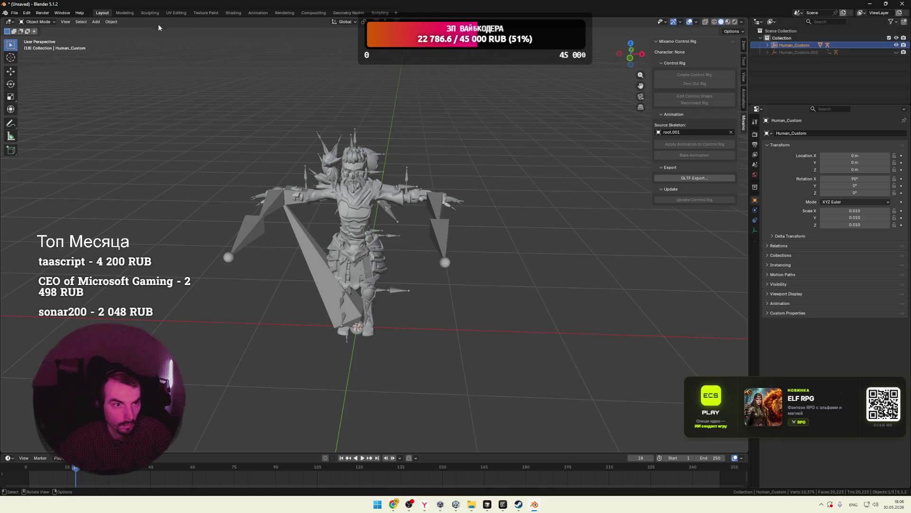
In the Animation workspace, frame the character in front view at frame 0
left_click(259, 12)
middle_click_drag(157, 182, 156, 126, "ctrl")
mouse_move(155, 177)
middle_mouse_down("ctrl")
mouse_move(165, 193)
mouse_move(166, 136)
middle_mouse_up("ctrl")
key("Home")
key("KP_1")
mouse_move(162, 303)
left_mouse_down()
mouse_move(71, 306)
mouse_move(163, 307)
mouse_move(146, 306)
left_mouse_up()
Switch the Dope Sheet to Action Editor and assign Action.001 to Human_Custom
left_click(31, 294)
left_click(55, 314)
left_click(353, 294)
left_click(358, 312)
left_click_drag(145, 304, 91, 304)
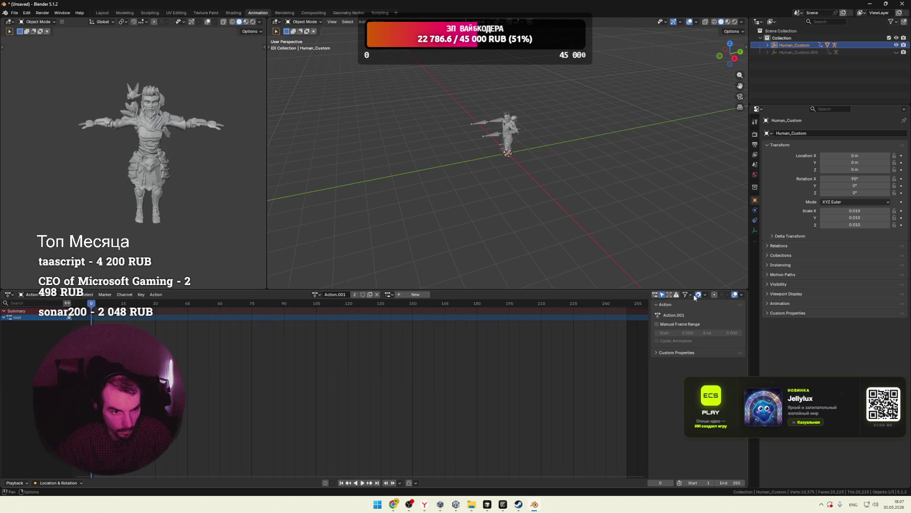
Assign Human_Custom.001|mixamo.com|Layer0 with its Slot and scrub to check the motion
left_click(315, 294)
left_click(332, 319)
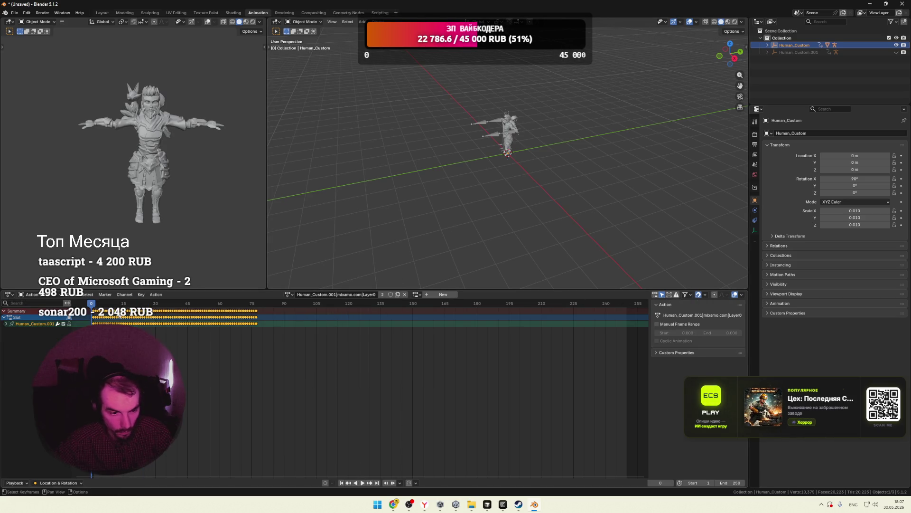
mouse_move(155, 303)
left_mouse_down()
mouse_move(295, 305)
mouse_move(180, 297)
left_mouse_up()
key("Escape")
left_click(288, 295)
left_click(416, 295)
left_click(425, 305)
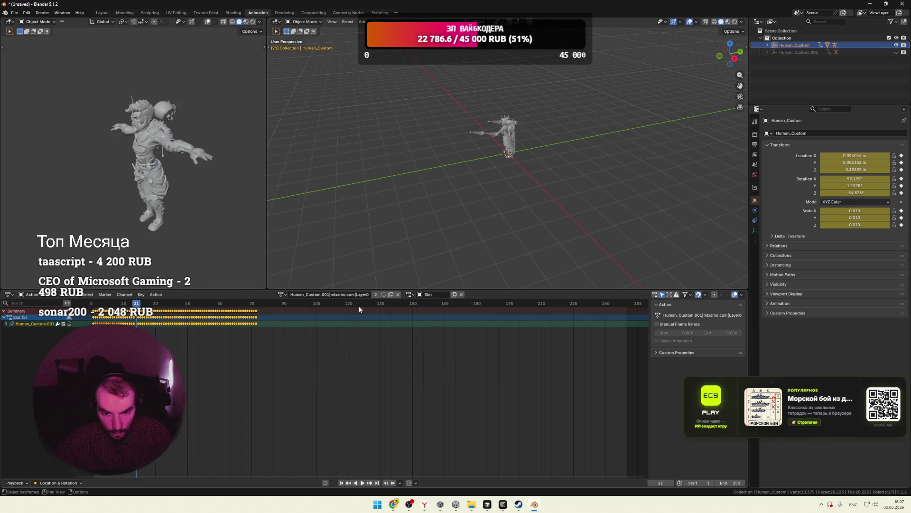
mouse_move(136, 305)
left_mouse_down()
mouse_move(265, 304)
mouse_move(111, 304)
left_mouse_up()
Switch the assigned action to root.001|mixamo.com|Layer0
left_click(409, 294)
left_click(281, 294)
left_click(309, 324)
scroll(387, 208, "down", 10)
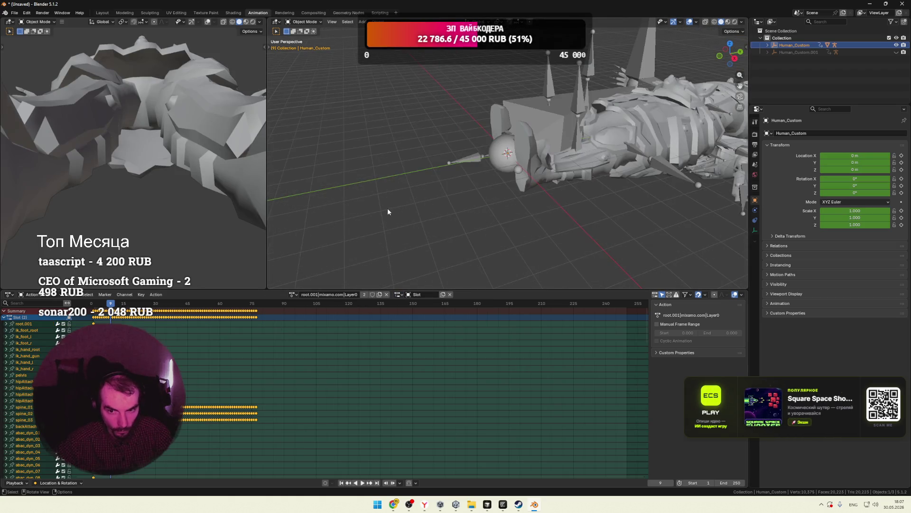
Try Action.001 on the character, then assign the action named Action instead
mouse_move(109, 304)
left_mouse_down()
mouse_move(307, 304)
mouse_move(112, 304)
left_mouse_up()
left_click(398, 294)
left_click(293, 294)
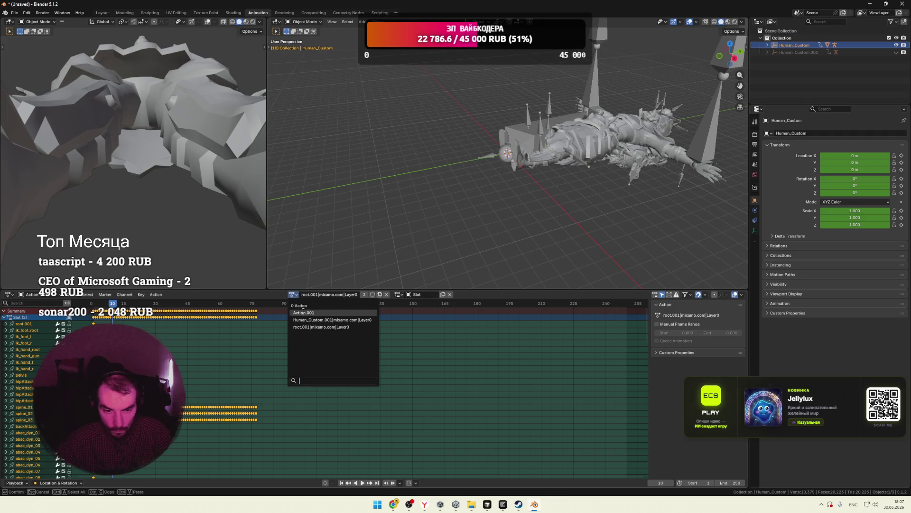
left_click(304, 313)
left_click(317, 295)
left_click(318, 305)
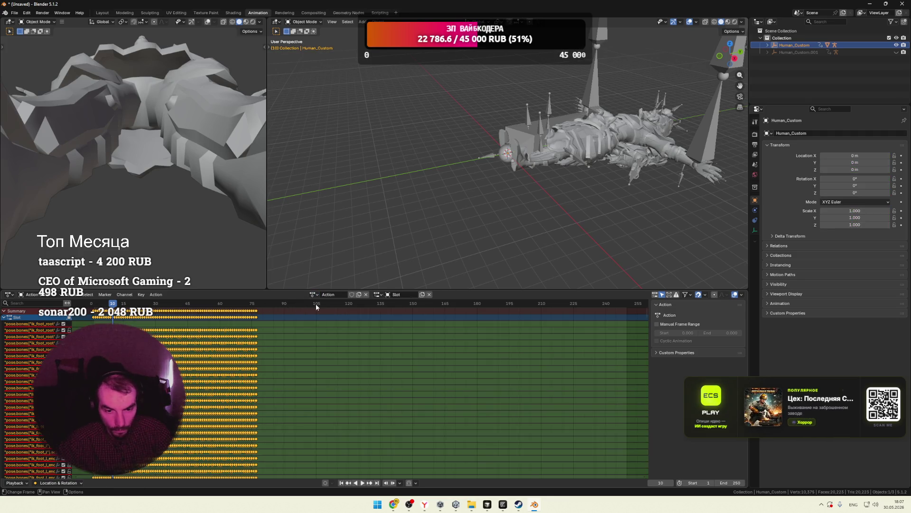
Scrub to frame 54, widen the channel list, and select the ik_foot_root location[0] channel
mouse_move(122, 305)
left_mouse_down()
mouse_move(162, 305)
mouse_move(109, 305)
mouse_move(207, 304)
left_mouse_up()
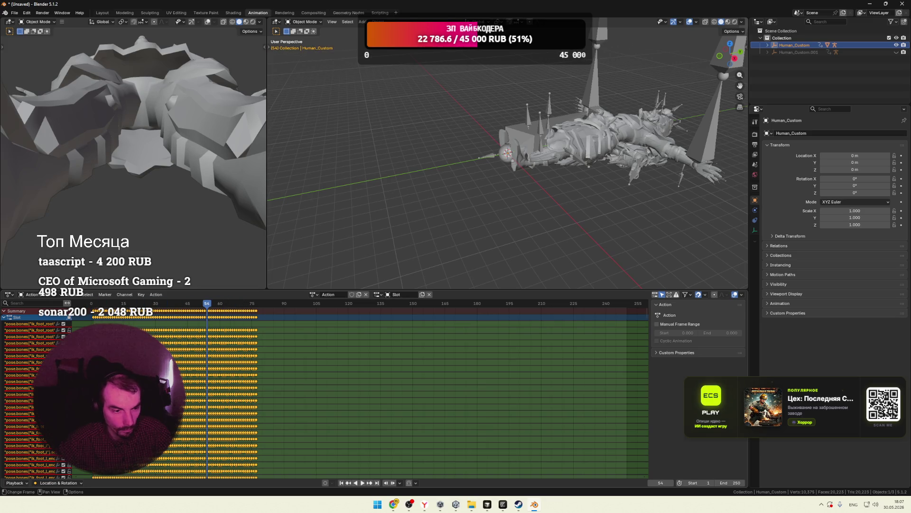
left_click_drag(71, 332, 161, 333)
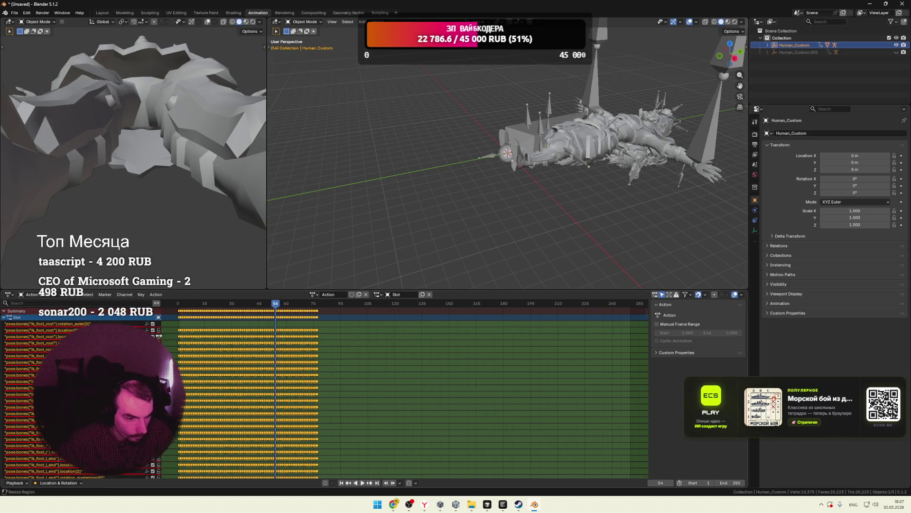
left_click(68, 330)
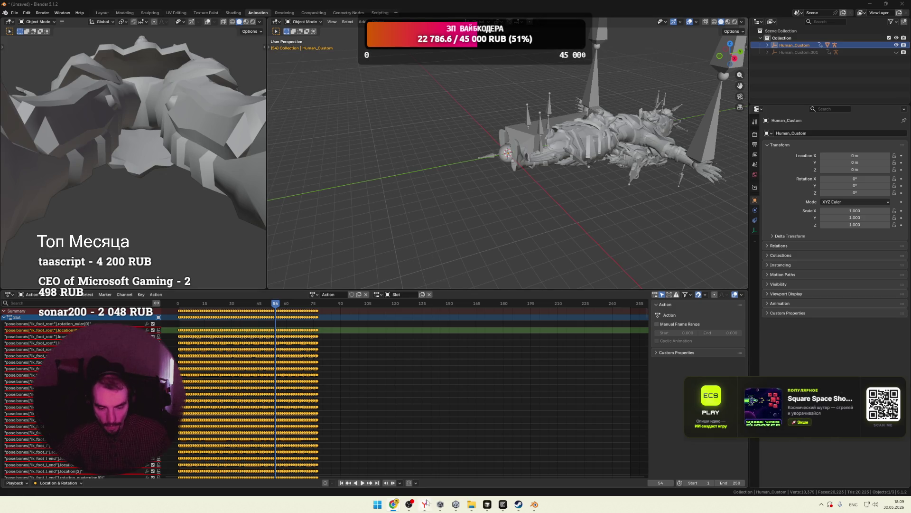
Search Google for 'three js animation retargeting' and open the retargeting-threejs GitHub result in a new tab
mouse_move(396, 507)
left_click(377, 480)
left_click(428, 23)
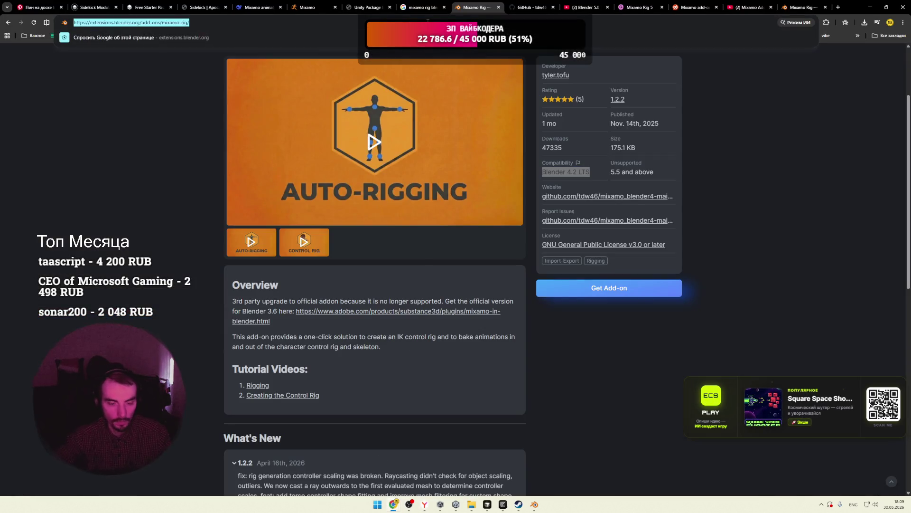
type("three js animation retargeting")
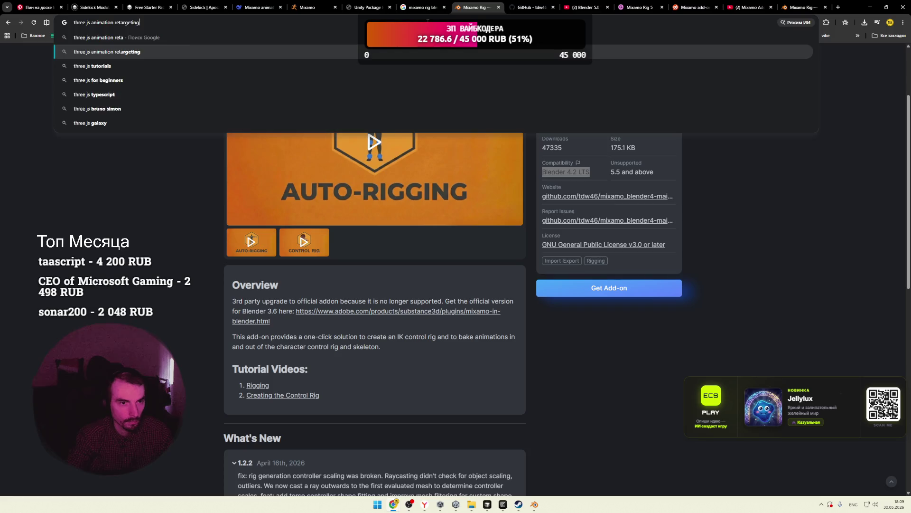
left_click(403, 52)
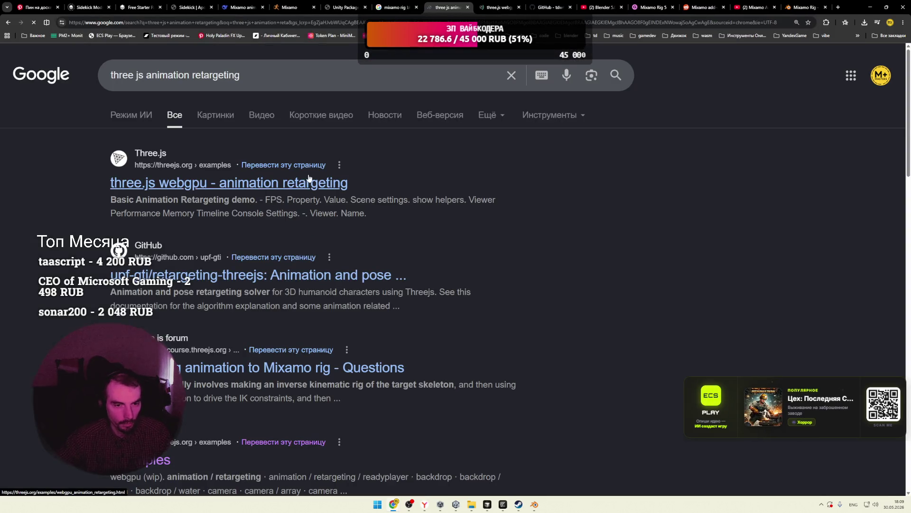
middle_click(245, 274)
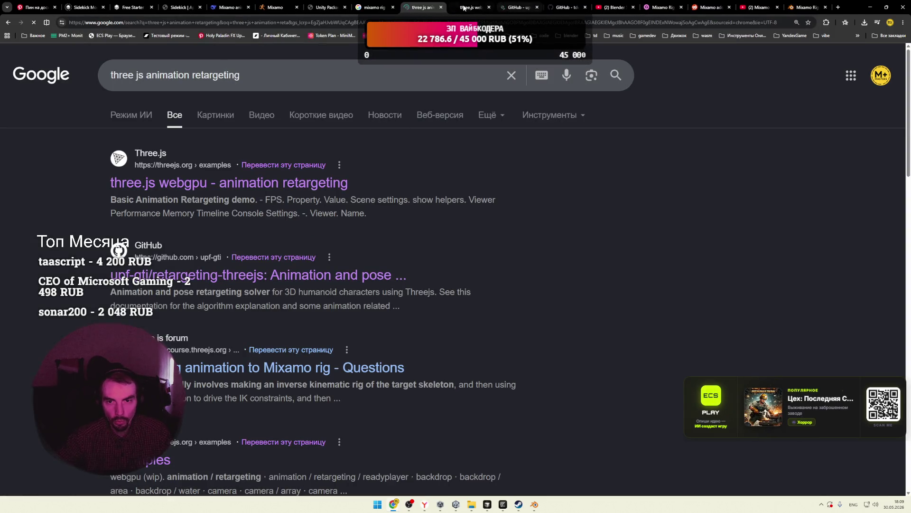
left_click(466, 8)
key("ctrl+Tab")
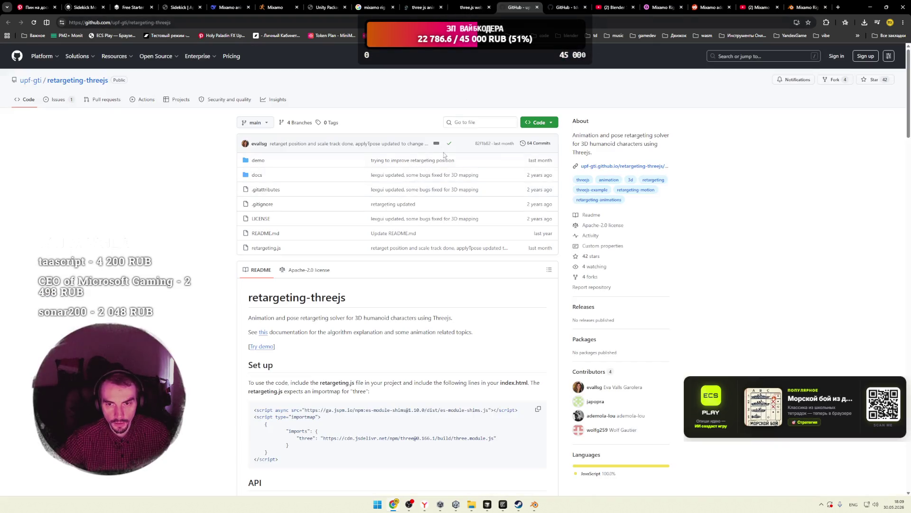
Launch the repository's Try demo link, then return to the three.js retargeting demo tab
scroll(244, 202, "down", 4)
scroll(223, 200, "up", 1)
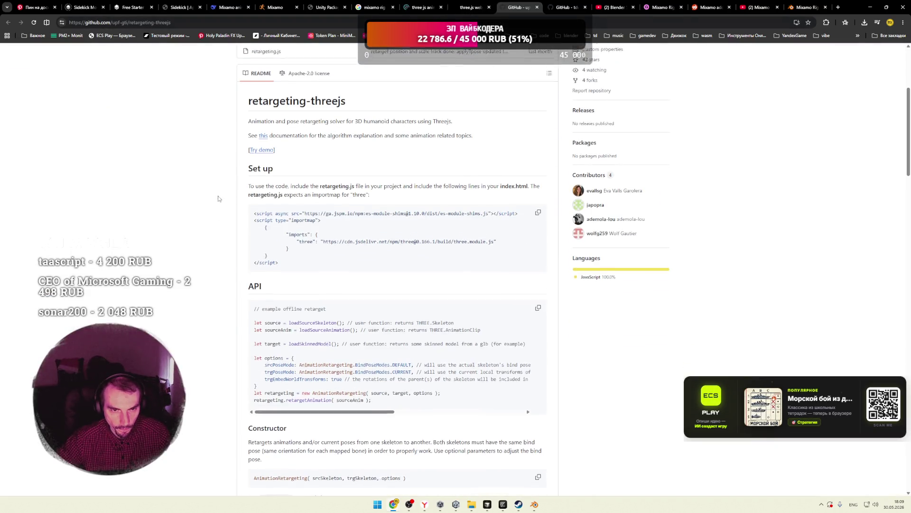
left_click(261, 169)
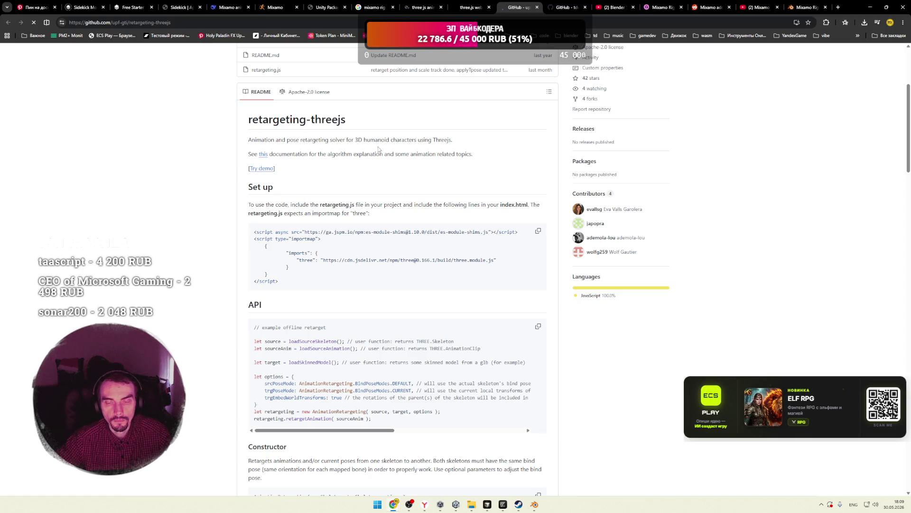
left_click(469, 7)
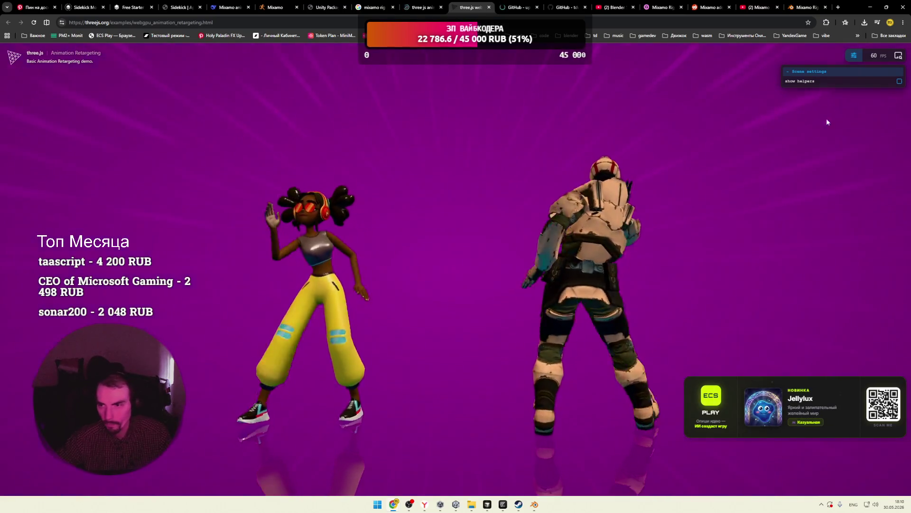
Overlay skeletons on the dancers, close the failed demo tab, orbit the scene and toggle the inspector
left_click(813, 82)
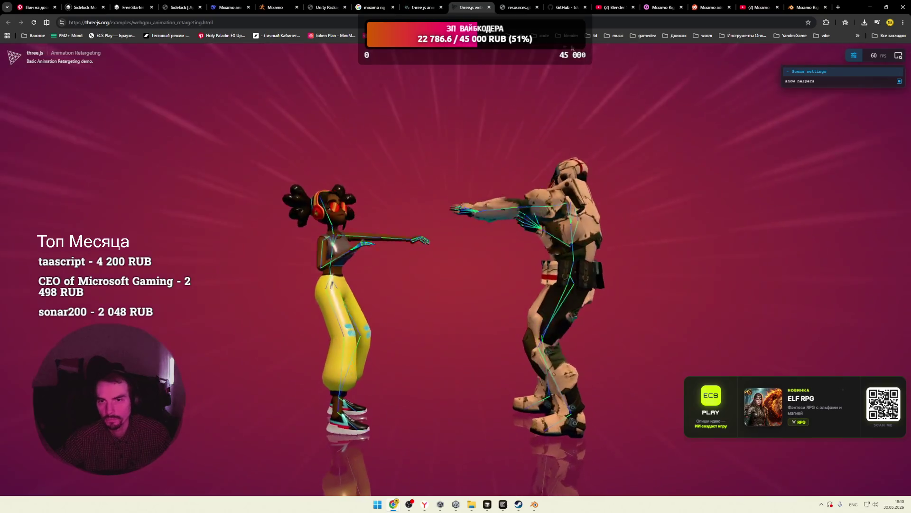
left_click(519, 9)
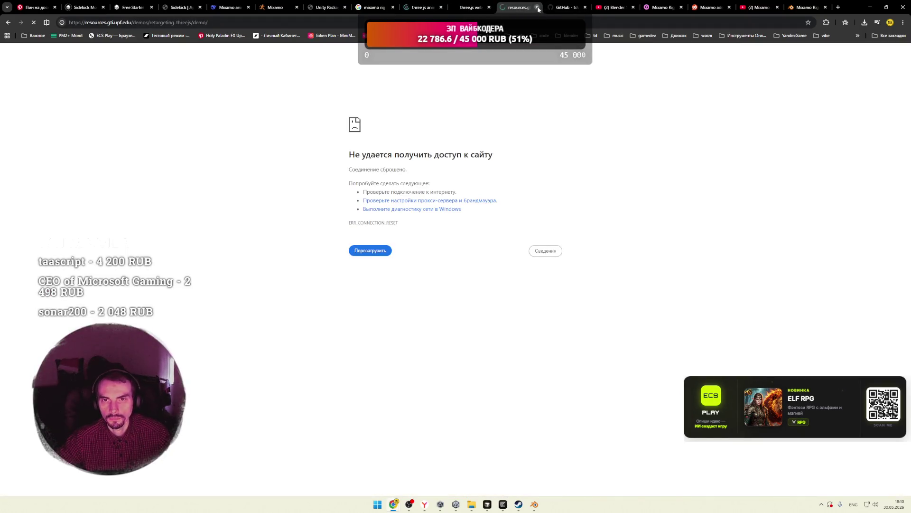
left_click(538, 8)
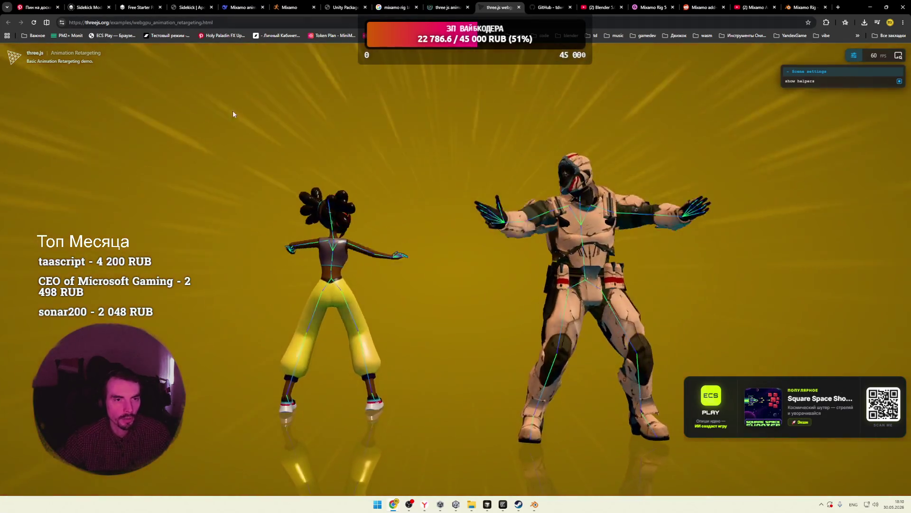
mouse_move(420, 193)
left_mouse_down()
mouse_move(363, 228)
mouse_move(317, 209)
mouse_move(465, 230)
mouse_move(779, 131)
left_mouse_up()
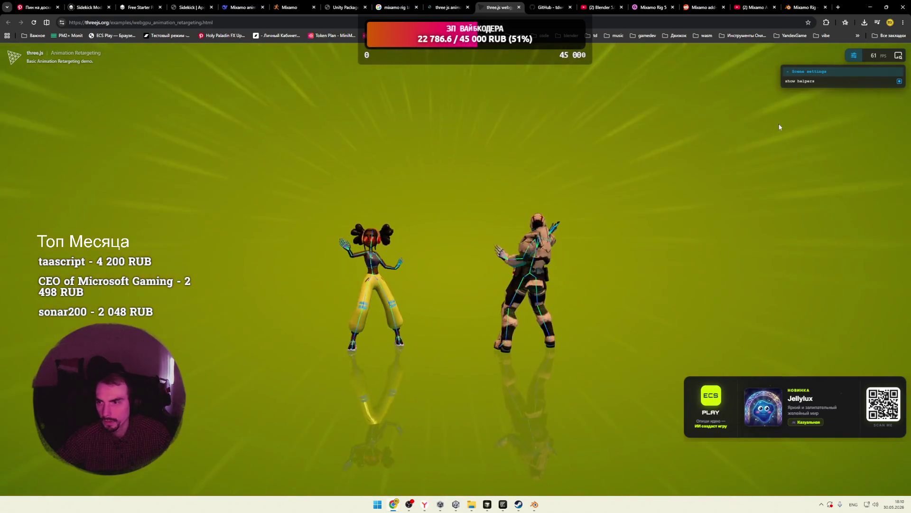
left_click(899, 56)
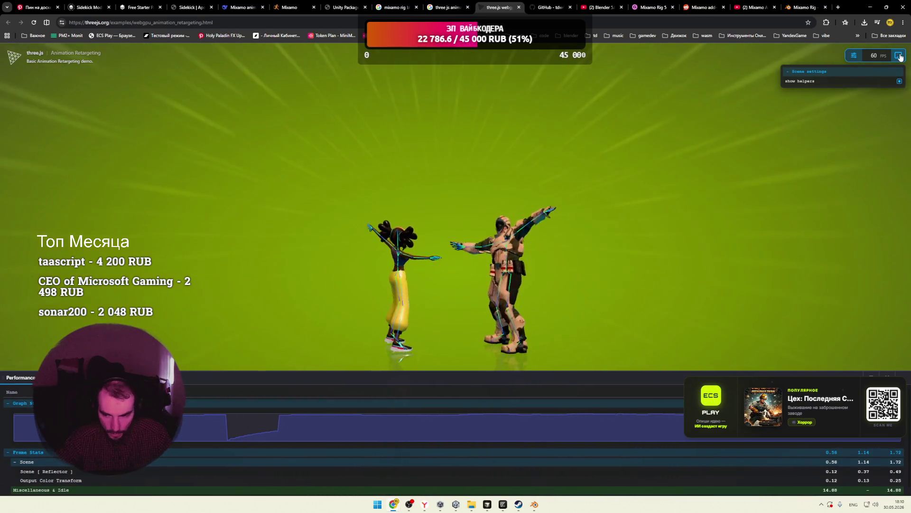
left_click(899, 57)
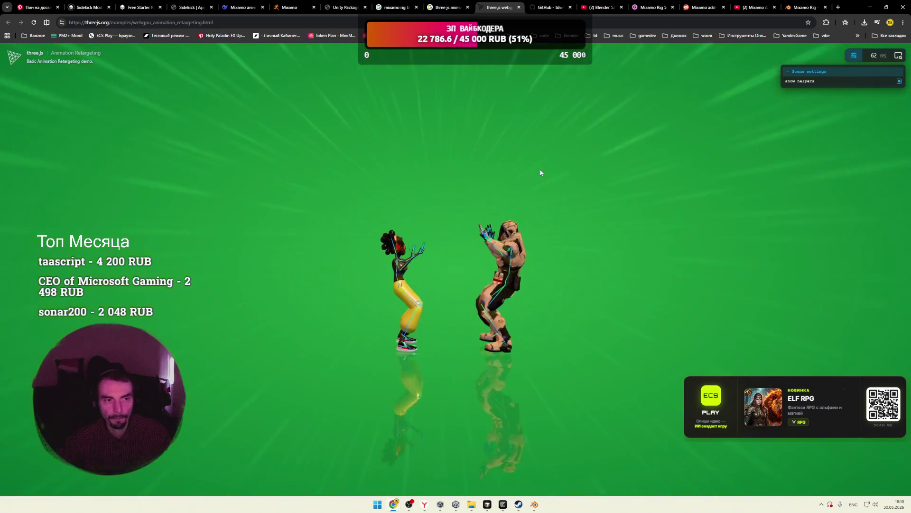
Trim the web address down to threejs.org/examples/ to load the examples index
left_click_drag(37, 61, 84, 62)
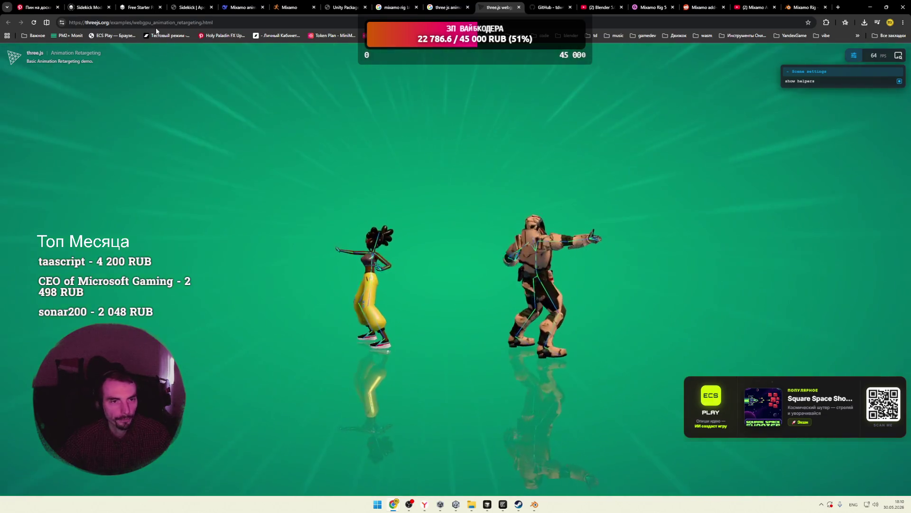
left_click(203, 23)
key("Return")
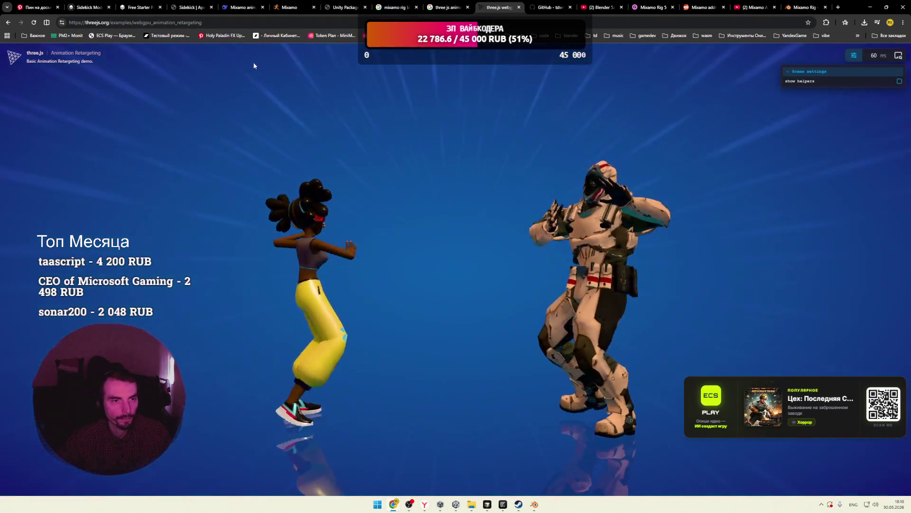
double_click(274, 23)
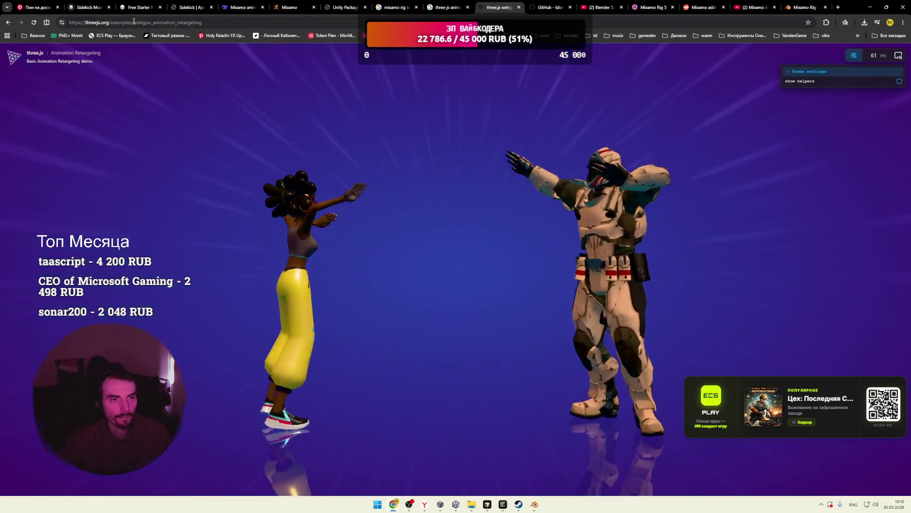
key("BackSpace")
key("Return")
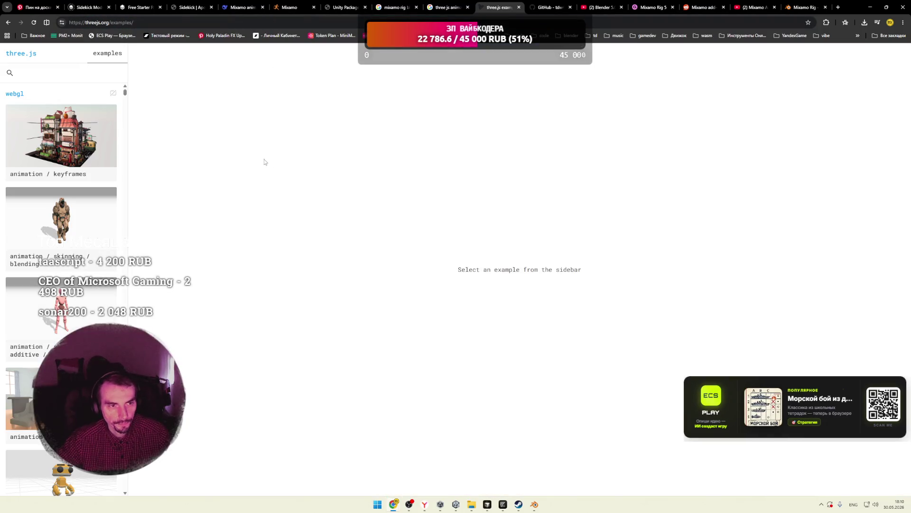
Filter the examples with 'retar' and open the readyplayer retargeting example's source on GitHub
type("retar")
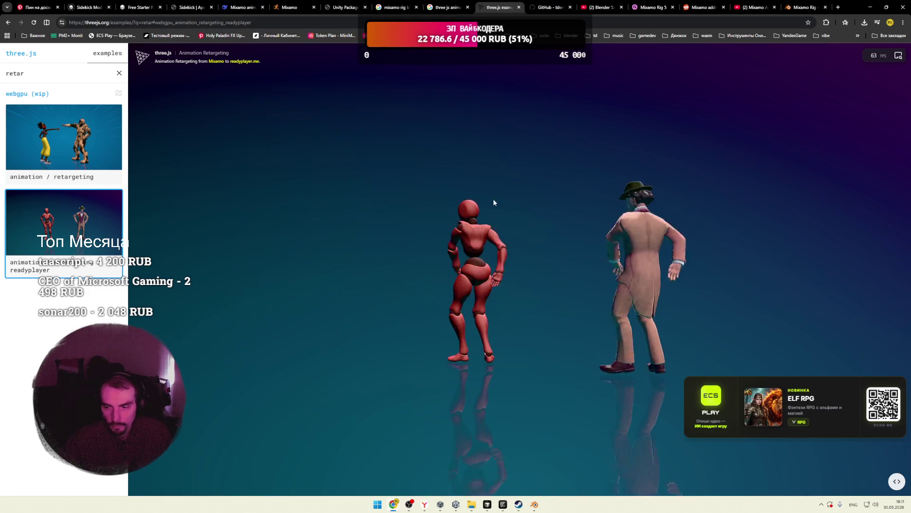
left_click(896, 481)
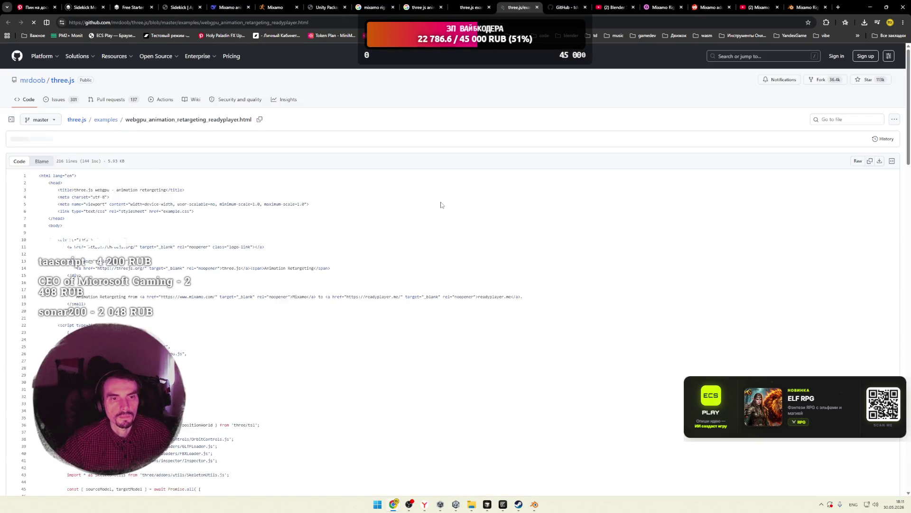
Scroll down through the readyplayer retargeting example's source code
scroll(385, 216, "down", 5)
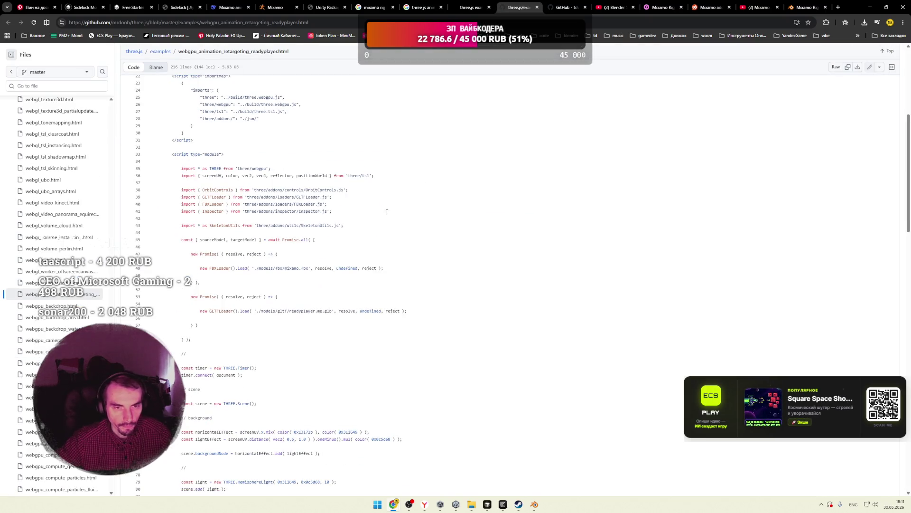
left_click(124, 24)
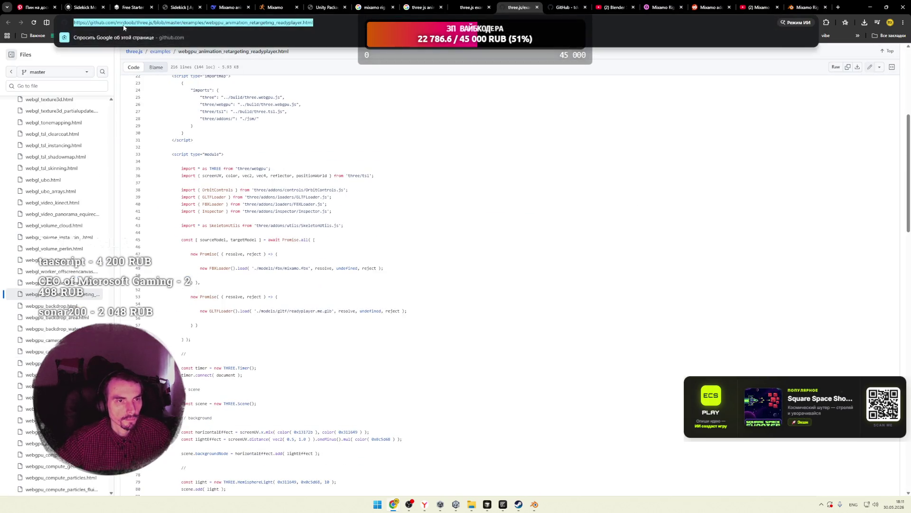
left_click(258, 137)
scroll(238, 155, "down", 4)
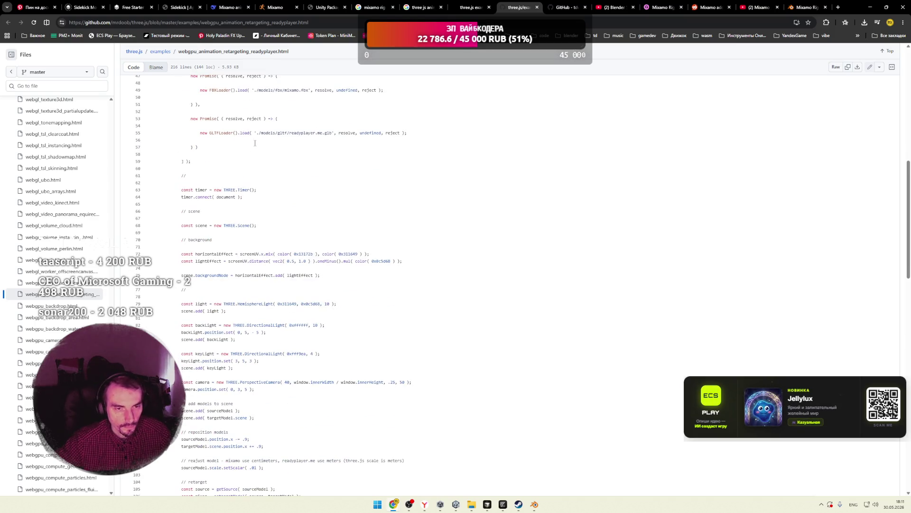
scroll(255, 142, "down", 5)
scroll(263, 148, "down", 3)
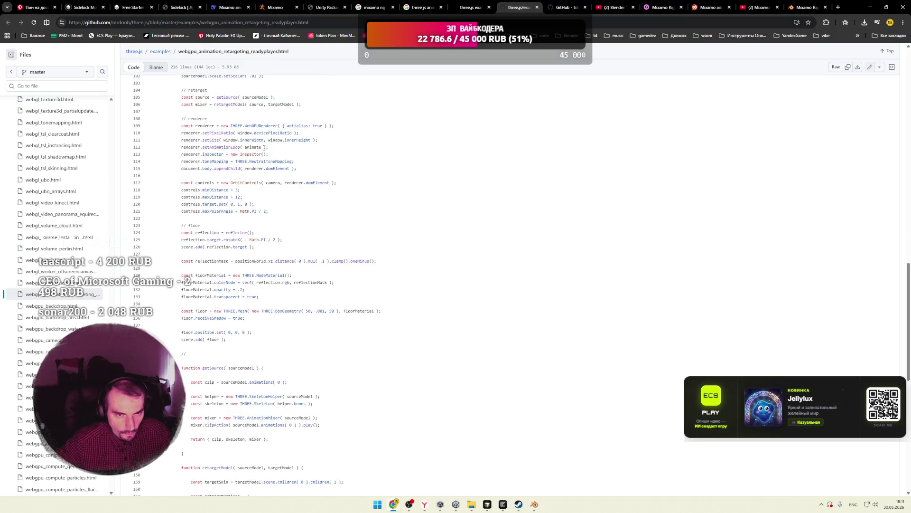
scroll(264, 148, "down", 2)
left_click(275, 152)
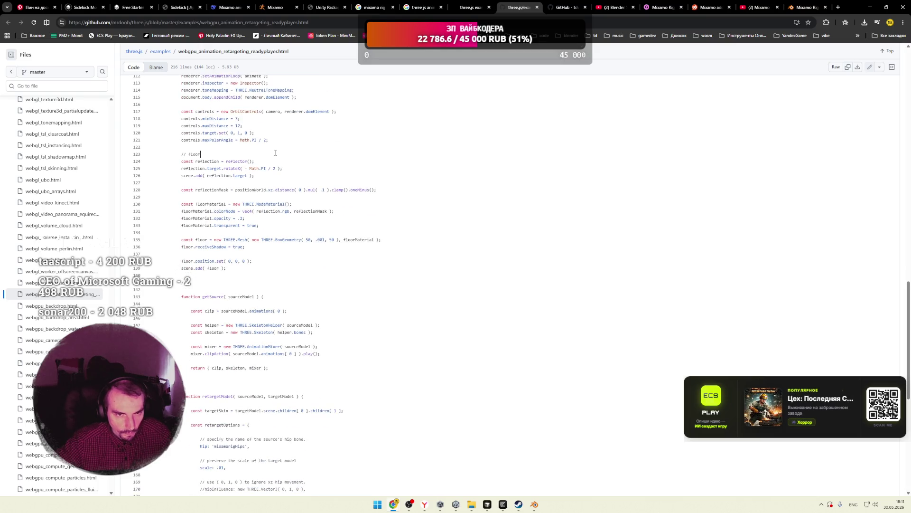
scroll(275, 153, "down", 5)
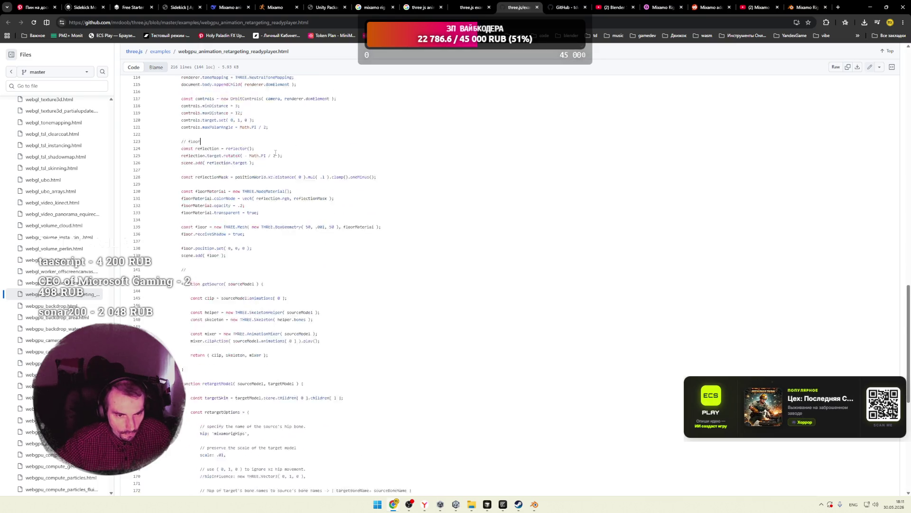
List every sourceModel reference and read on to the end of the file
left_click(250, 176)
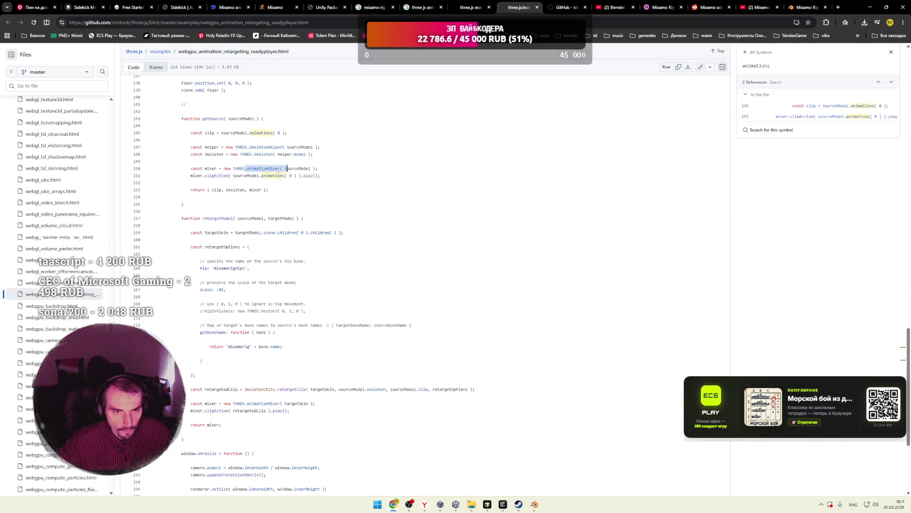
scroll(244, 170, "down", 2)
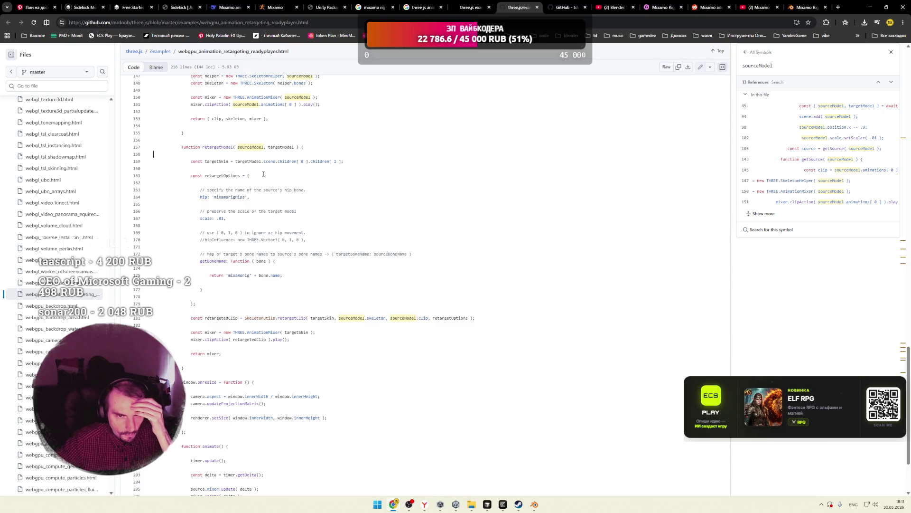
scroll(257, 174, "down", 1)
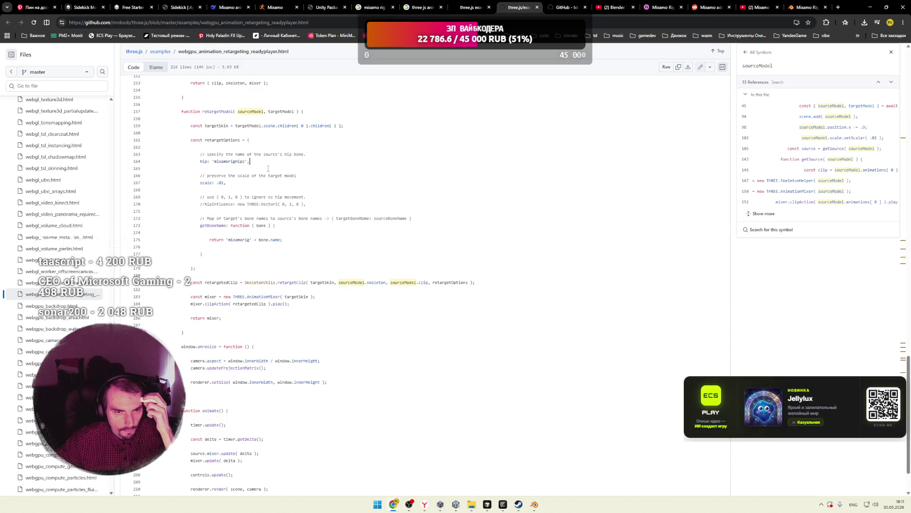
scroll(268, 168, "down", 1)
scroll(268, 168, "down", 1)
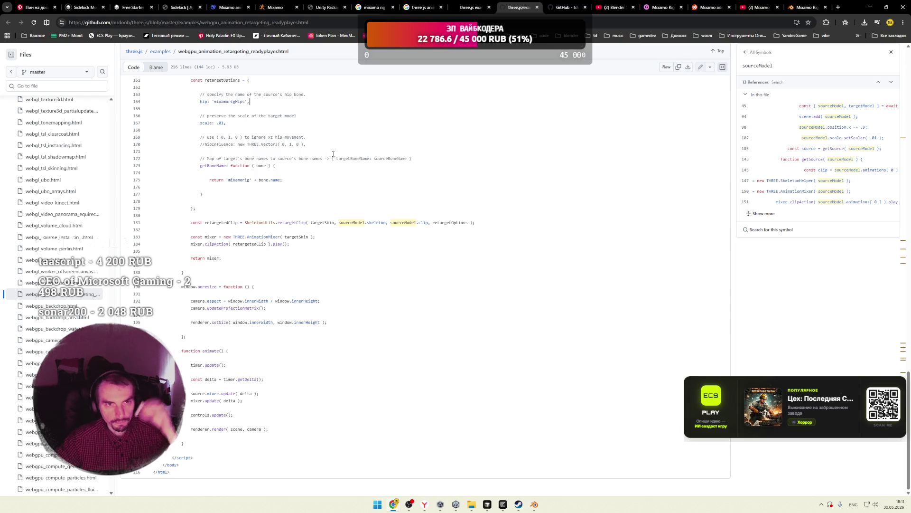
left_click(265, 4)
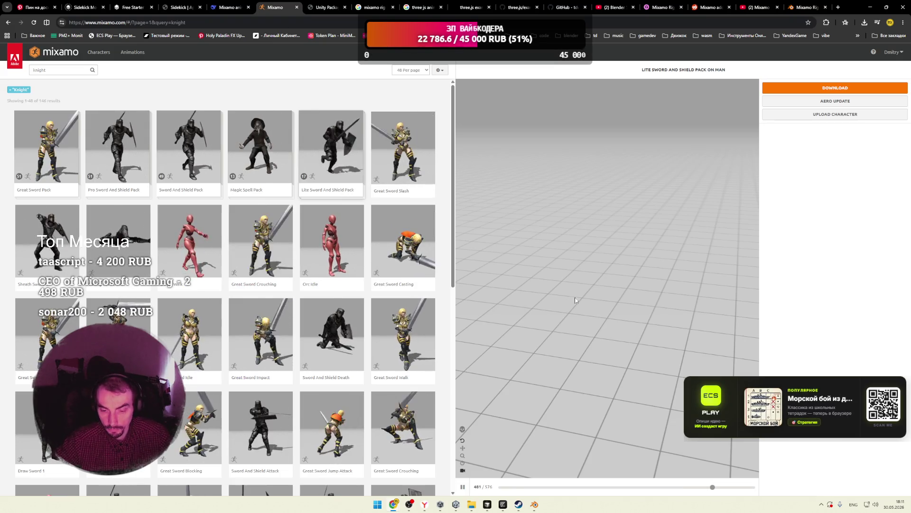
Glance at the Unity project, then return to Mixamo's knight results and re-centre the preview
mouse_move(517, 506)
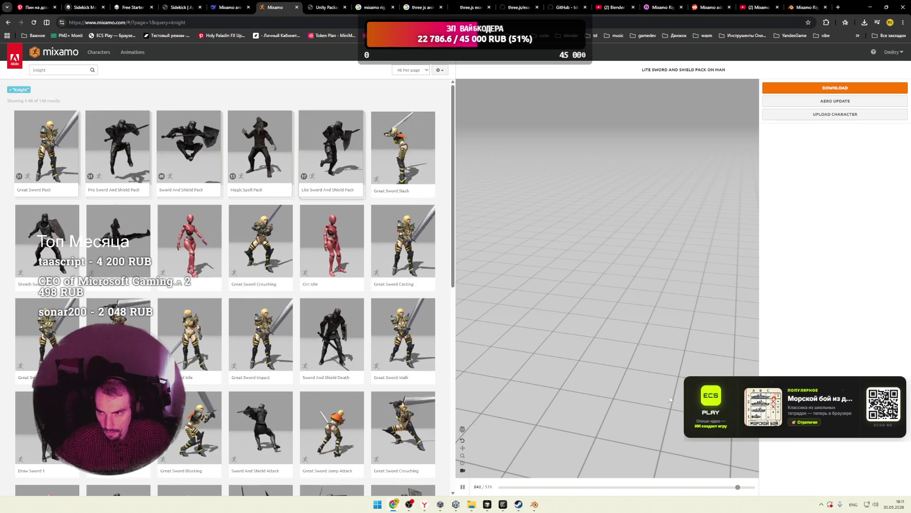
left_click(456, 504)
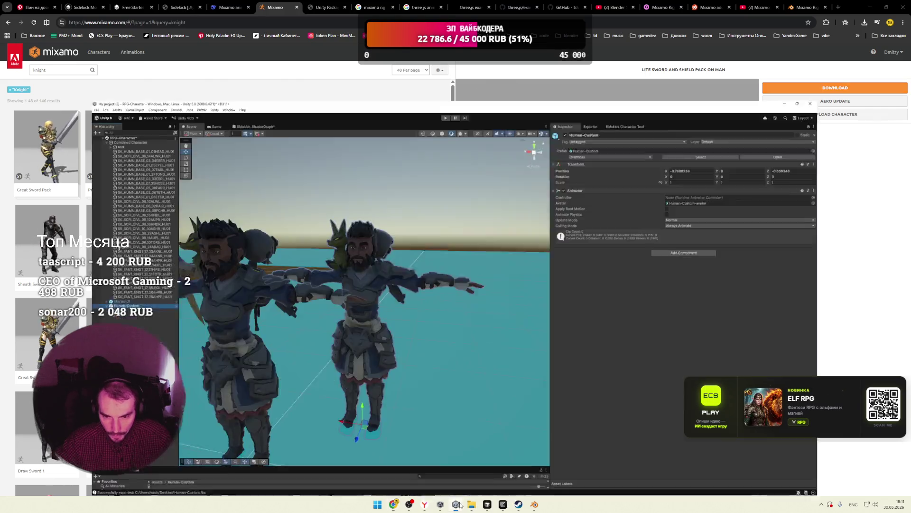
left_click(456, 504)
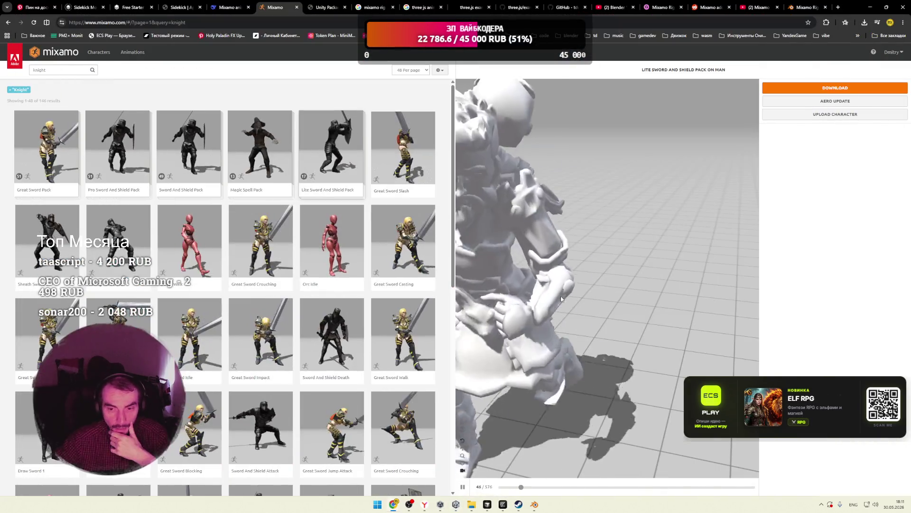
scroll(639, 243, "down", 5)
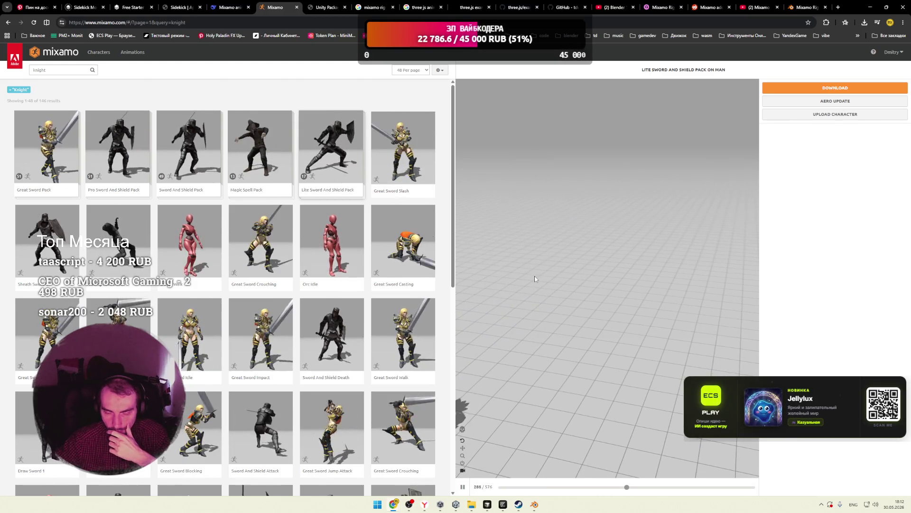
left_click(463, 471)
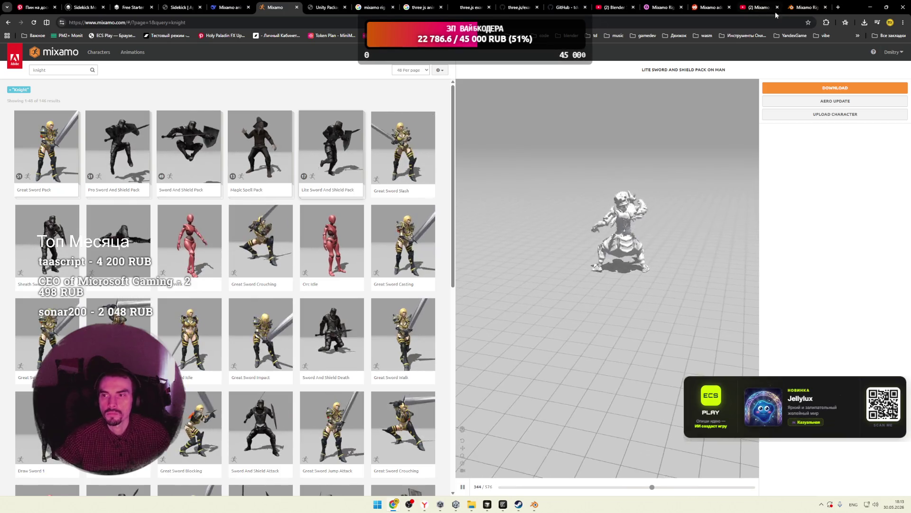
left_click(838, 8)
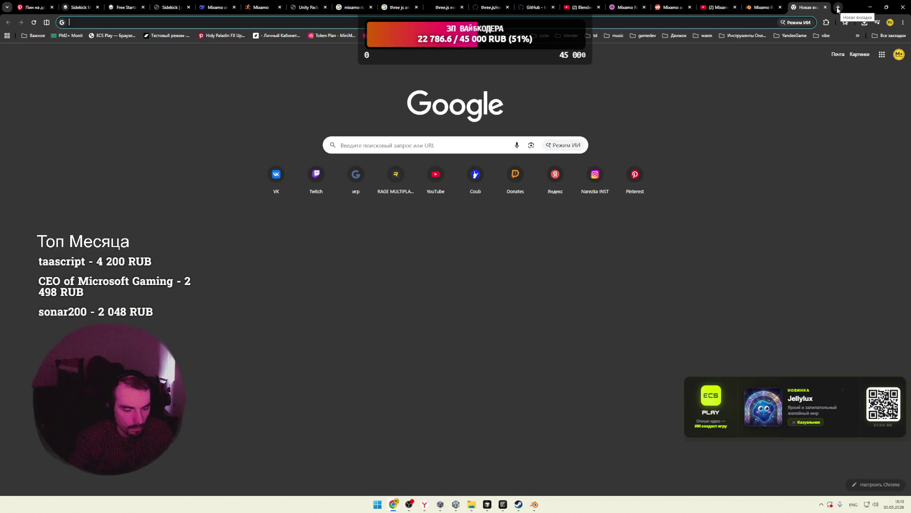
Search Google for 'blender animations reta' and open the retargeting tutorial video
type("blender anim")
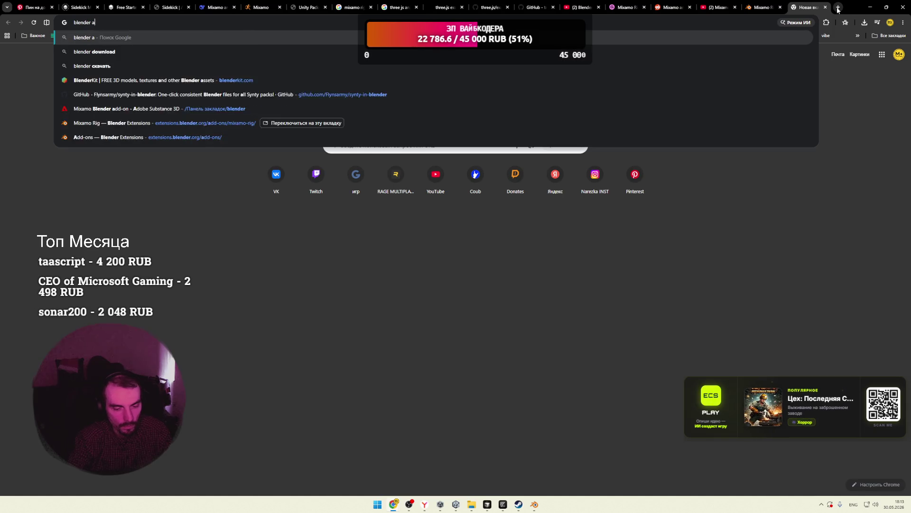
type("ations reta")
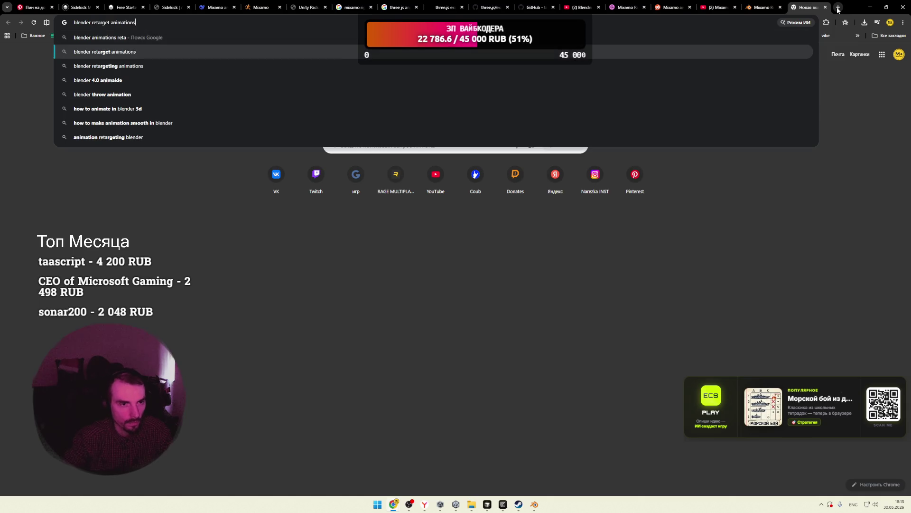
left_click(736, 51)
middle_click(350, 185)
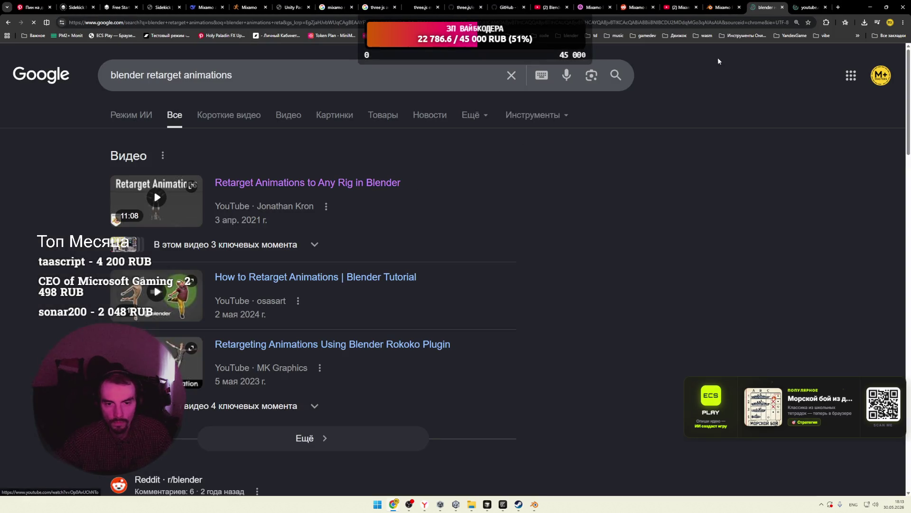
left_click(807, 7)
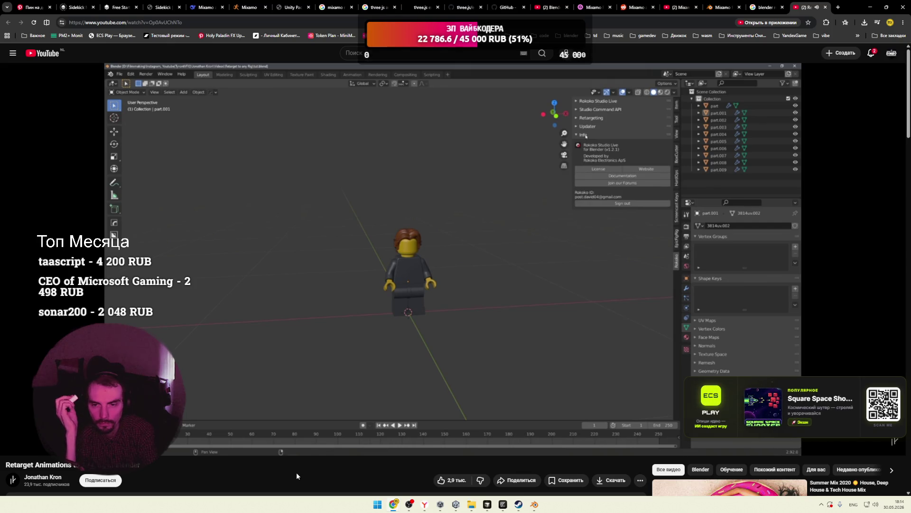
Pause the tutorial and open the Rokoko add-on link from its description in a new tab
left_click(351, 332)
scroll(301, 406, "down", 4)
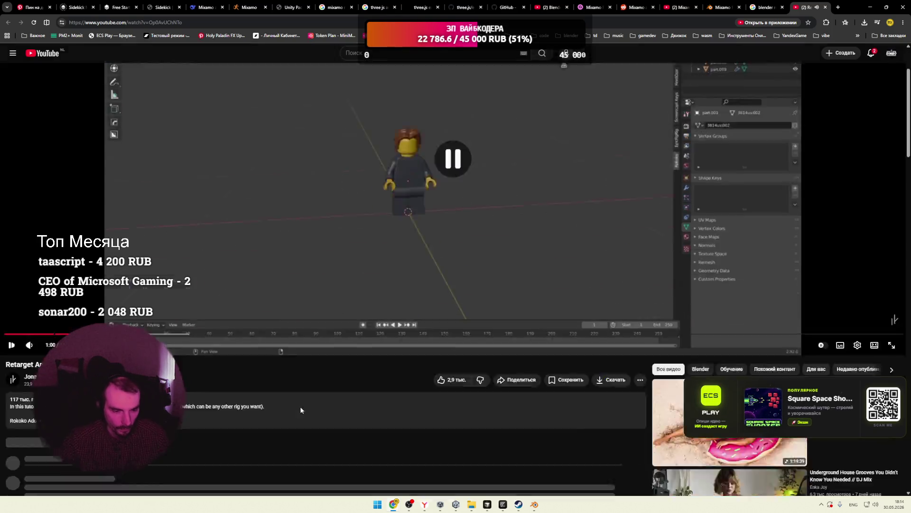
middle_click(767, 38)
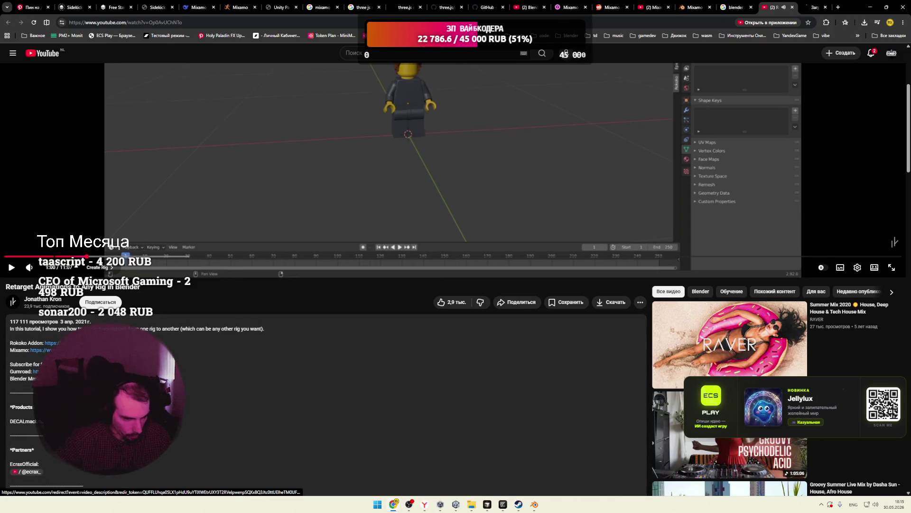
Download the latest Rokoko Studio Live plugin ZIP and save it to the Desktop
left_click(810, 6)
scroll(491, 247, "down", 5)
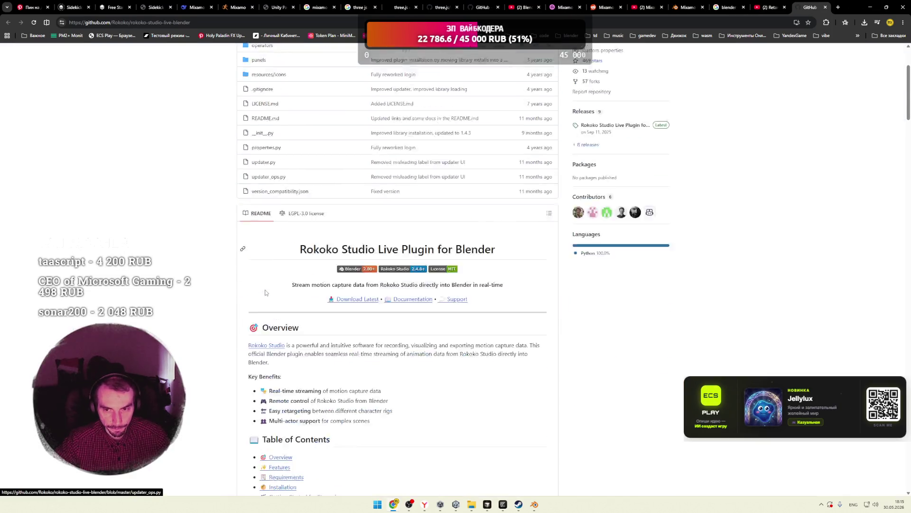
left_click(363, 215)
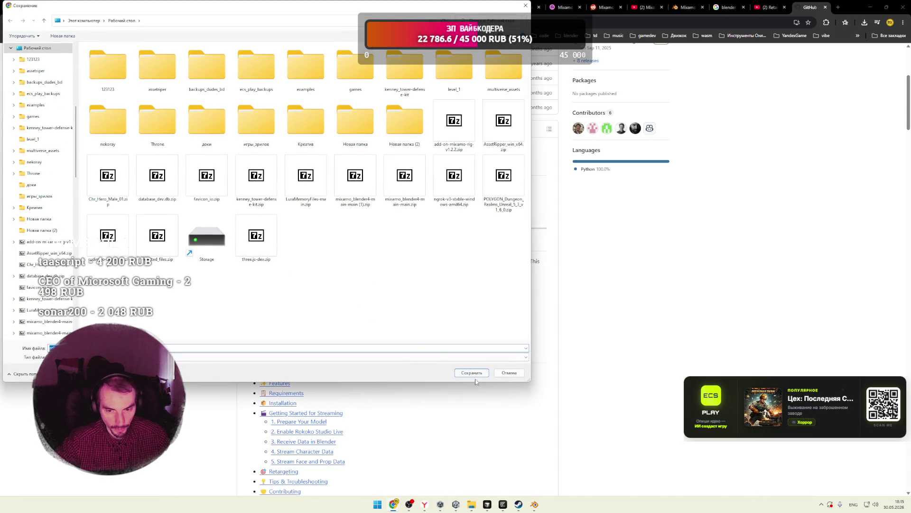
left_click(475, 374)
Bring the Blender window back to the front
left_click(519, 504)
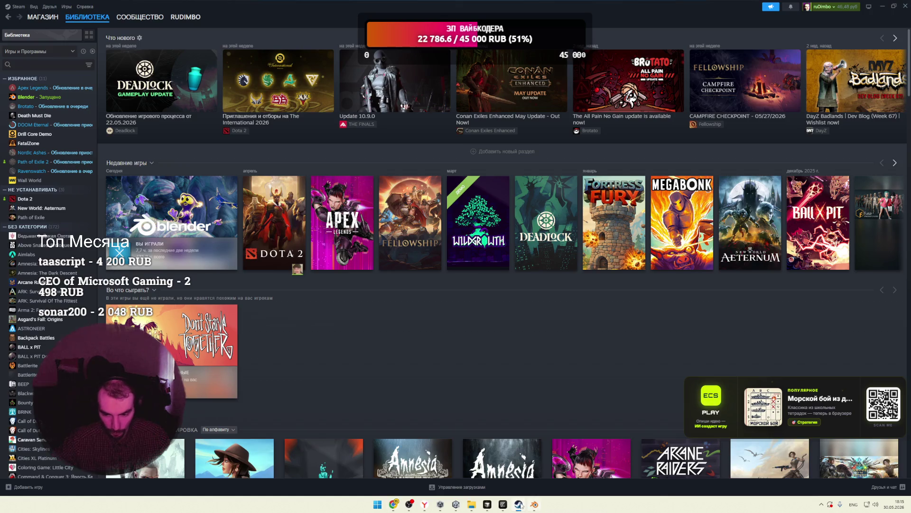
left_click(535, 504)
left_click(519, 504)
Start a new General scene without saving and delete its camera, cube and light
left_click(534, 504)
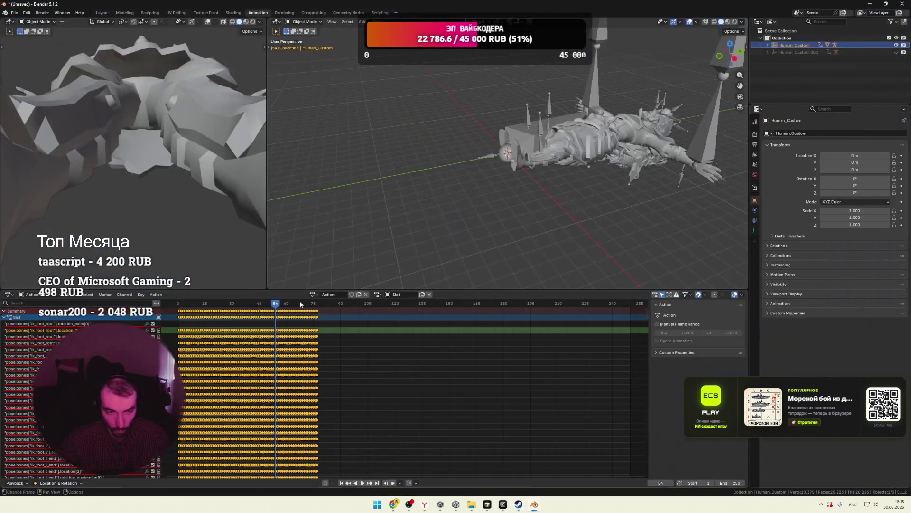
left_click(14, 13)
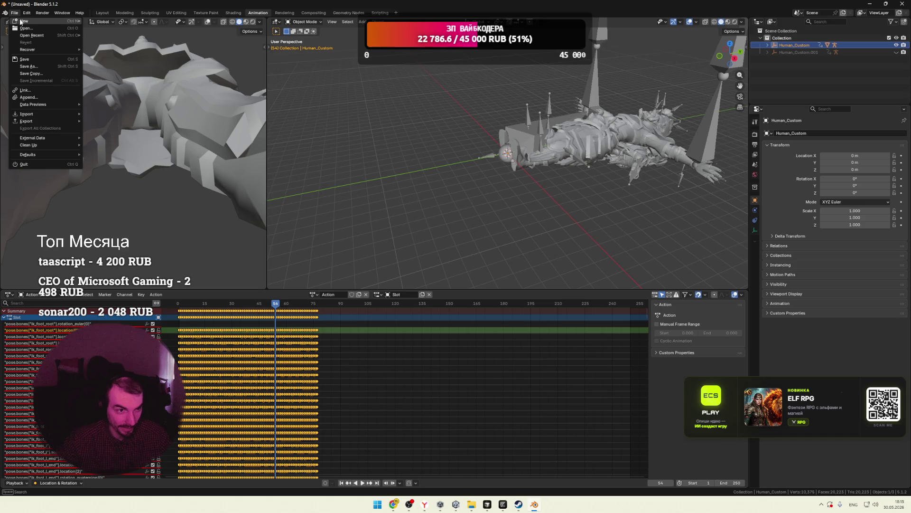
mouse_move(20, 21)
left_click(101, 20)
left_click(504, 263)
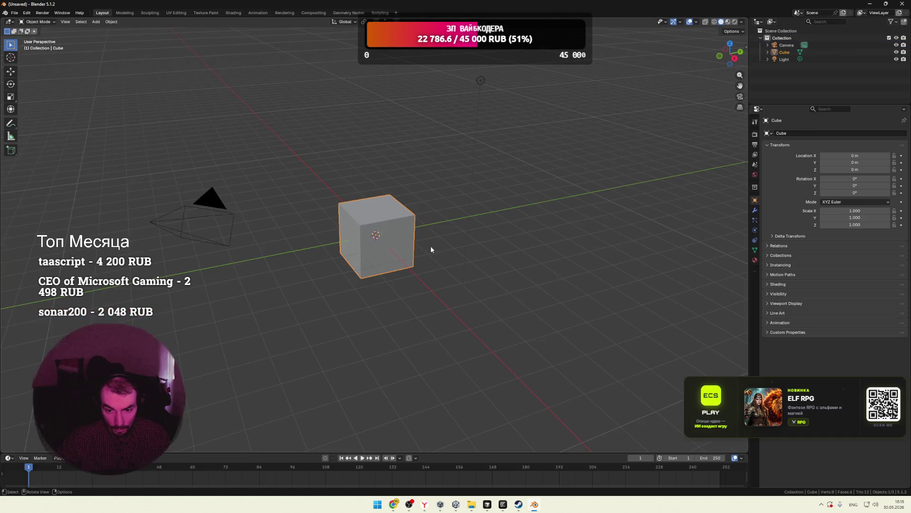
key("Delete")
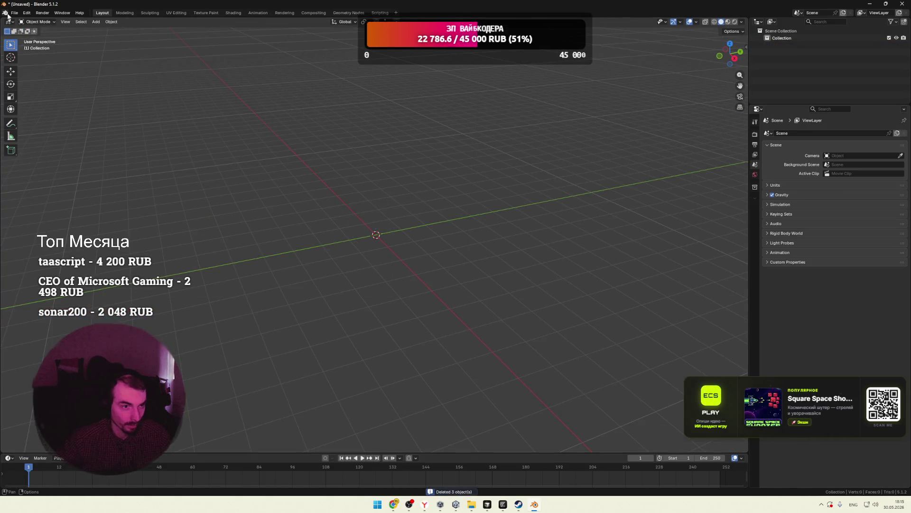
Install rokoko-studio-live-blender-master.zip from the Desktop through Preferences > Add-ons and expand its details
left_click(27, 12)
left_click(44, 105)
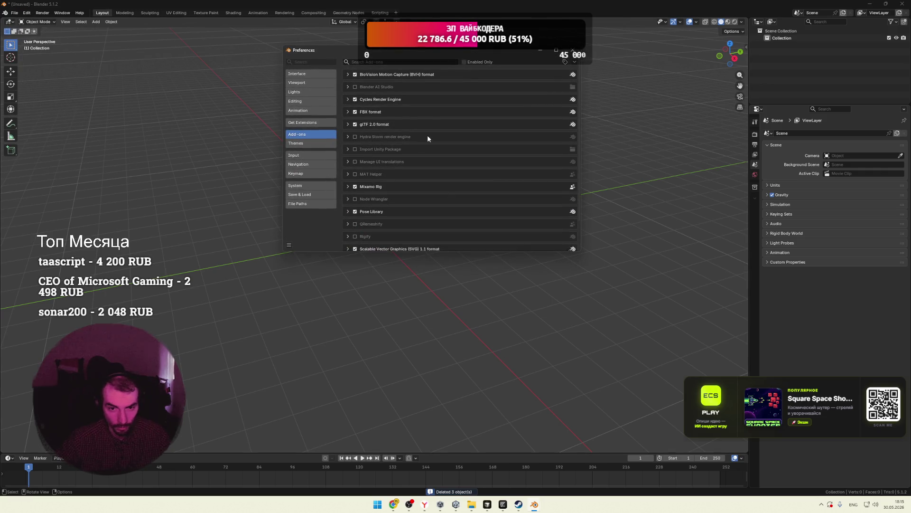
left_click(574, 62)
left_click(546, 80)
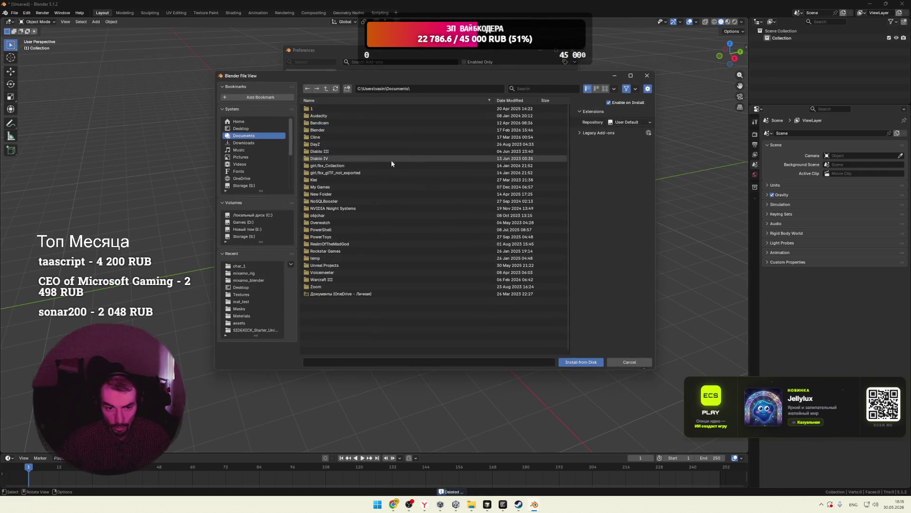
left_click(254, 128)
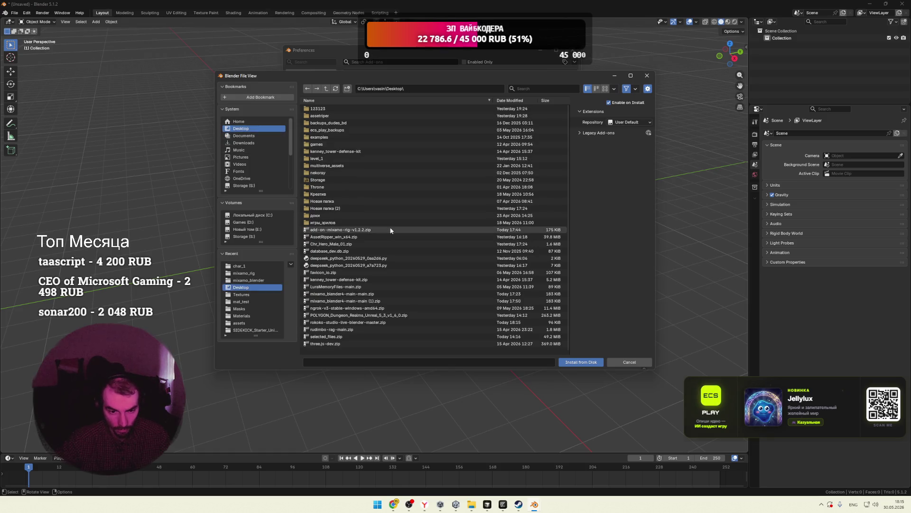
left_click(332, 309)
left_click(347, 321)
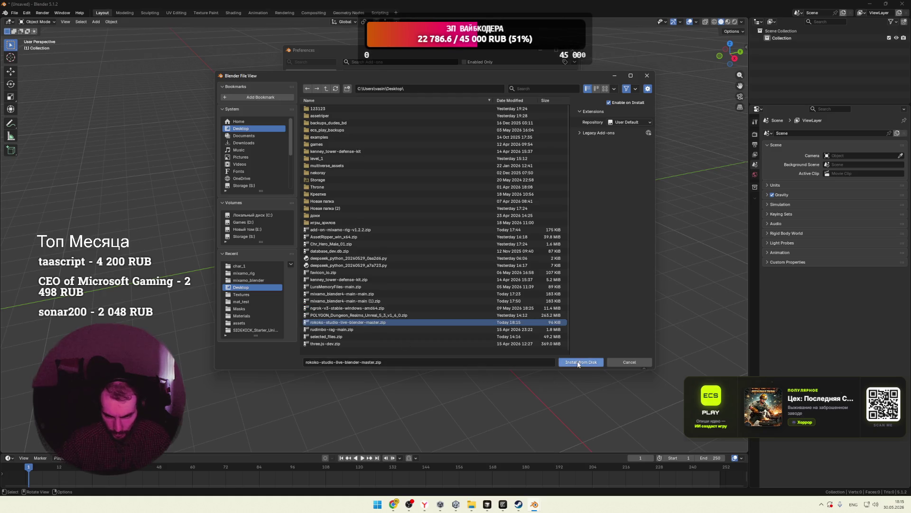
left_click(580, 362)
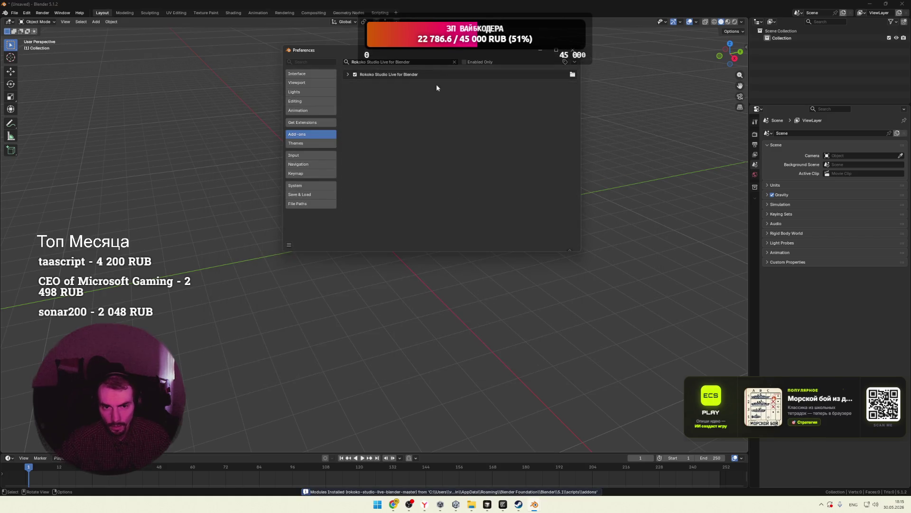
left_click(348, 75)
key("super+Tab")
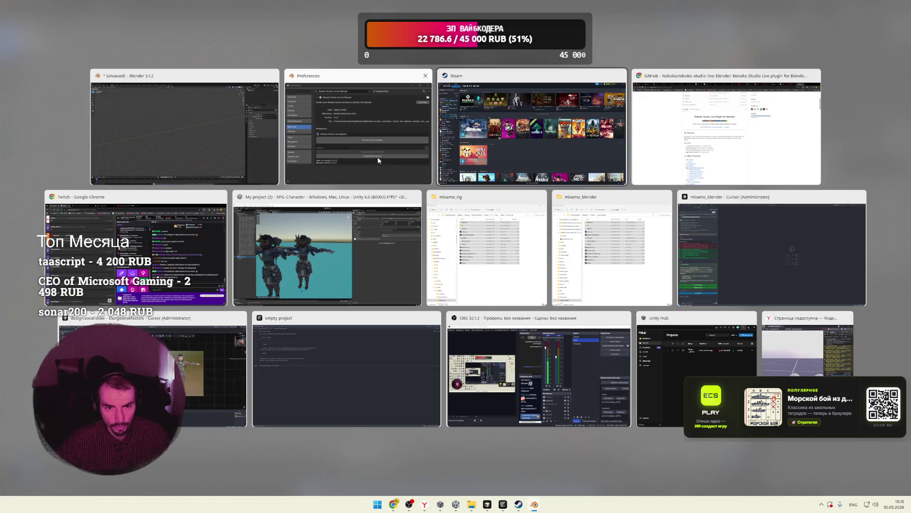
Return to the browser's retargeting tutorial tab and resume playback
left_click(506, 166)
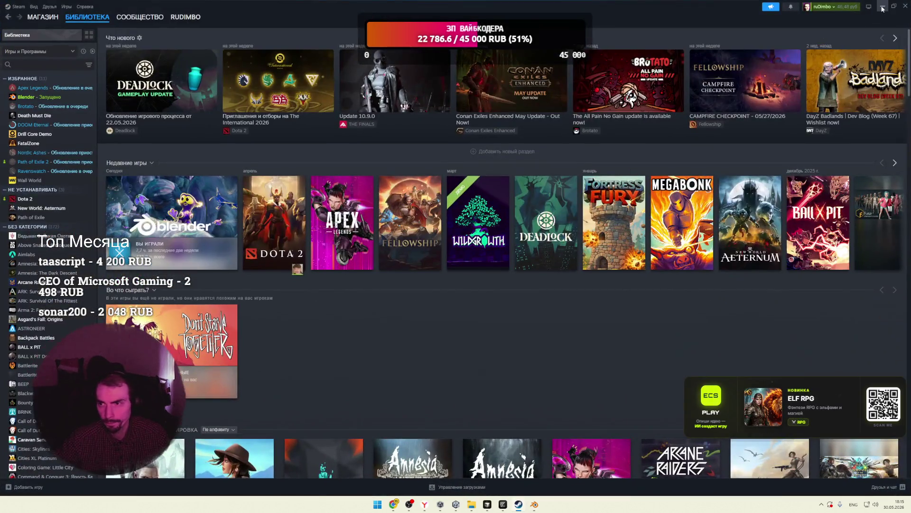
key("super+Tab")
left_click(723, 126)
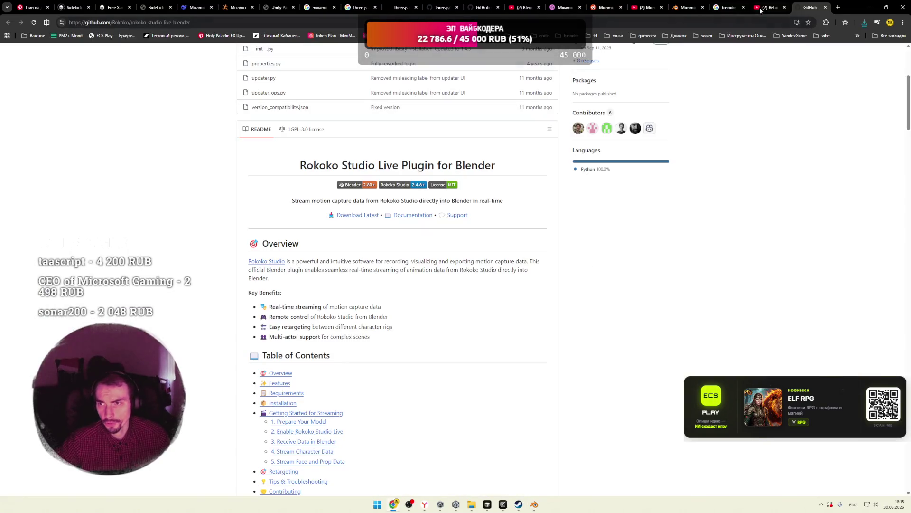
left_click(758, 10)
left_click(349, 334)
Watch the add-on setup section, pausing once and skipping ahead five seconds
scroll(329, 354, "up", 2)
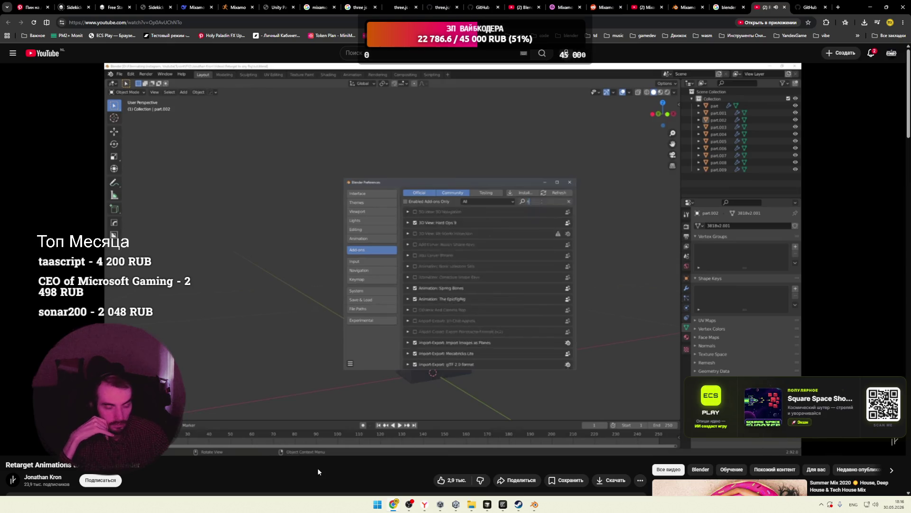
left_click(417, 309)
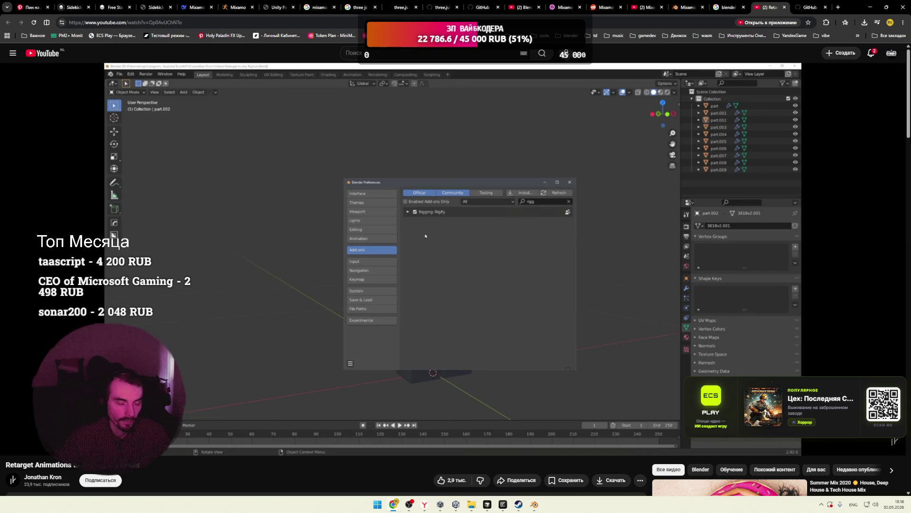
left_click(398, 312)
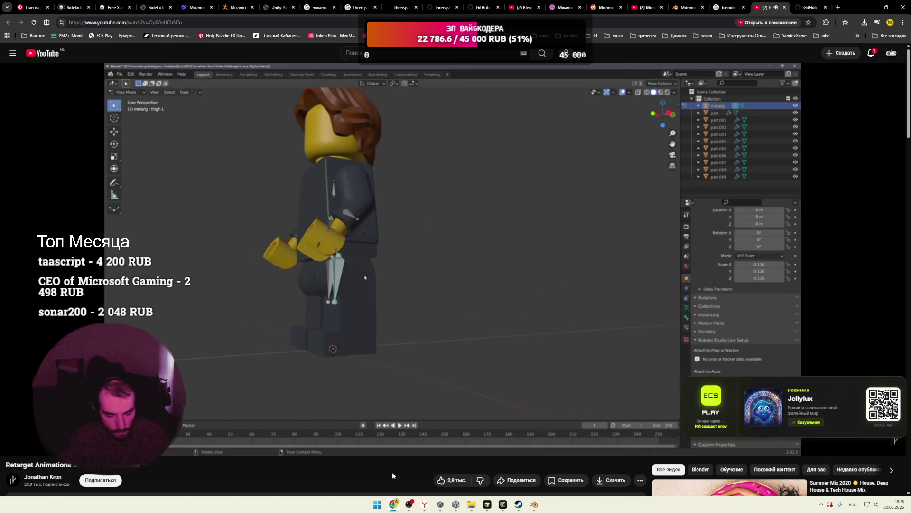
key("Right")
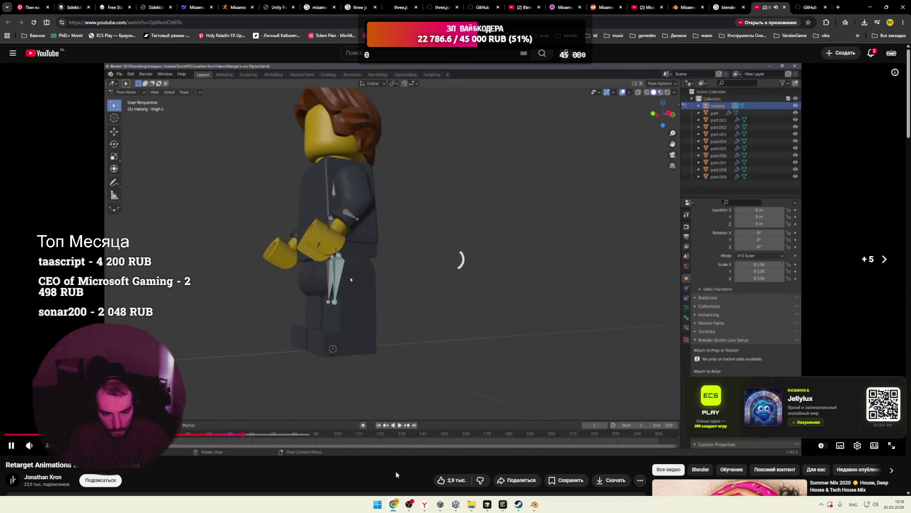
Skip ahead five seconds, then jump the tutorial to about 8:25 in the Create Rig chapter
key("Right")
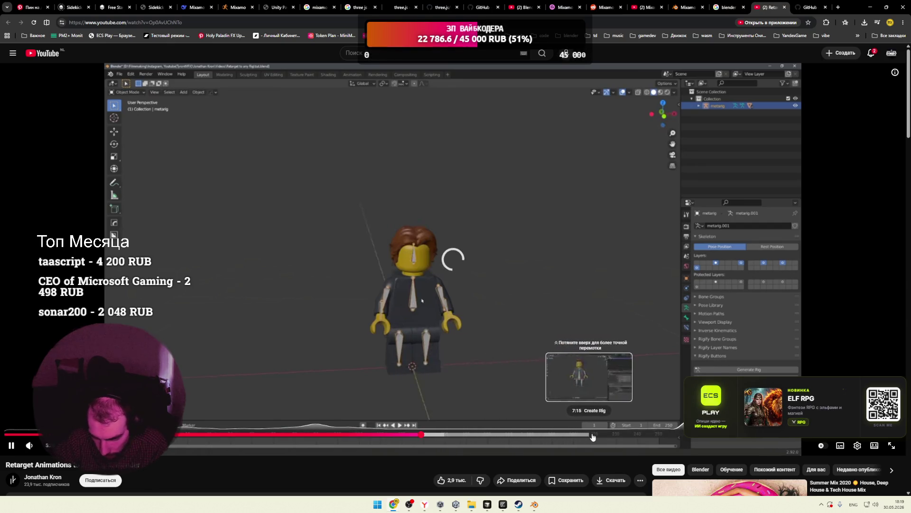
left_click(677, 433)
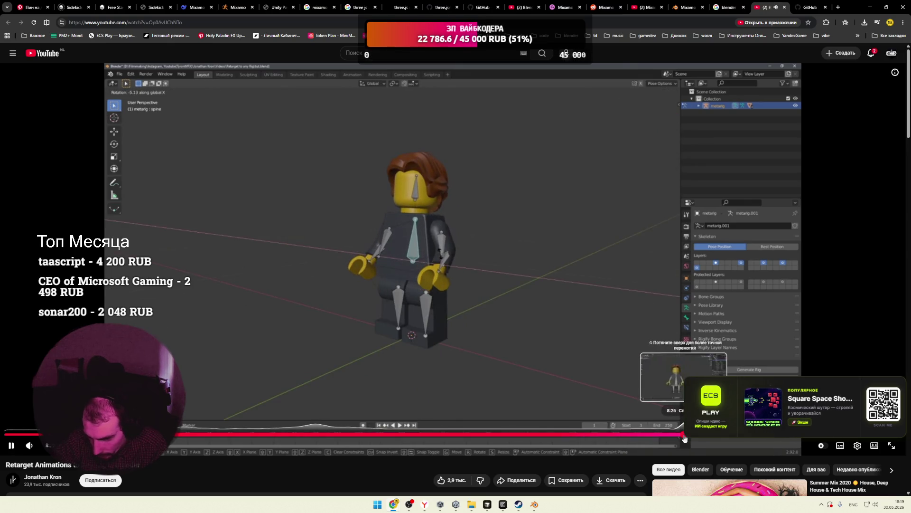